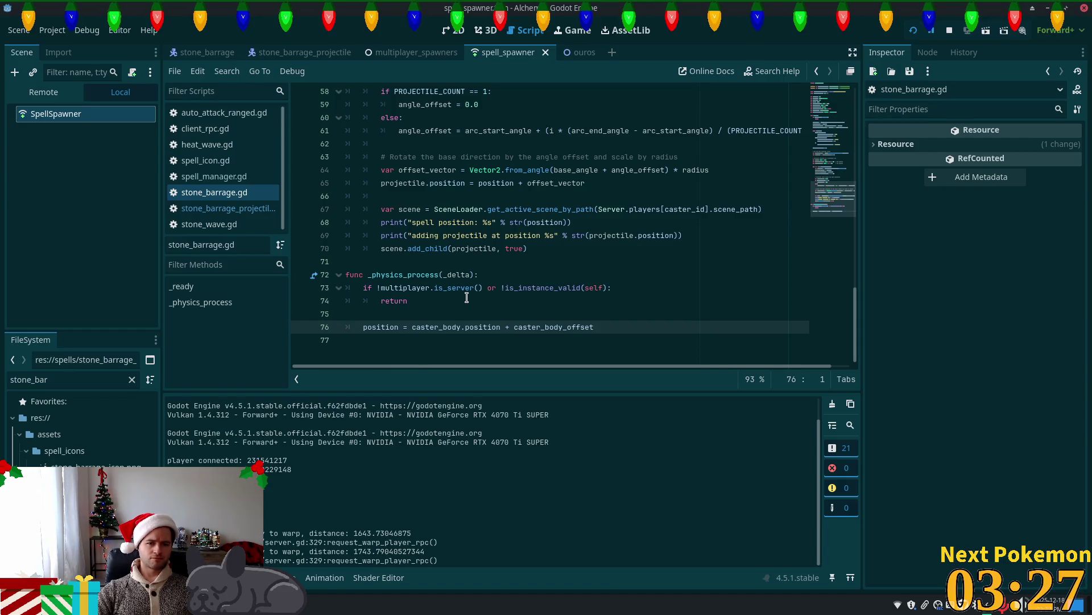
Run the game, walk north into the farm's cow pen, target a cow and cast stone barrage (key 3).
key(F5)
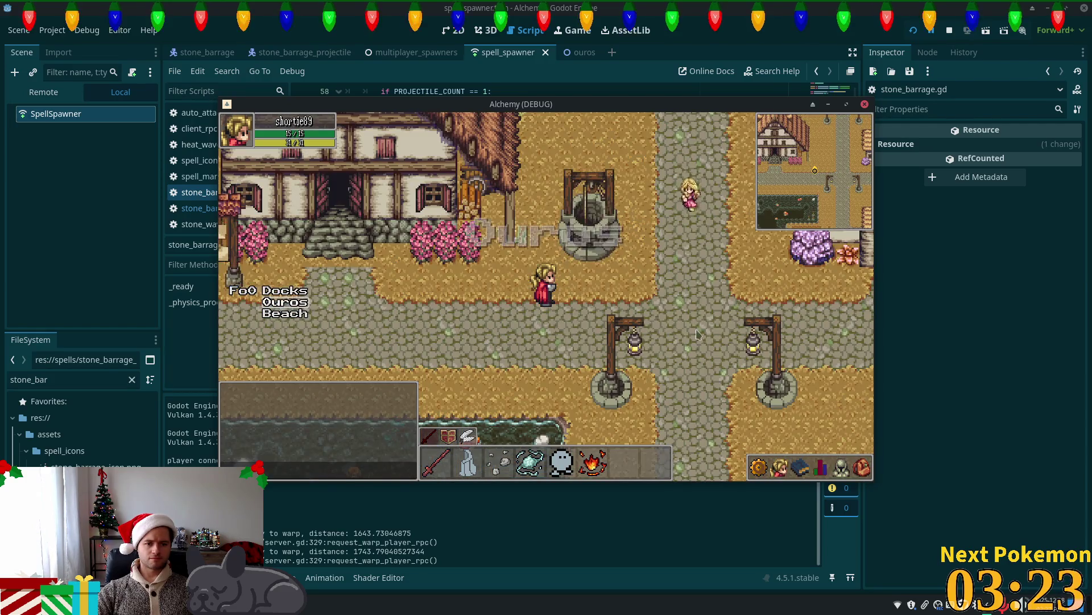
key(d)
key(w)
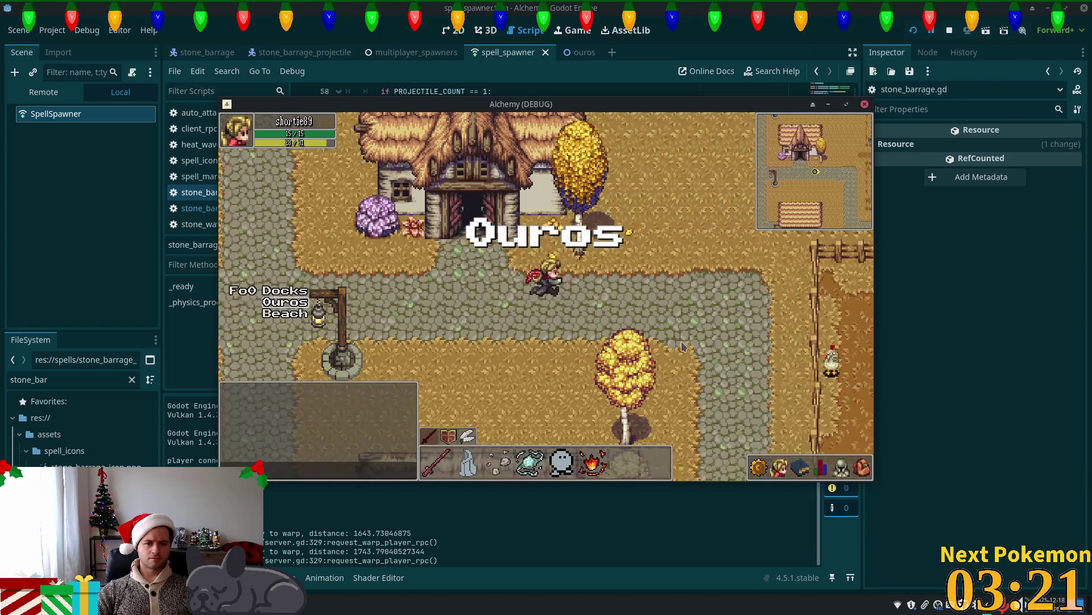
key(w)
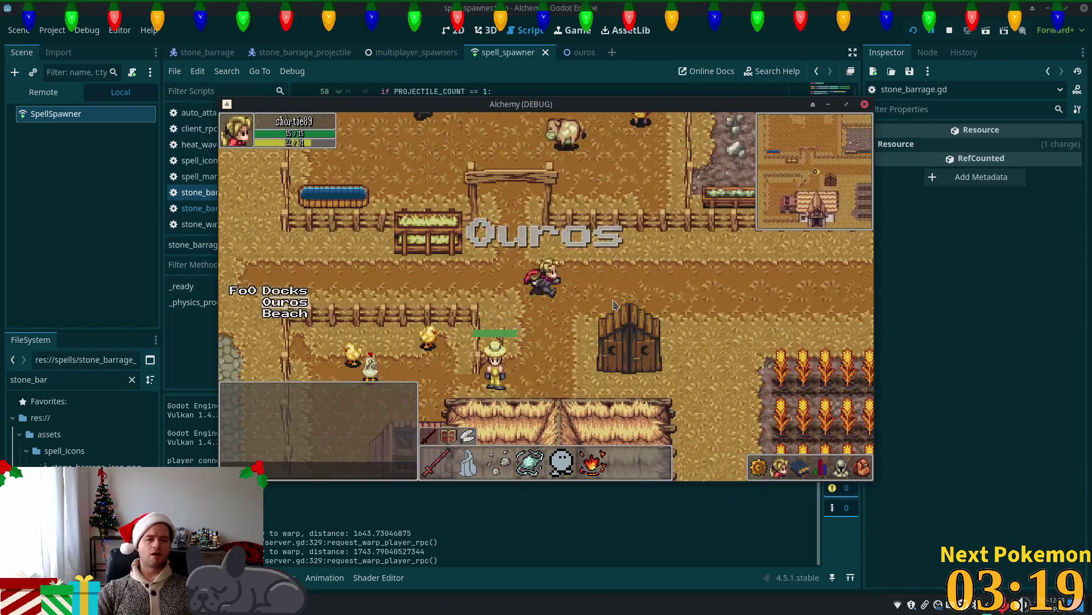
key(w)
click(625, 304)
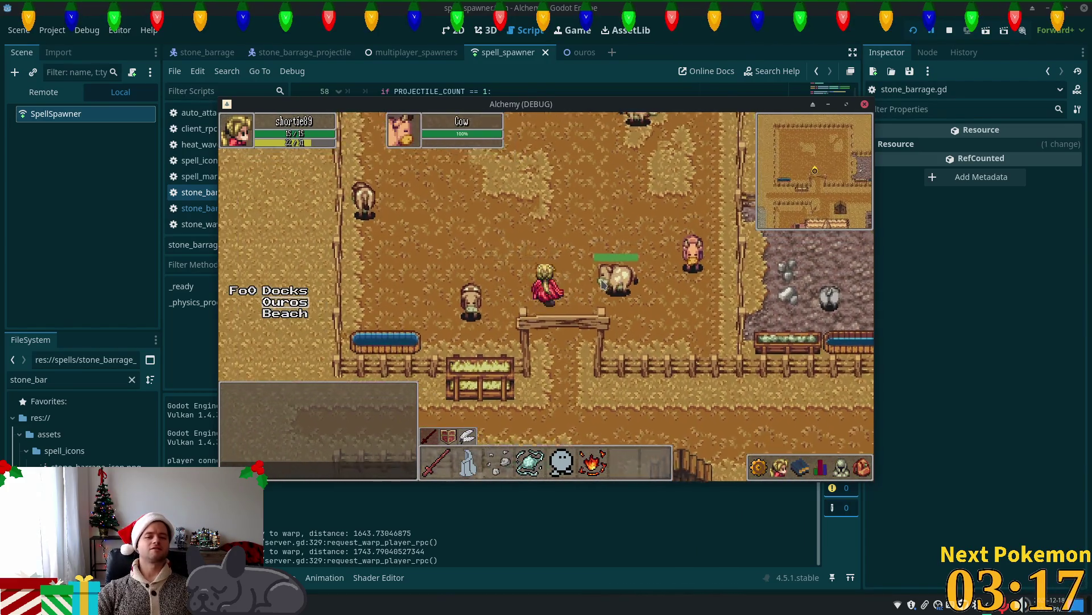
key(3)
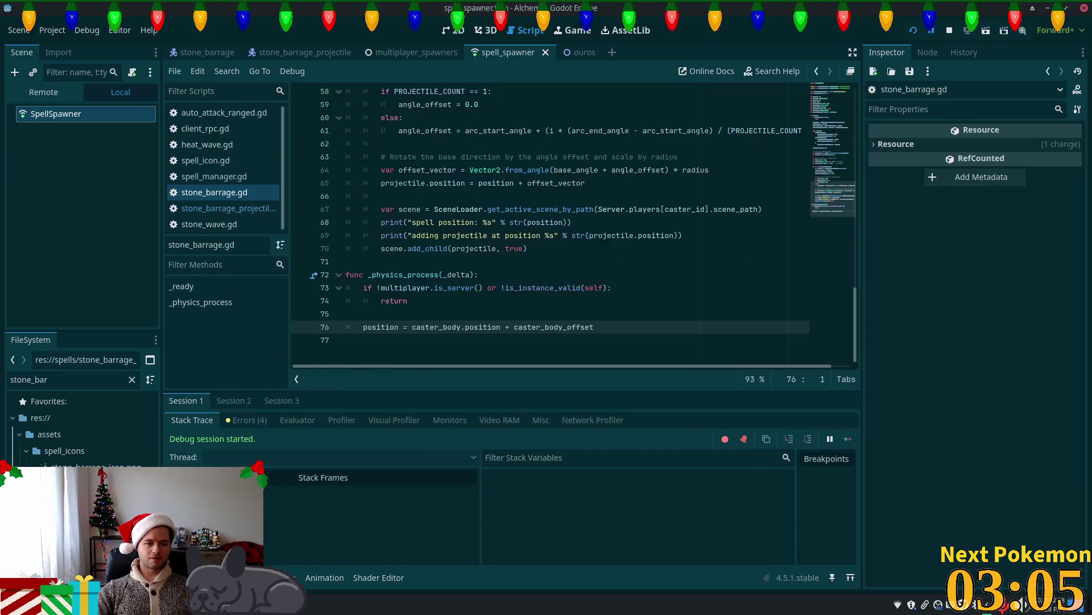
Step through the Errors tab of debug Sessions 2 and 3, ending on Session 3's errors.
click(239, 420)
scroll(357, 515, down, 5)
click(234, 401)
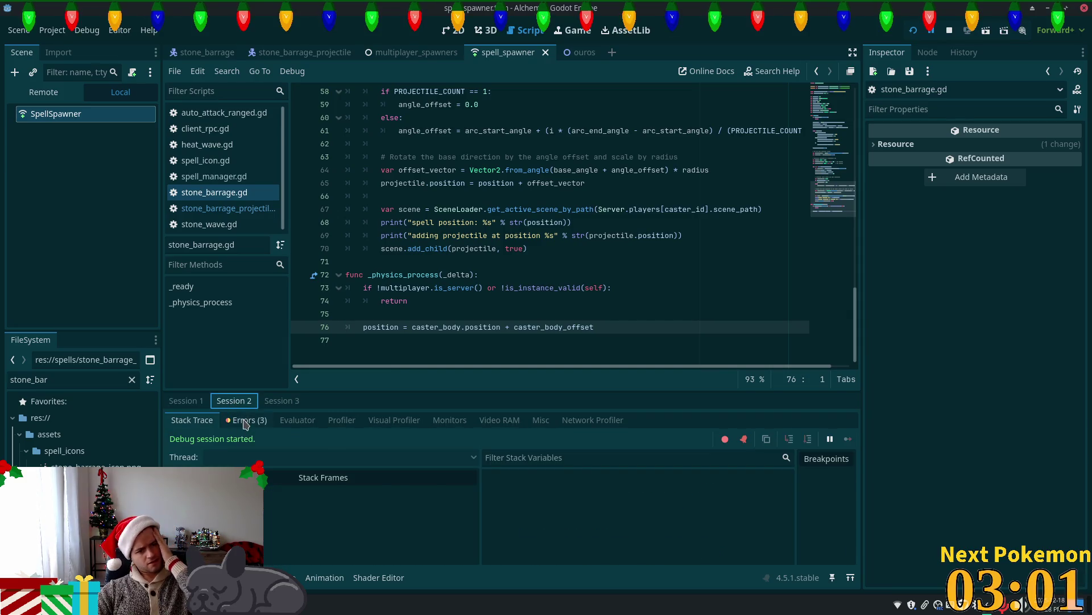
click(245, 421)
click(282, 400)
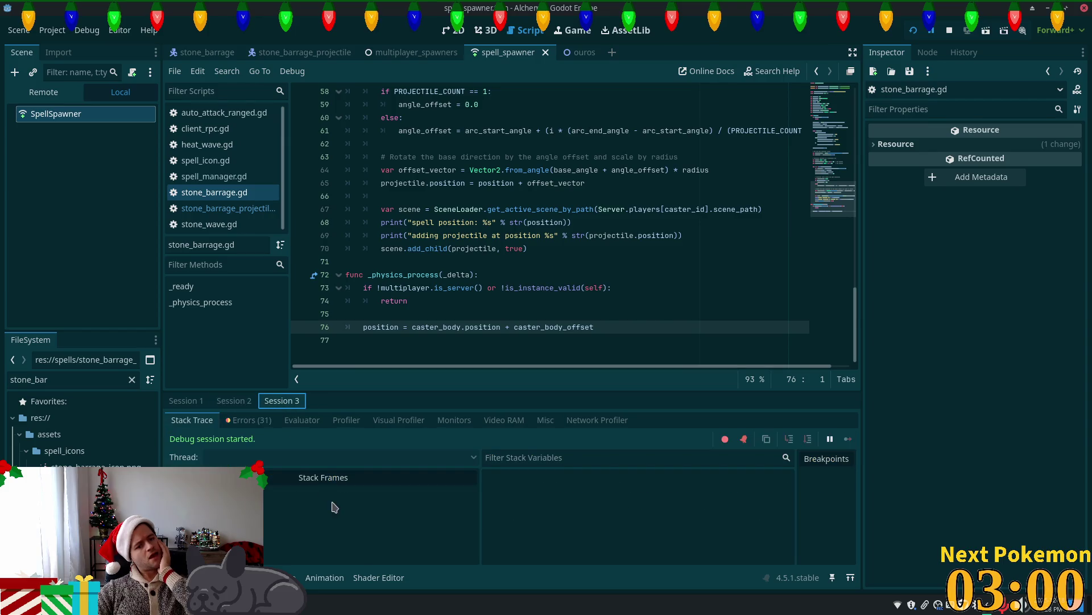
click(254, 424)
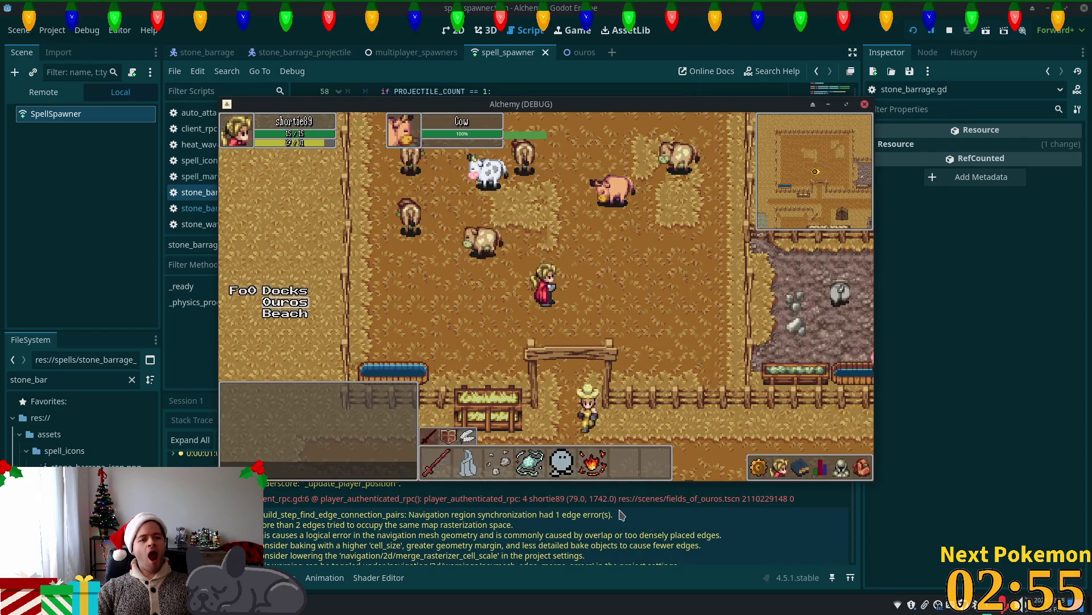
Bring the editor forward and scroll through Session 3's 31 errors.
click(621, 515)
scroll(609, 519, down, 3)
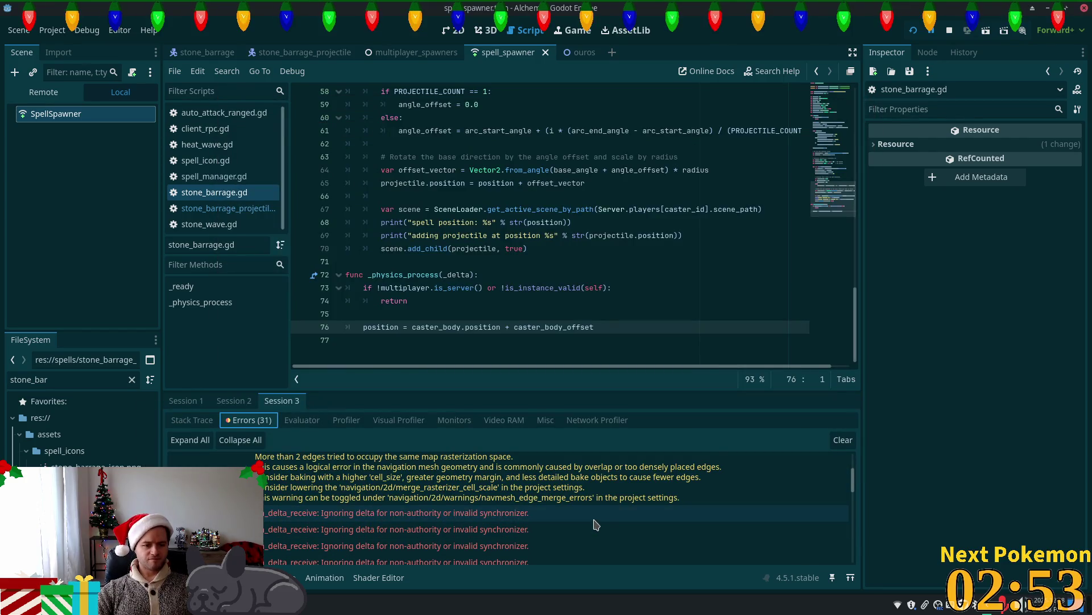
scroll(595, 524, down, 3)
scroll(590, 525, down, 2)
scroll(592, 529, down, 4)
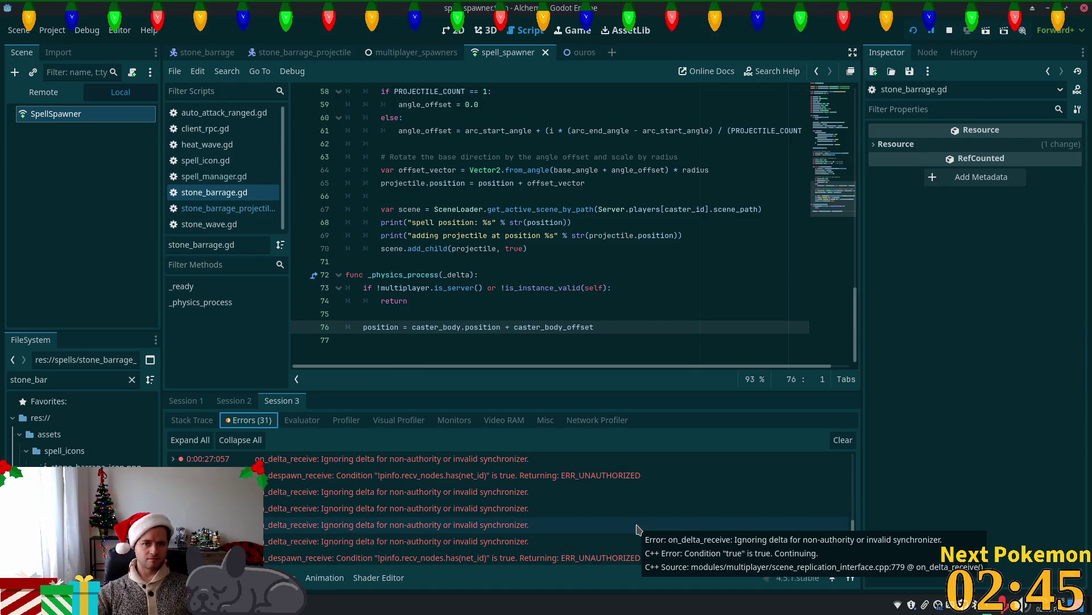
scroll(475, 216, up, 6)
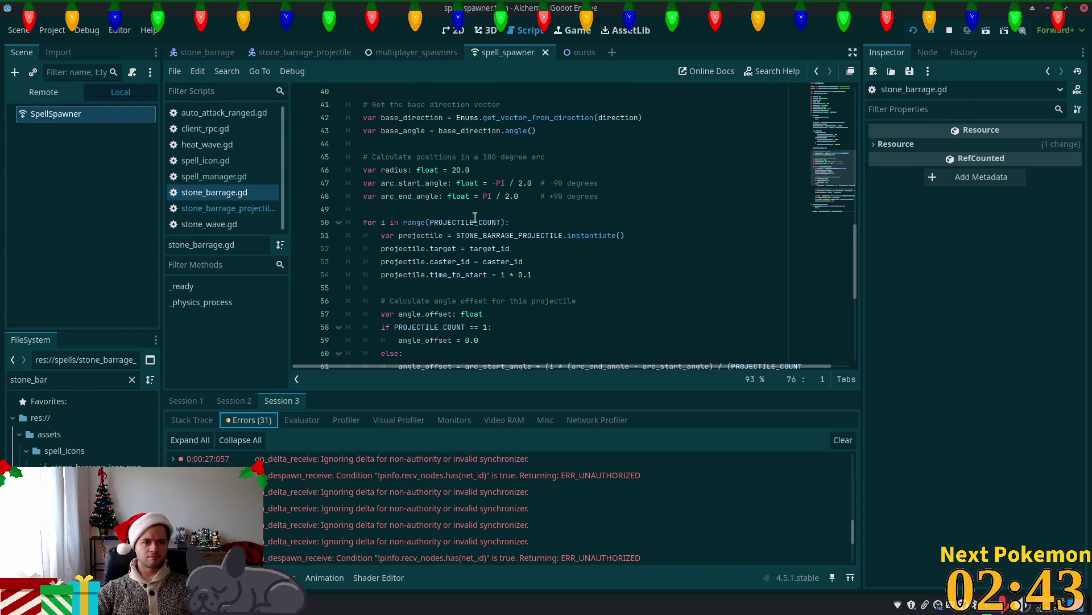
Open stone_barrage_projectile.gd and copy its 'if !multiplayer.is_server(): return' check.
scroll(475, 217, up, 9)
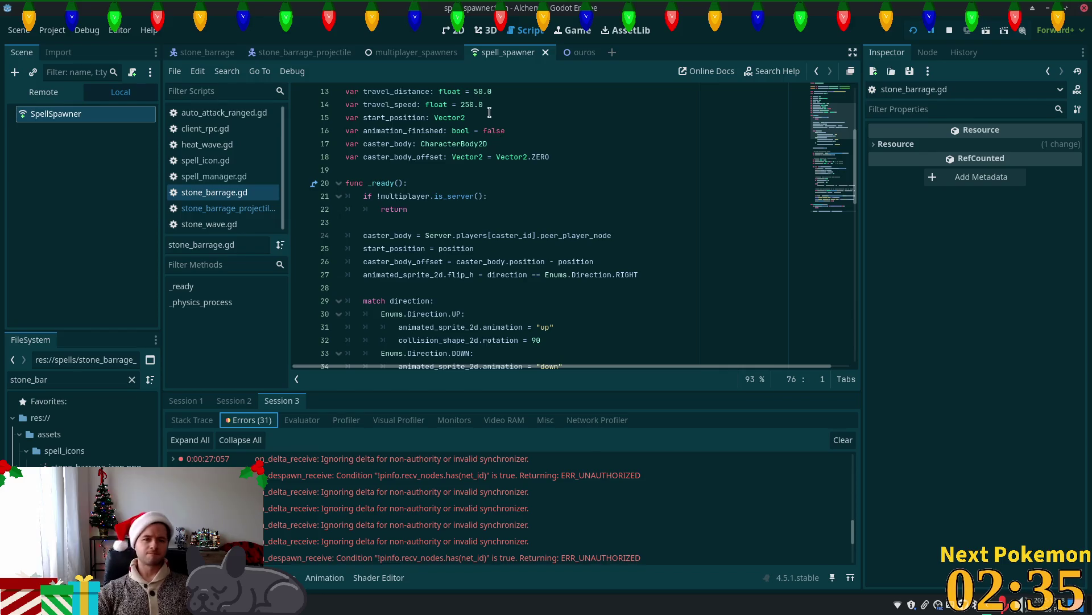
click(224, 209)
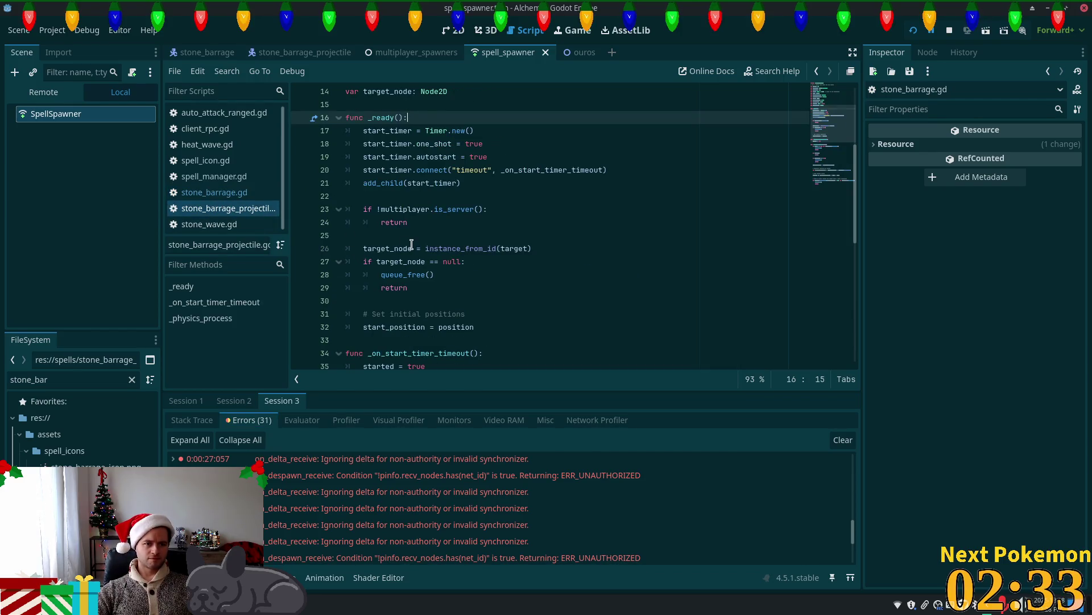
drag(409, 224, 355, 207)
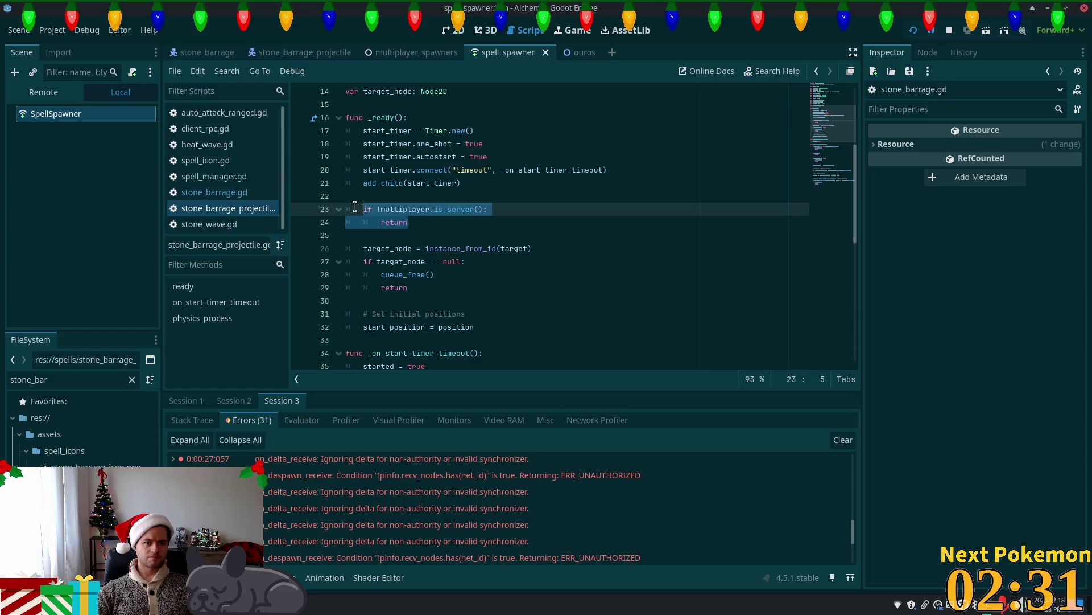
key(ctrl+c)
Paste the server-only guard at the top of _ready(), dismiss the dialog and relaunch the game.
click(420, 118)
key(Return)
key(ctrl+v)
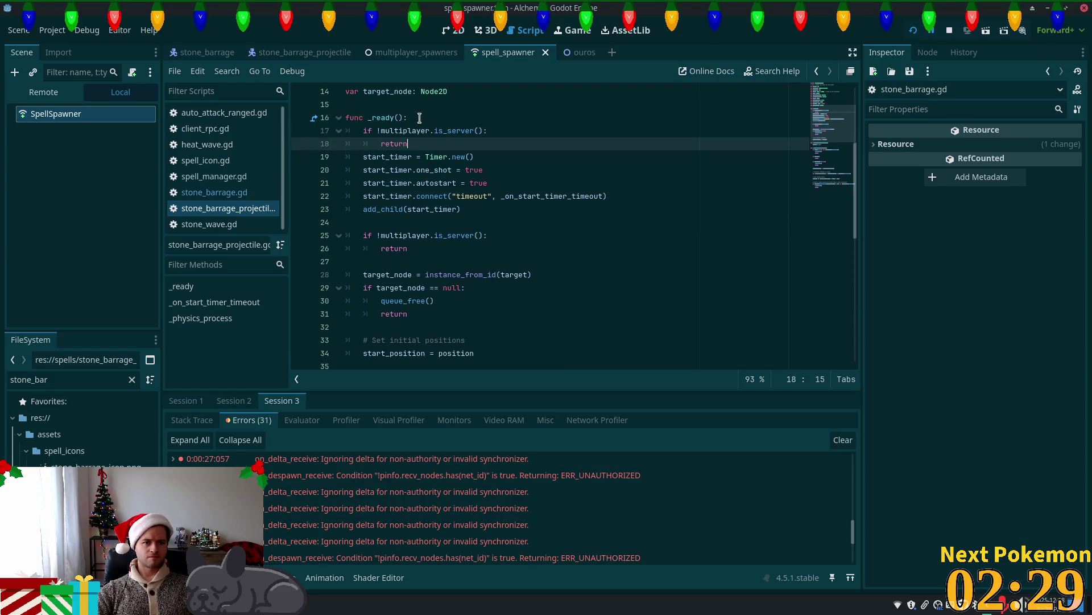
click(561, 331)
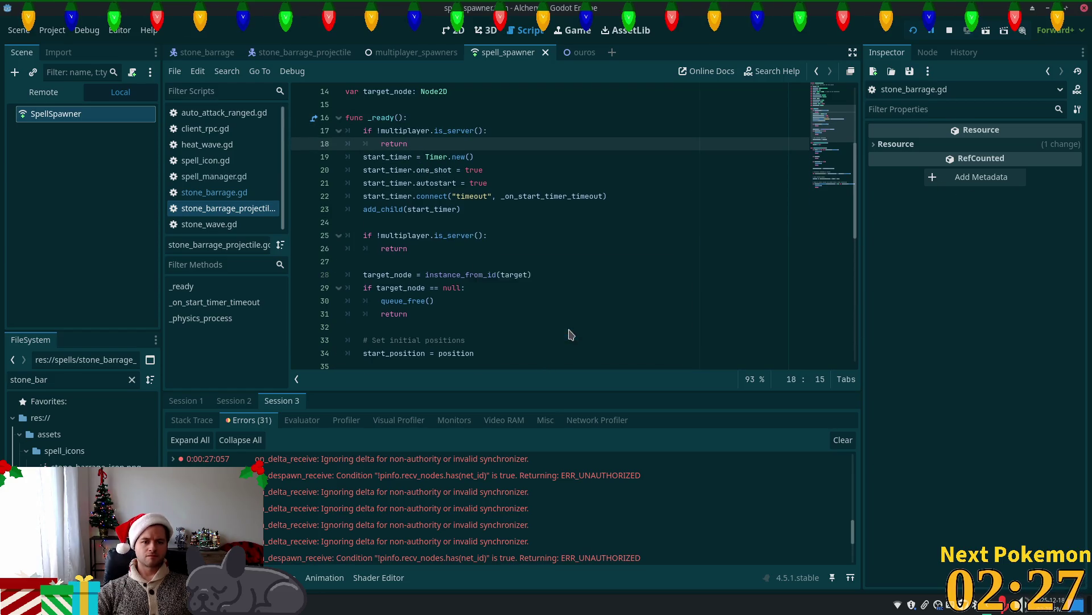
click(912, 31)
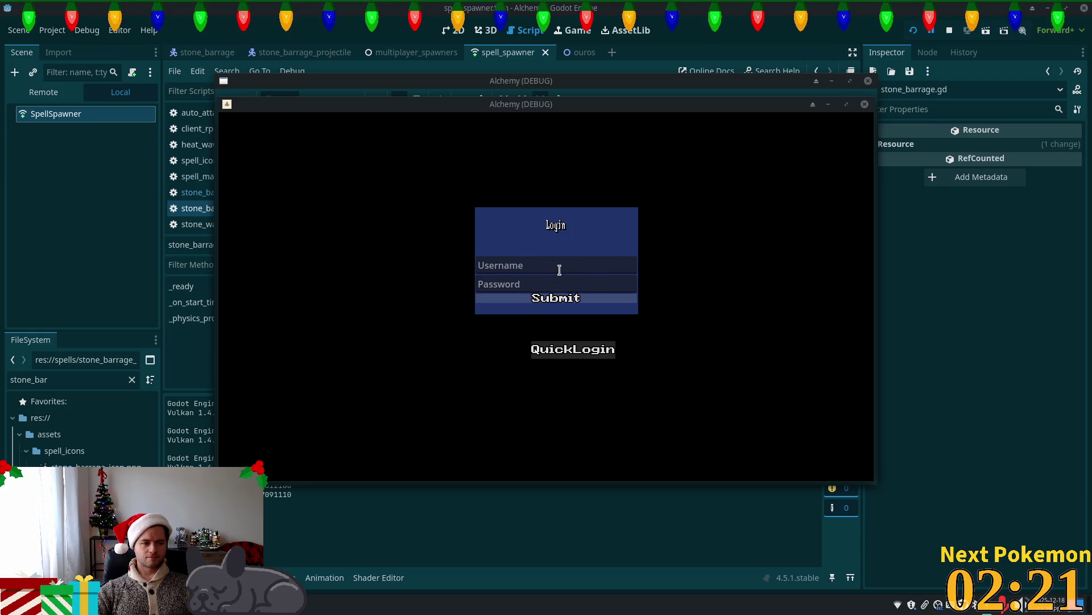
Log in with QuickLogin, target a cow and cast stone barrage repeatedly.
click(572, 349)
click(638, 293)
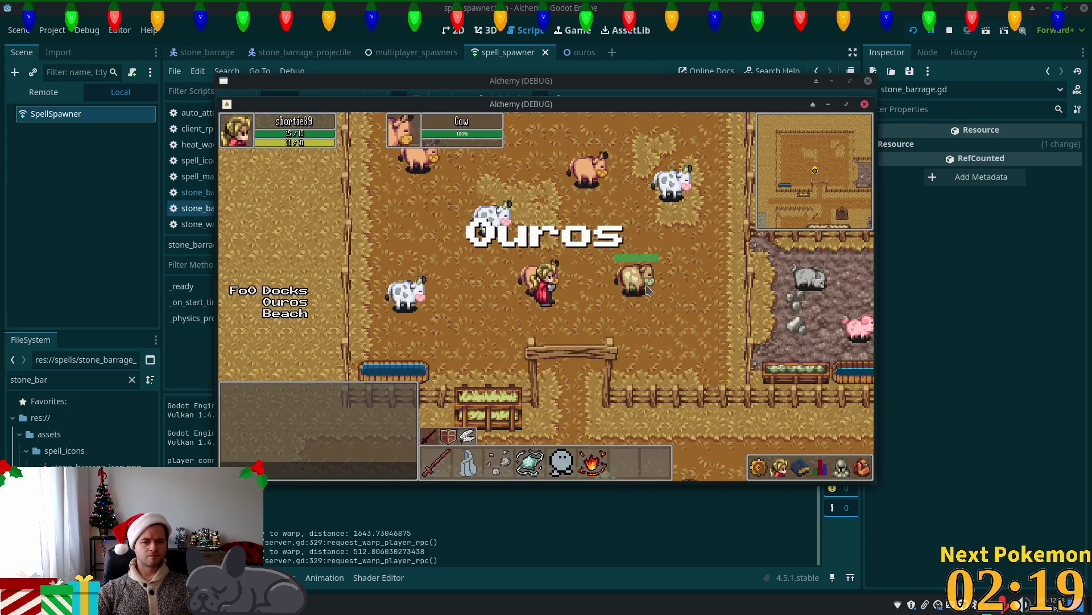
key(3)
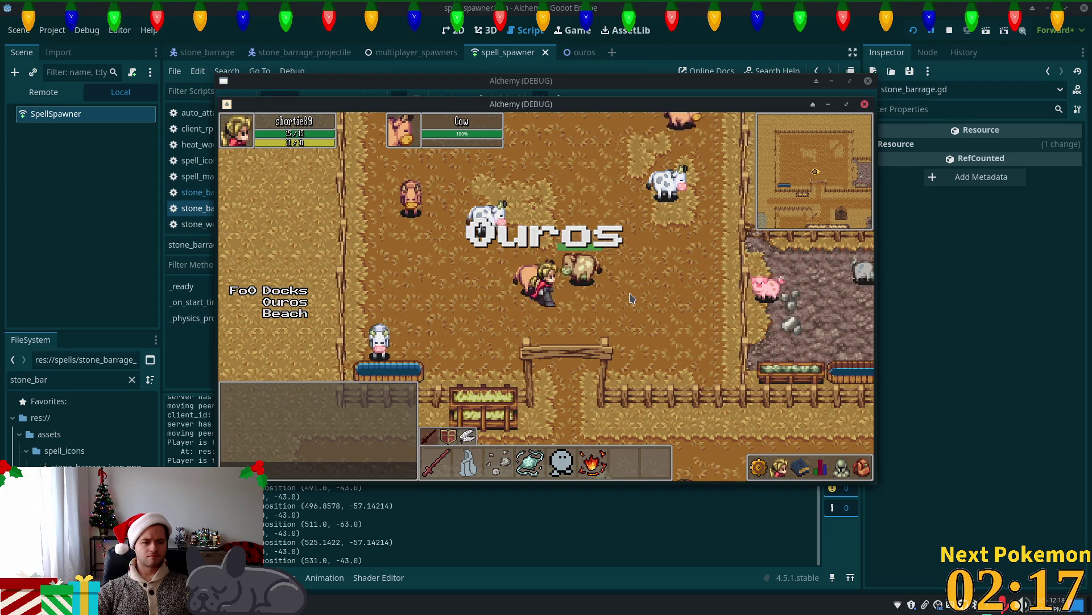
key(3)
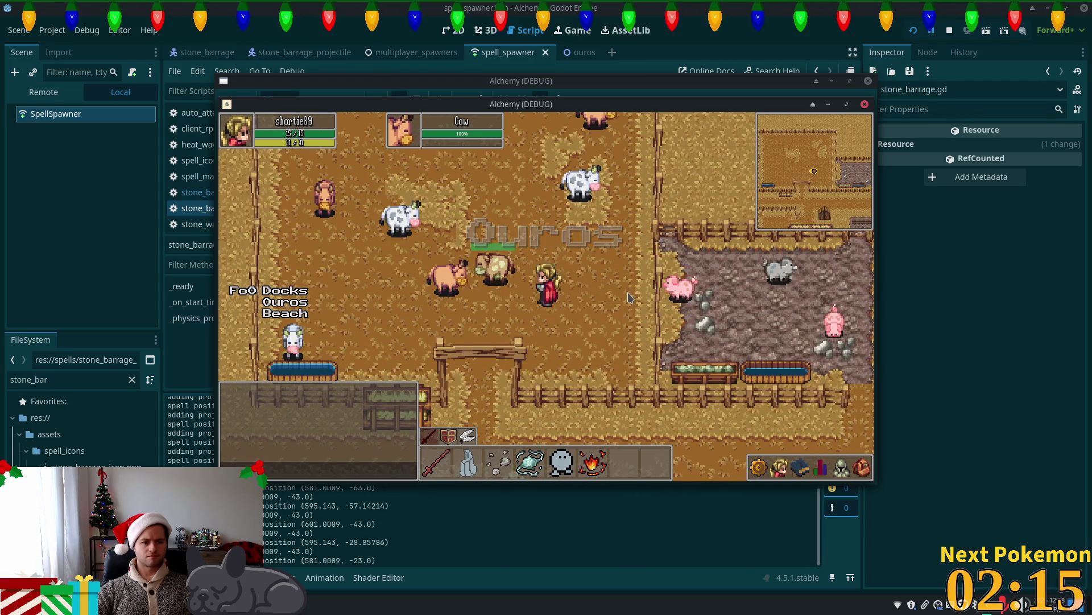
key(3)
click(629, 297)
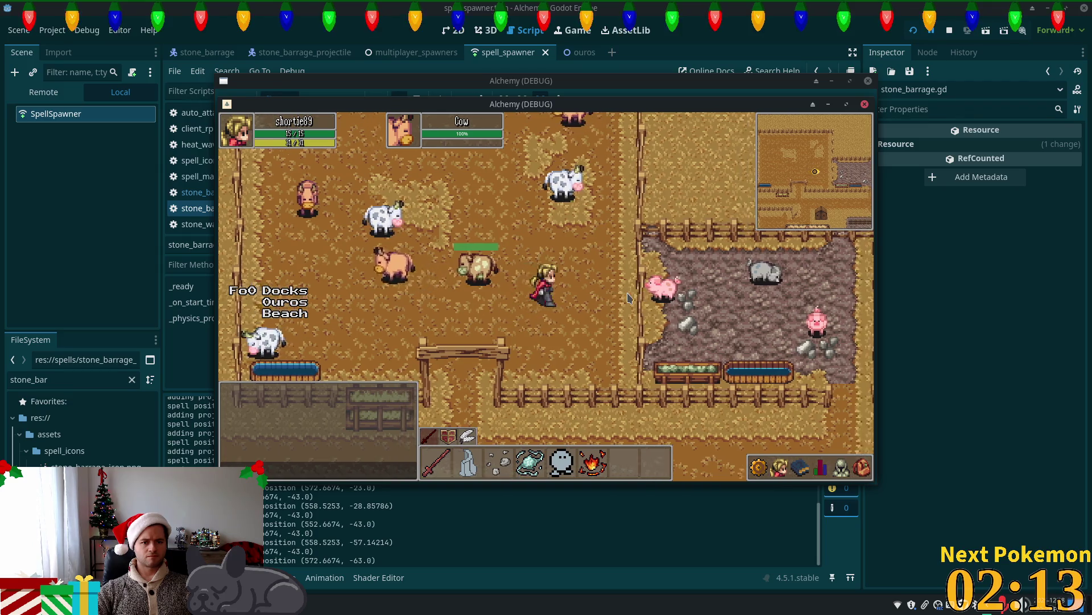
key(3)
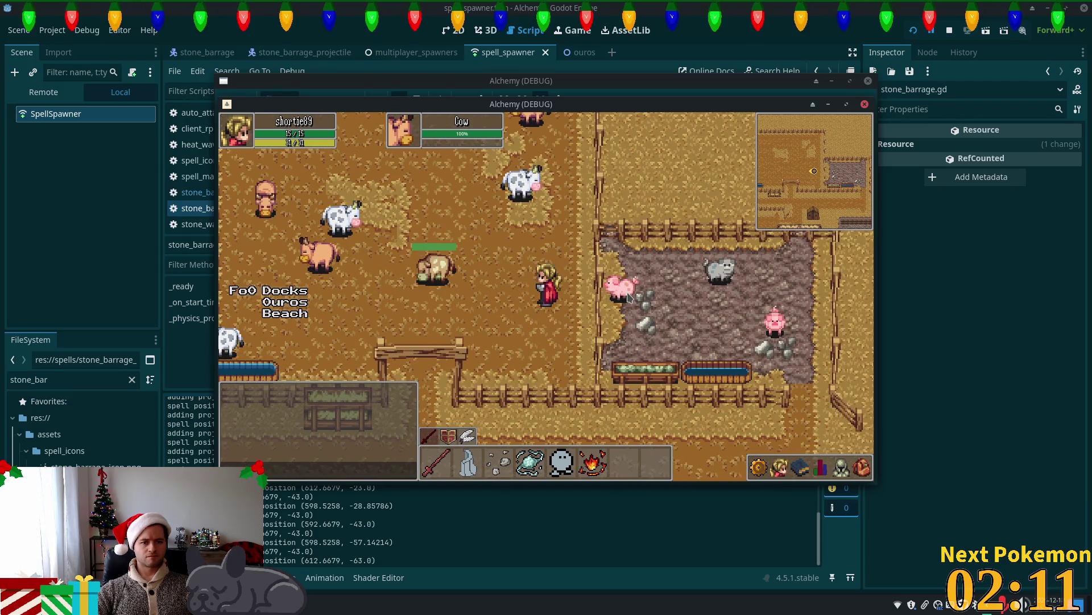
key(3)
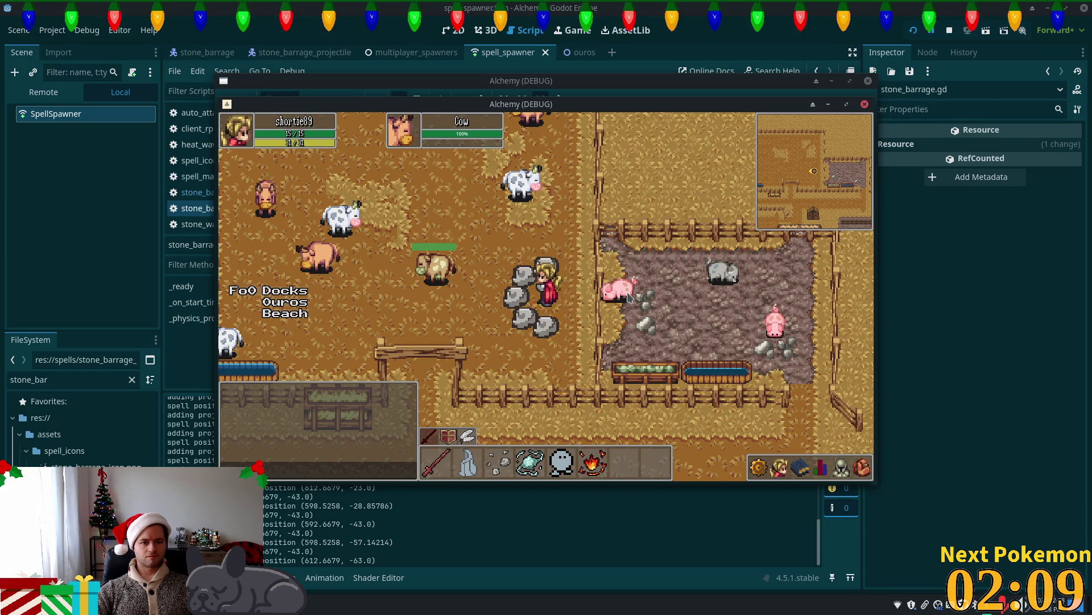
key(3)
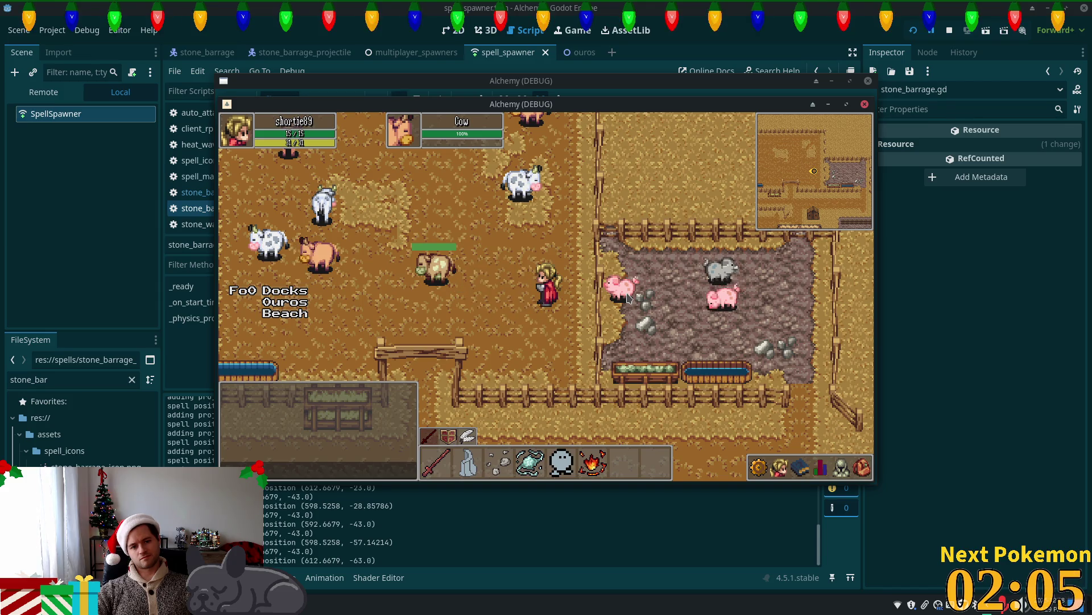
Walk down-left and right while casting stone barrage again, then stop the game.
key(s)
key(a)
key(3)
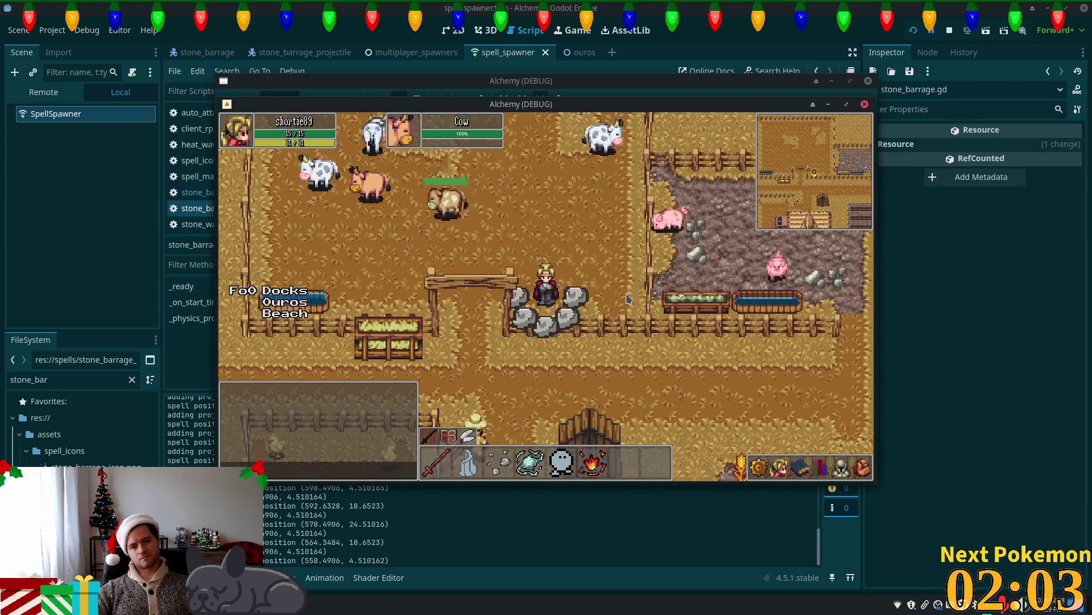
key(d)
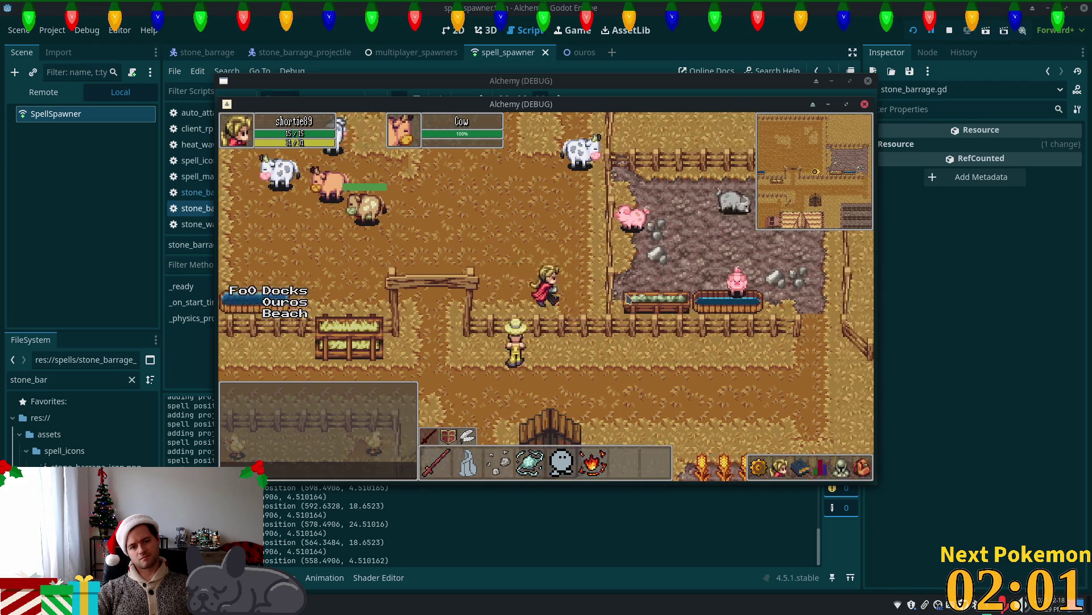
key(3)
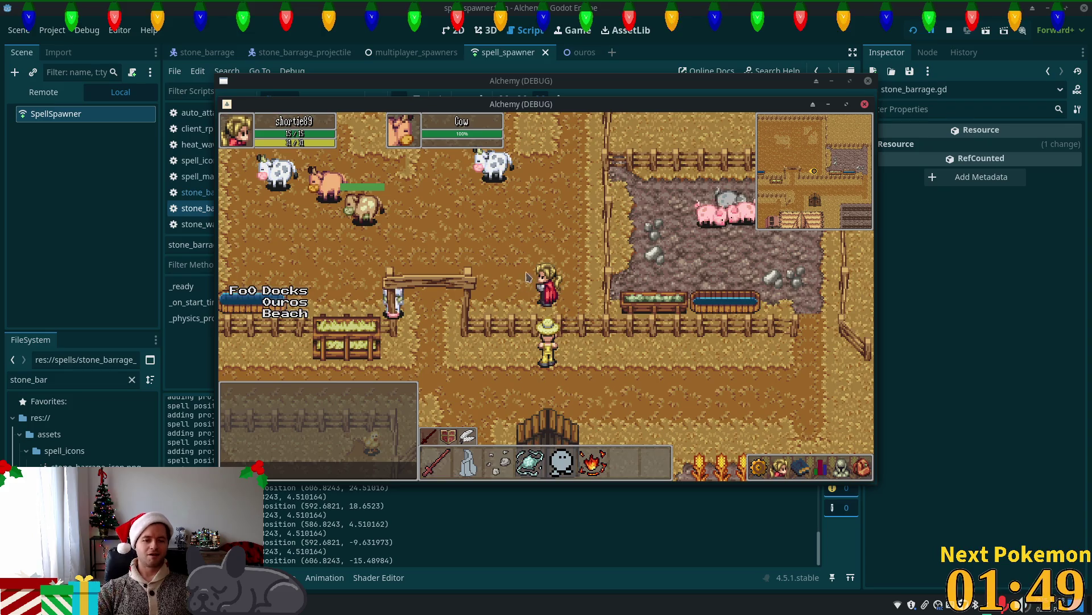
click(538, 287)
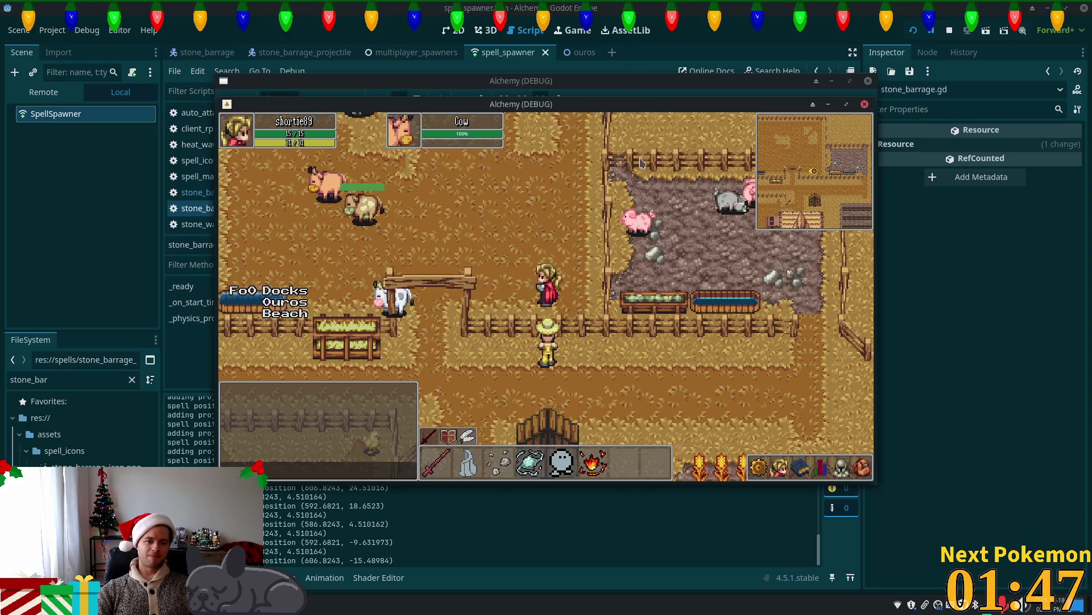
key(F8)
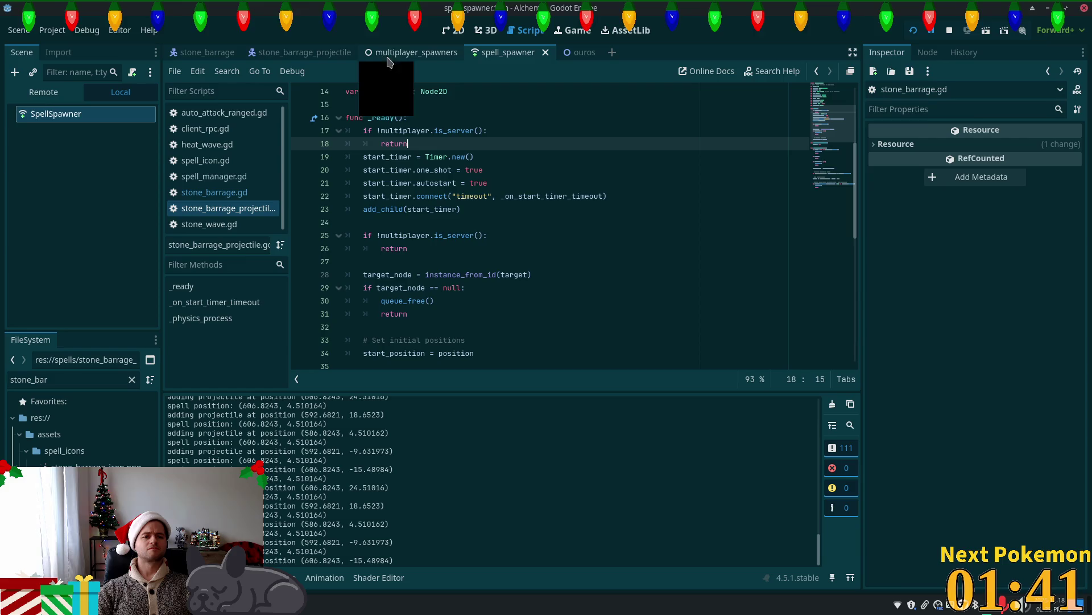
Open the stone_barrage_projectile scene in the 2D view and select its Sprite2D node.
click(303, 54)
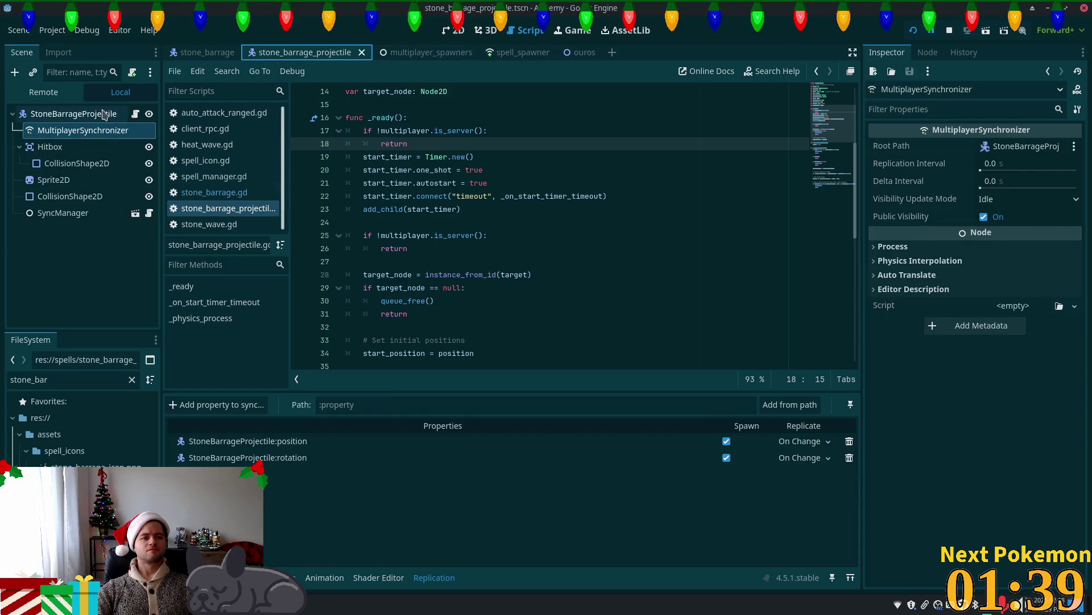
click(454, 31)
scroll(347, 255, up, 4)
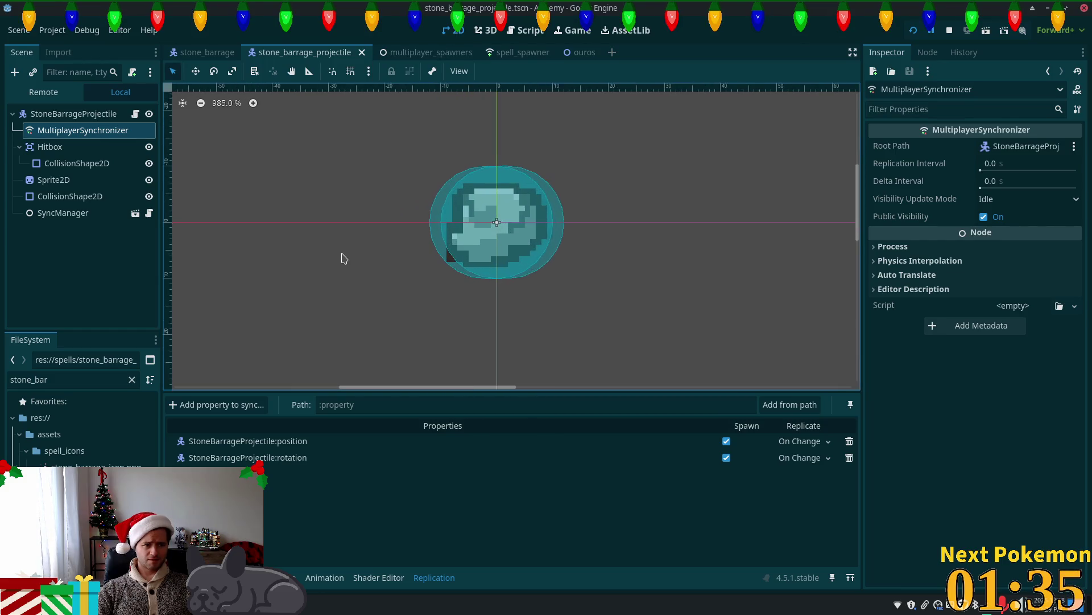
click(91, 179)
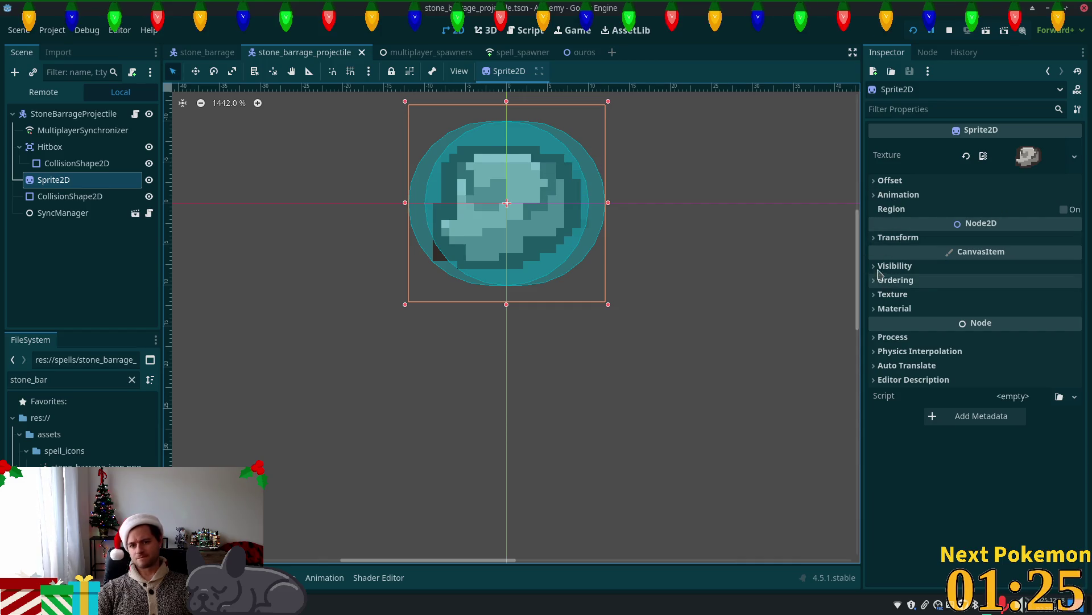
Set the Sprite2D's Transform scale to 0.2, save the scene and run the game.
click(873, 239)
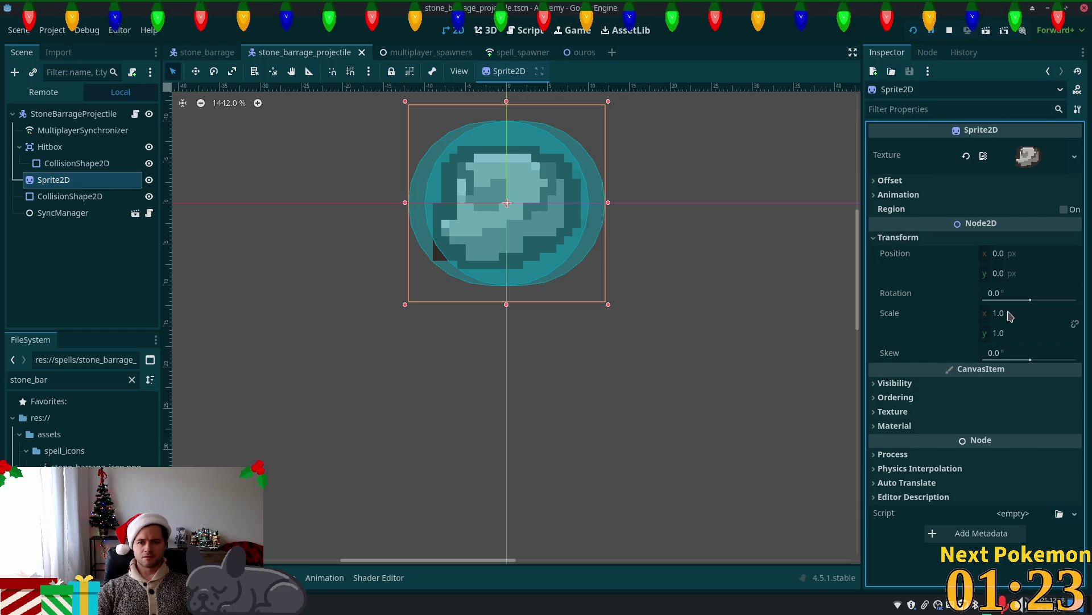
click(1062, 312)
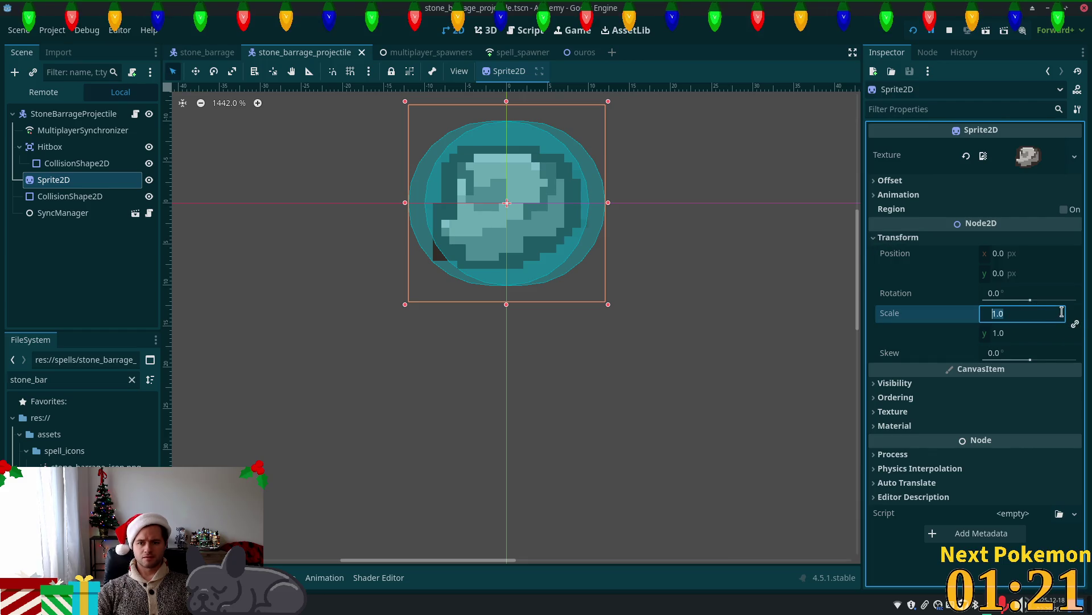
text(0.2)
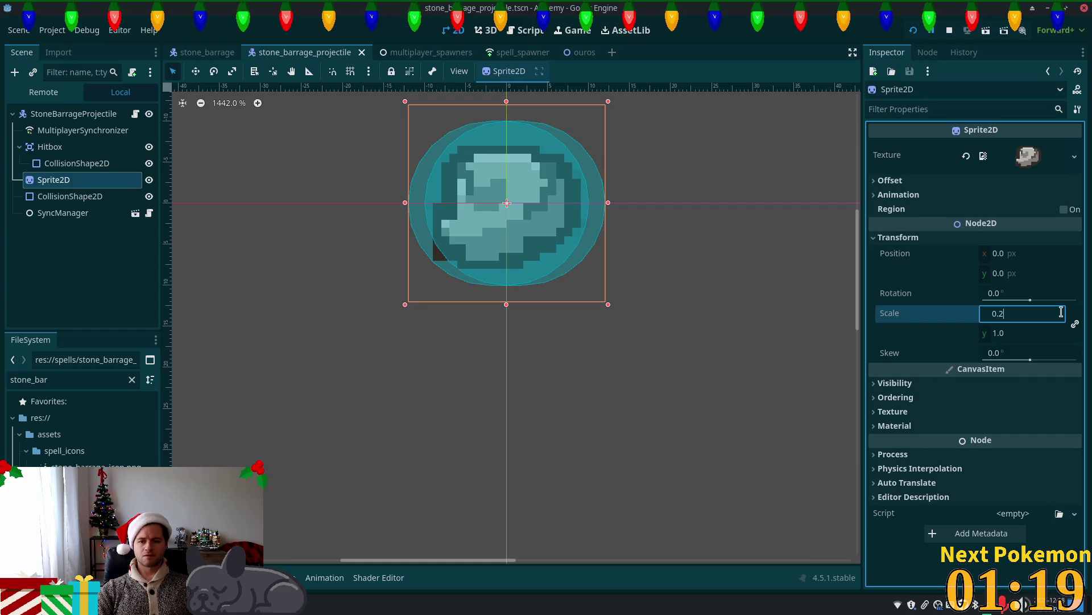
key(Tab)
key(ctrl+s)
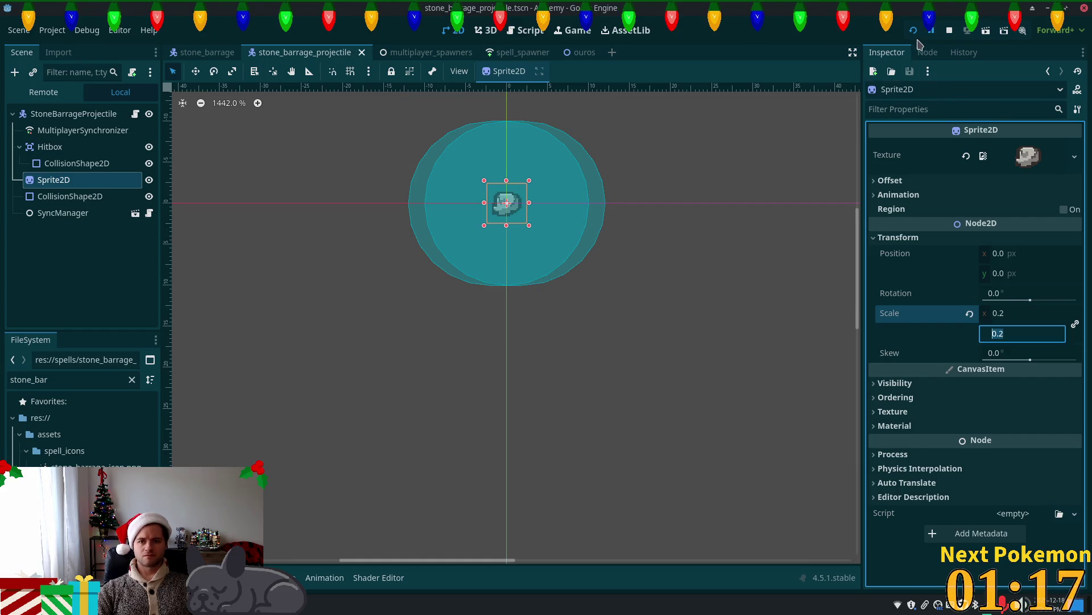
key(F5)
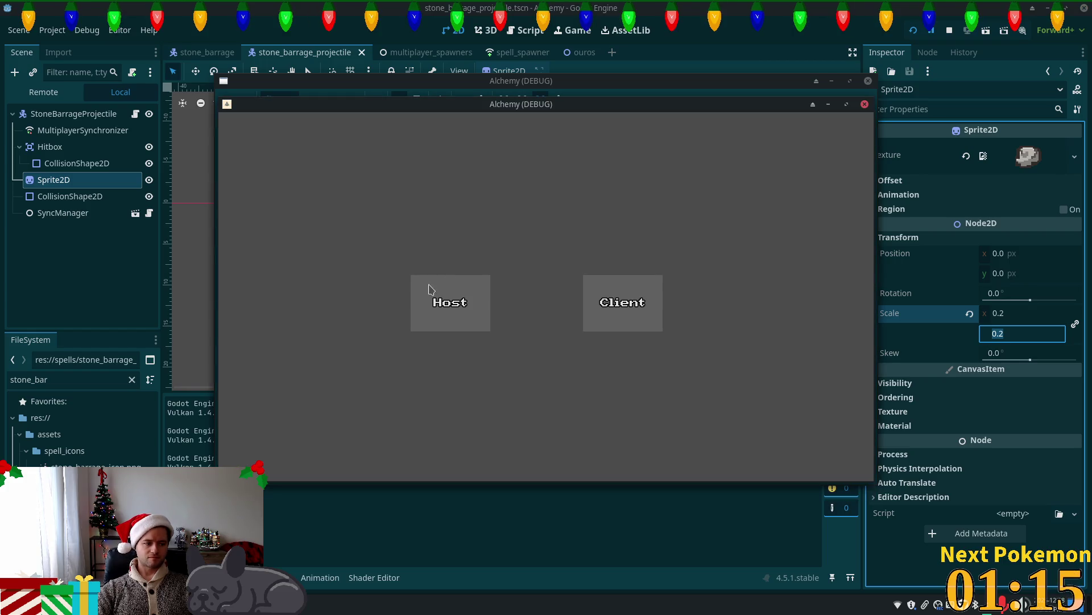
Host and log into the game, watch the 0.2-scaled stones in the farm, then stop it.
click(429, 288)
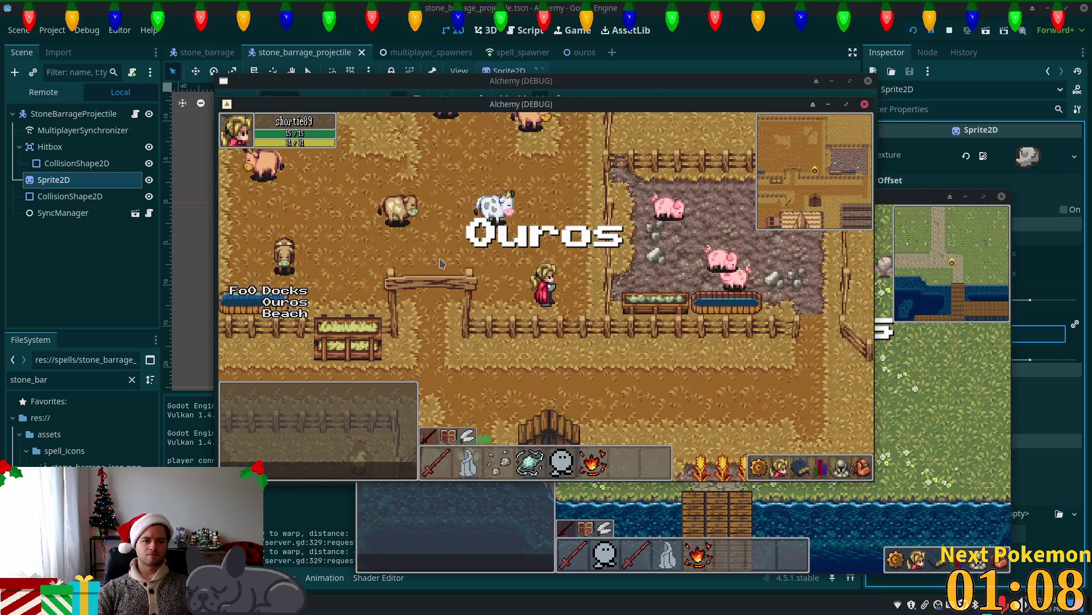
click(493, 211)
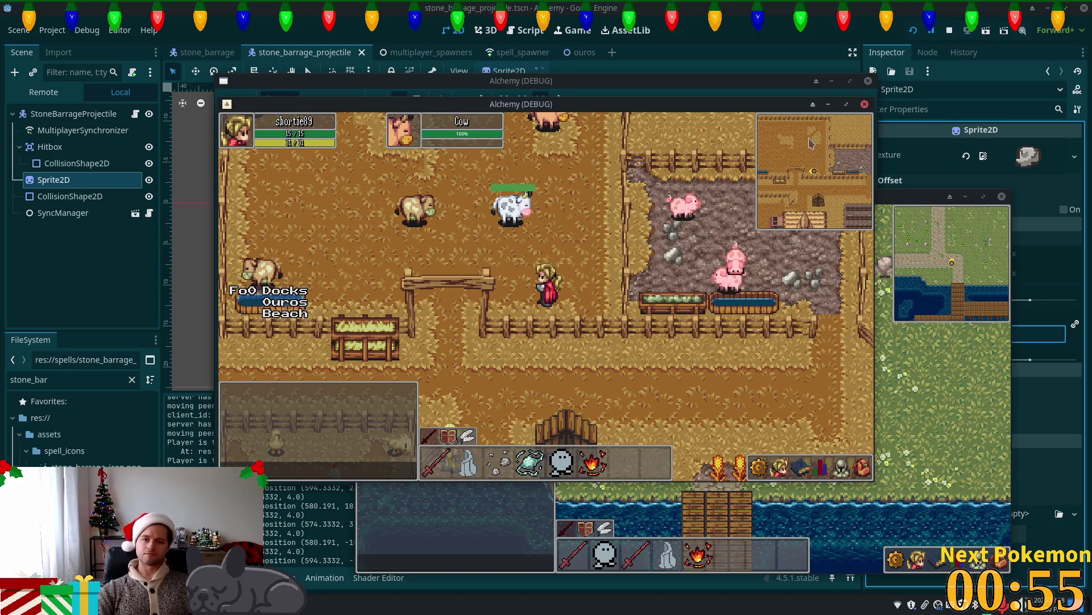
key(F8)
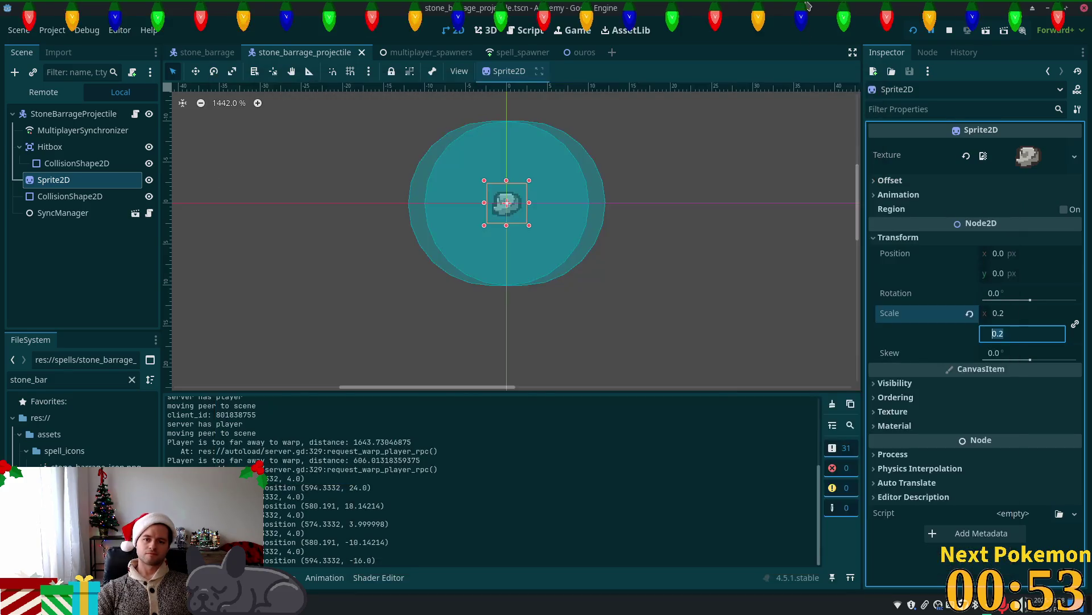
Set the Sprite2D scale to 0.5 and run the game.
click(1010, 312)
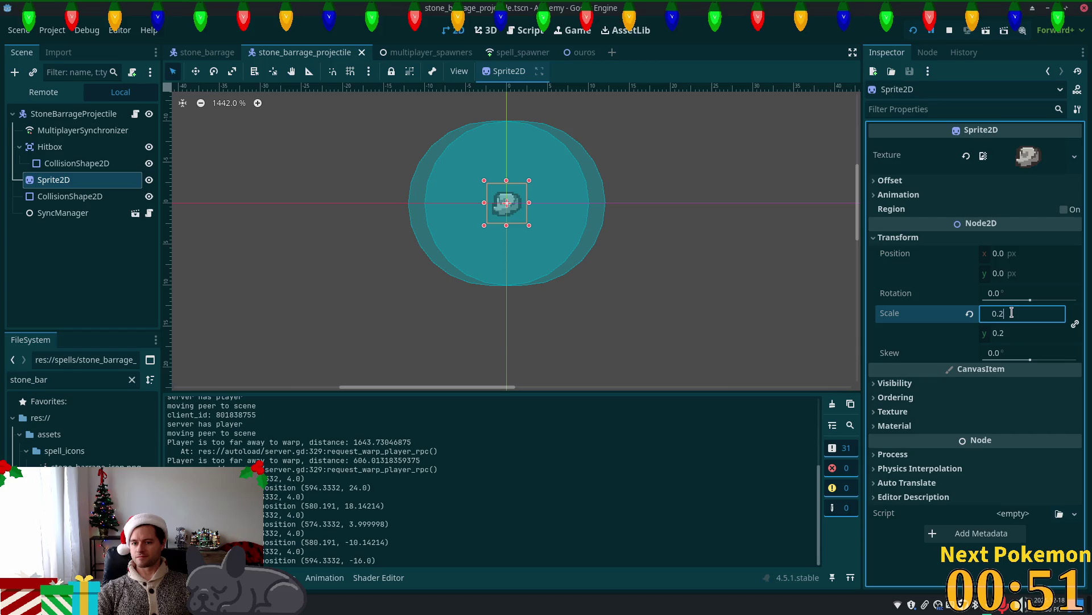
text(0.5)
click(1025, 340)
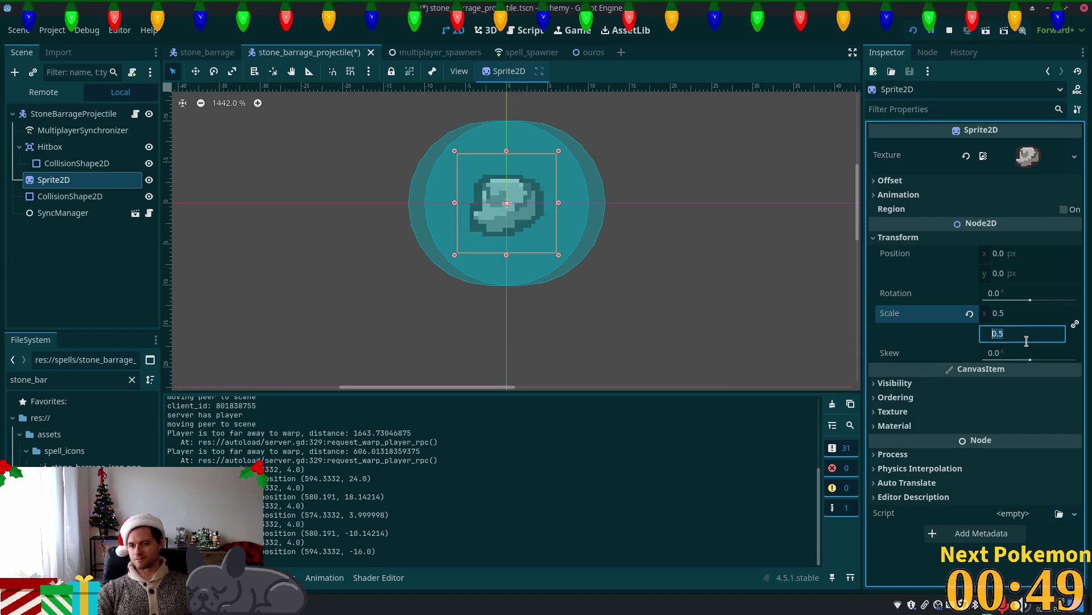
key(F5)
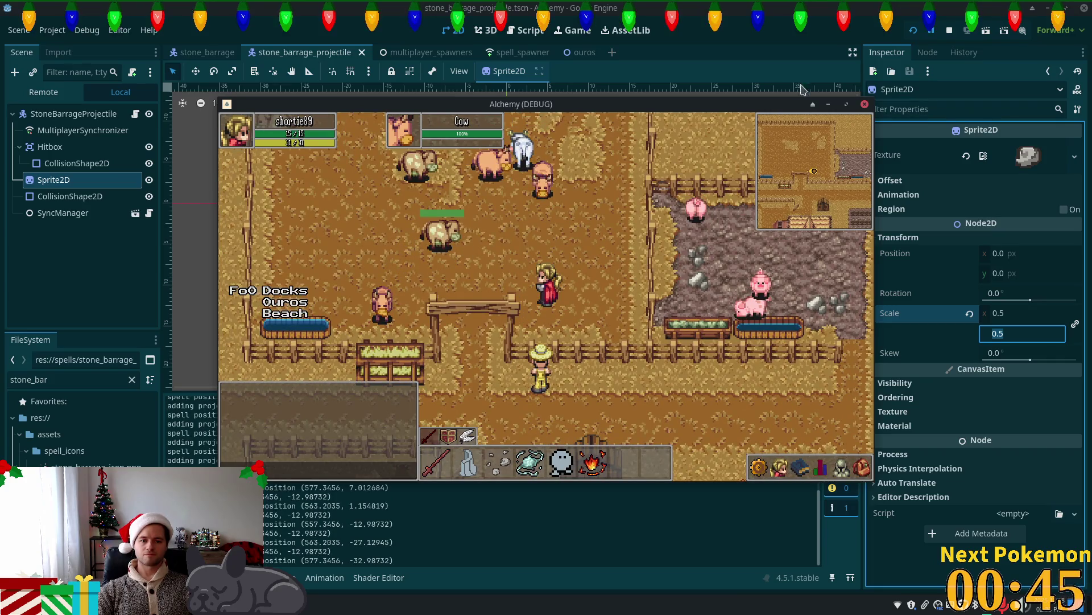
Restart the game, move and cast the barrage, stop it, then switch over to Cursor.
click(911, 31)
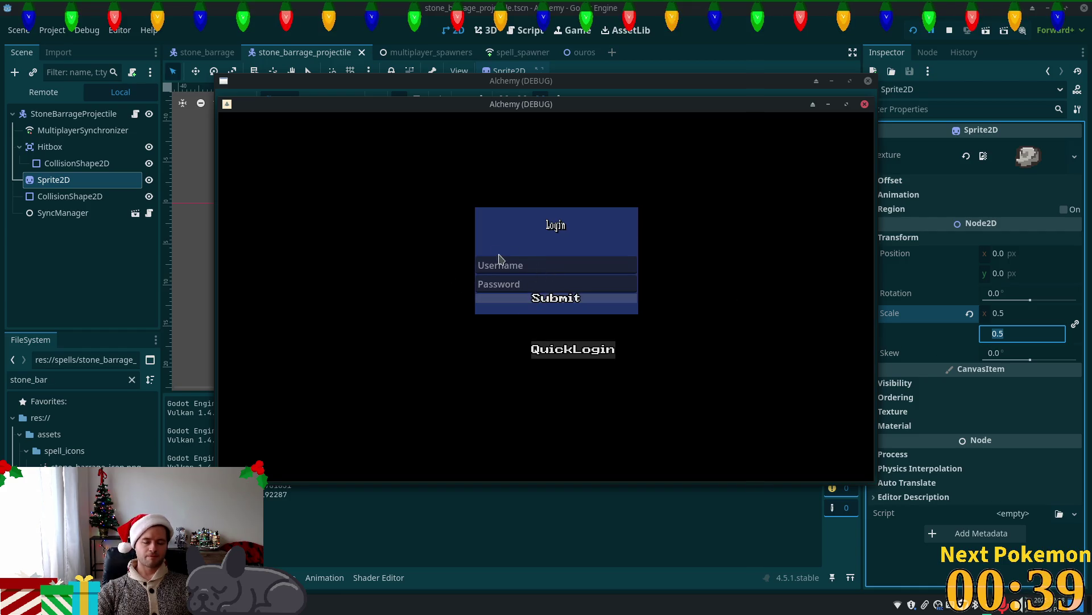
key(d)
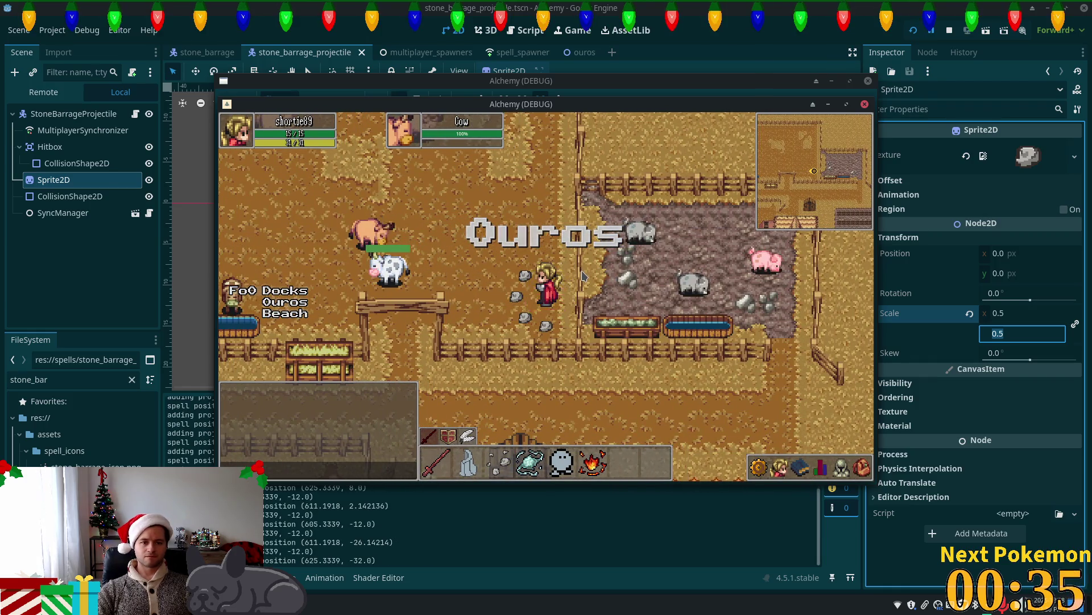
key(F8)
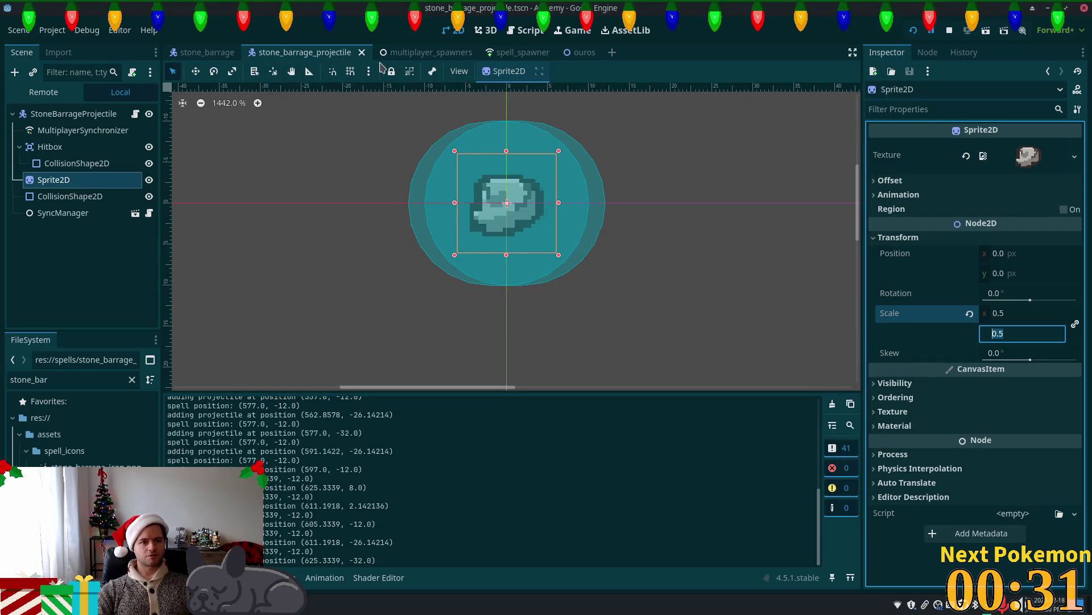
click(208, 53)
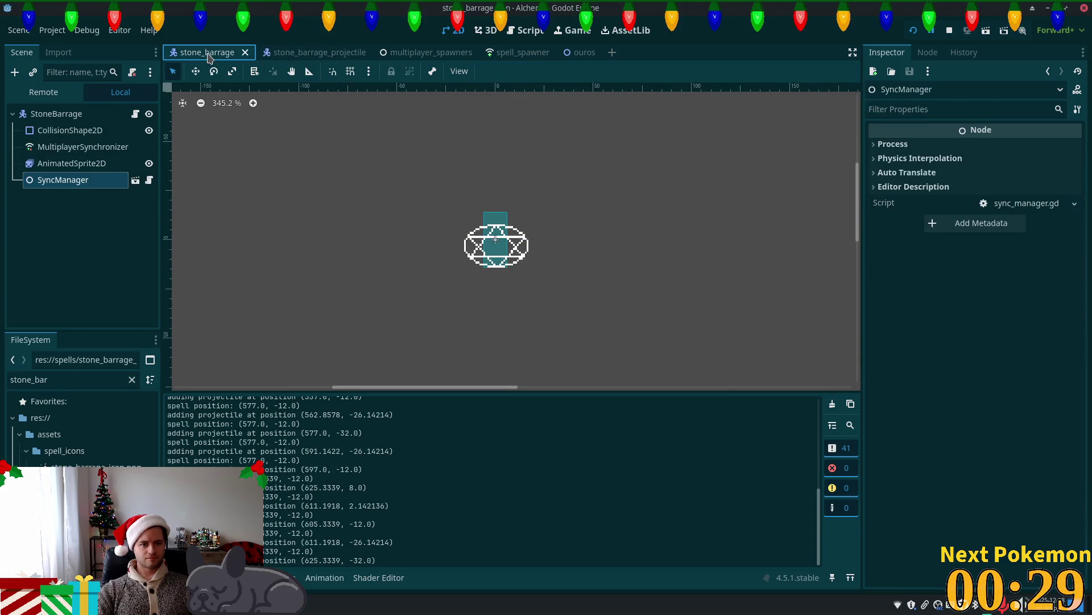
key(alt+Tab)
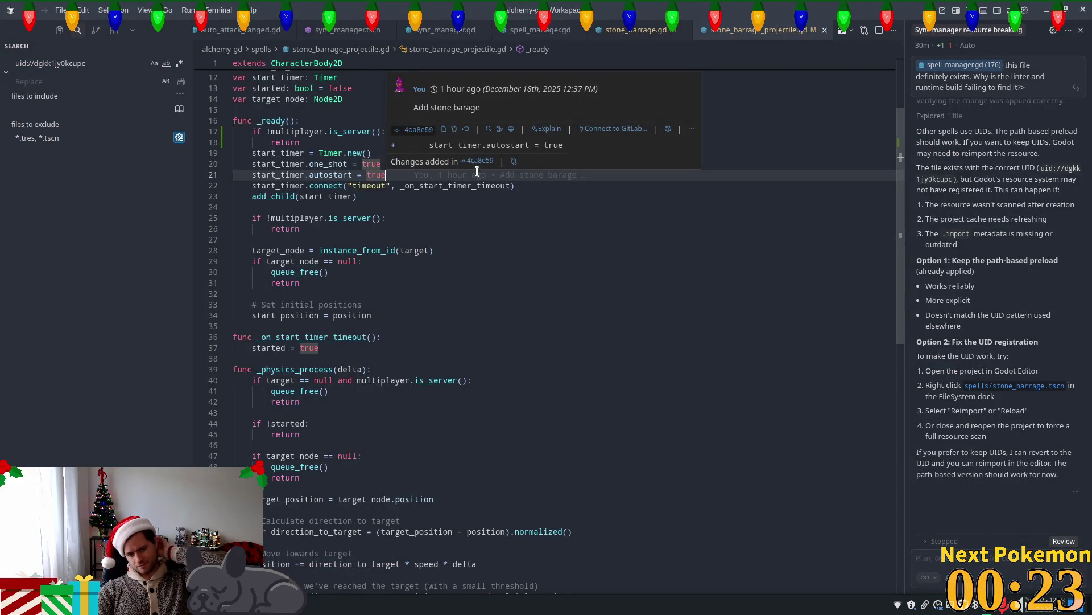
Review the projectile script's start-timer setup at line 20's one_shot, glancing at stone_barrage.gd.
scroll(447, 241, down, 3)
scroll(447, 236, up, 5)
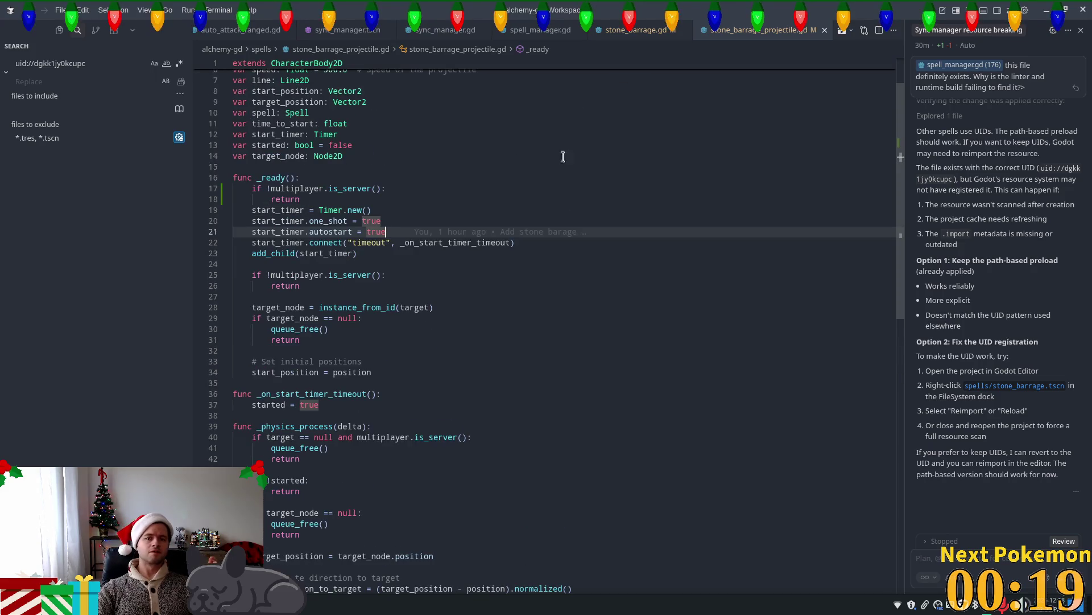
click(374, 219)
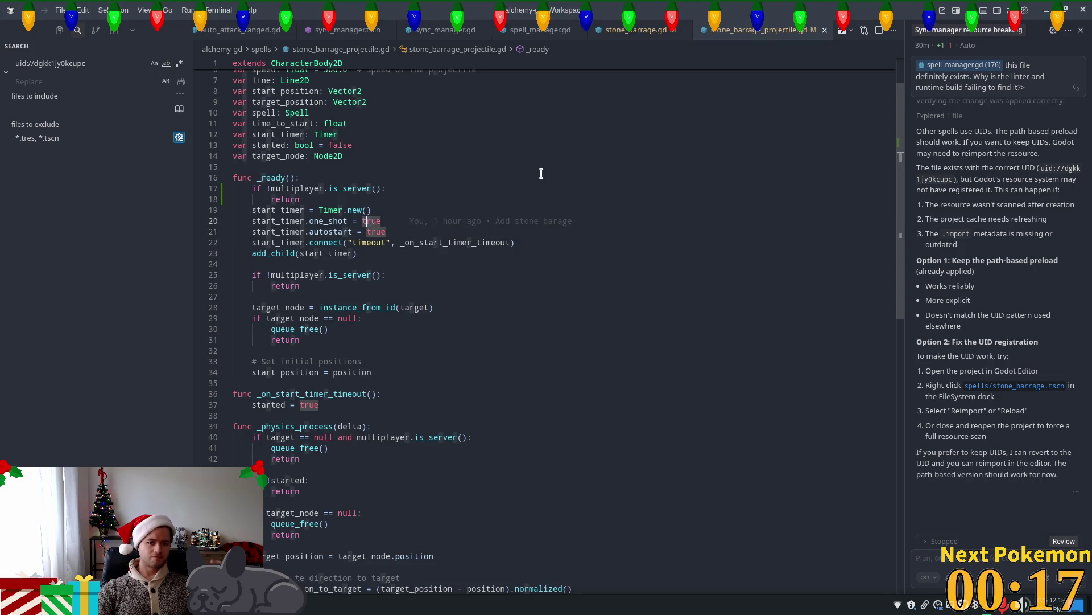
key(ctrl+Page_Up)
scroll(422, 237, down, 4)
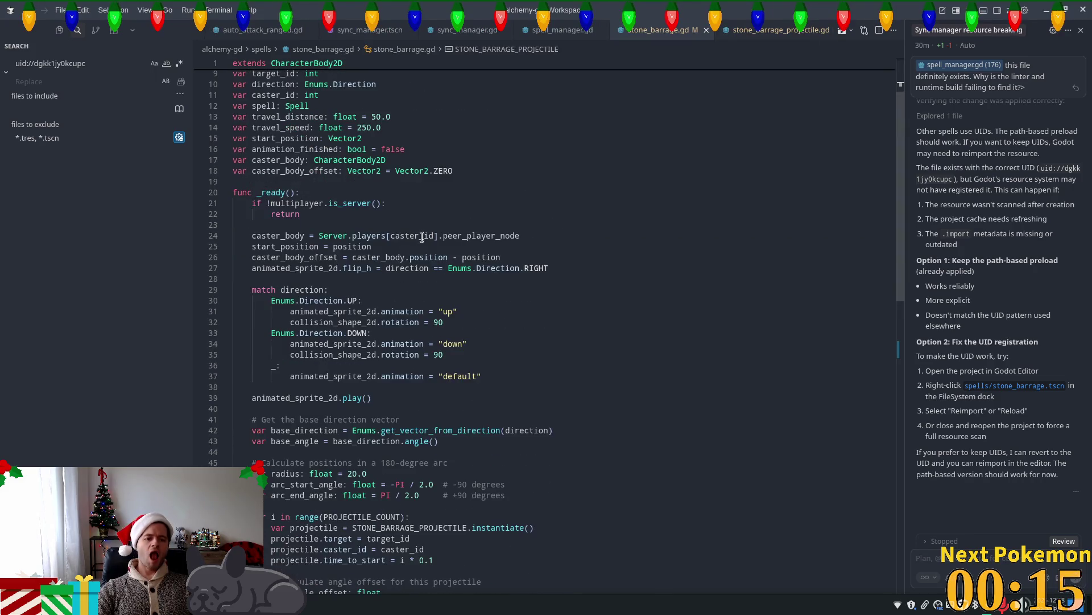
scroll(421, 237, down, 5)
click(768, 29)
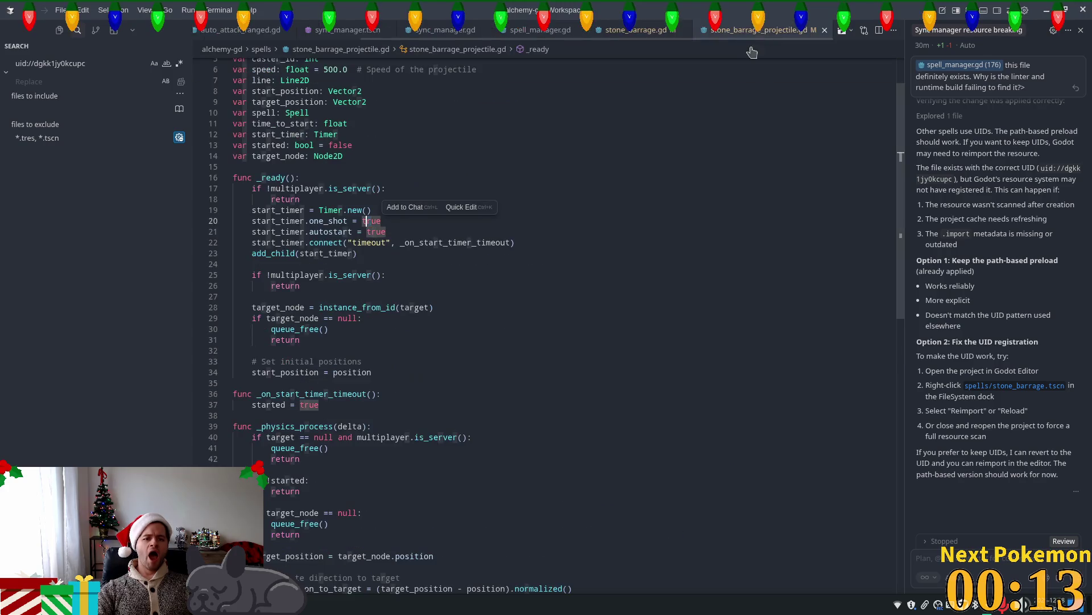
Scroll stone_barrage.gd to the PROJECTILE_COUNT loop and put the caret on line 54's time_to_start.
scroll(475, 267, up, 2)
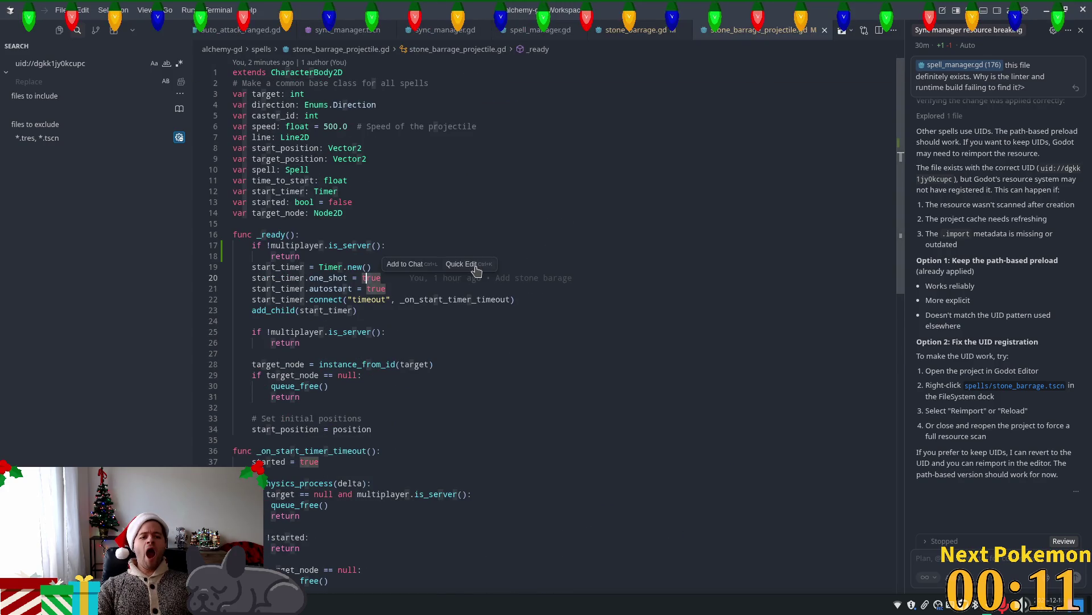
scroll(470, 256, down, 3)
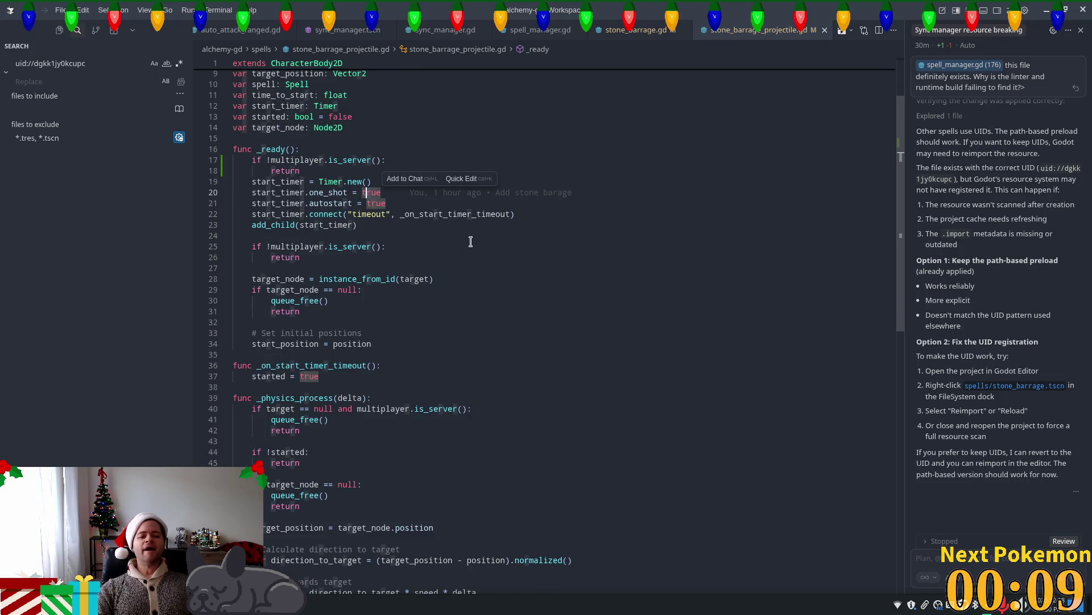
key(ctrl+Page_Up)
scroll(546, 213, down, 1)
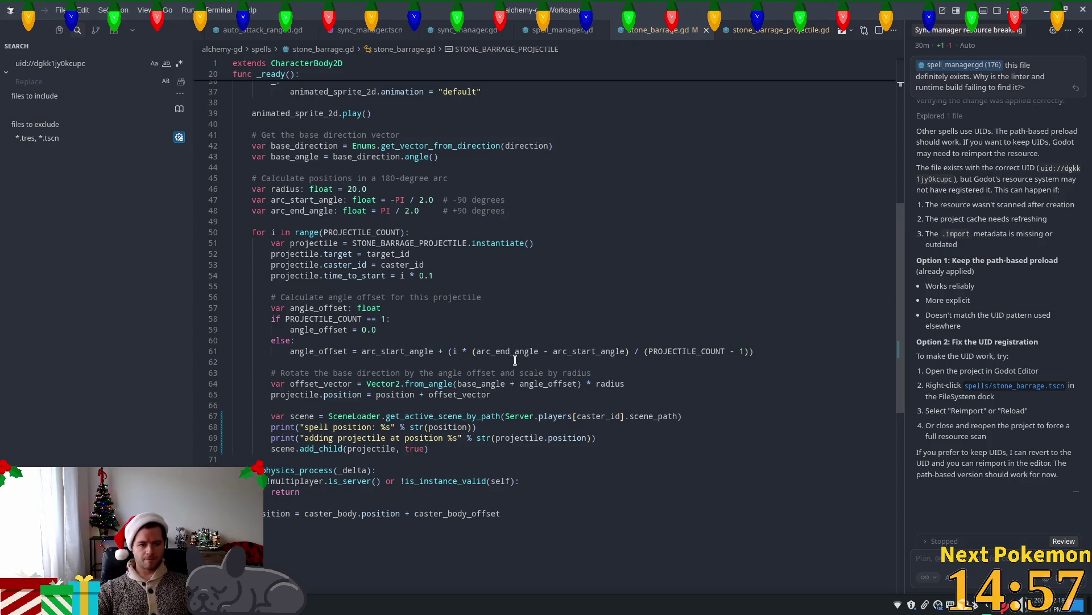
mouse_move(486, 357)
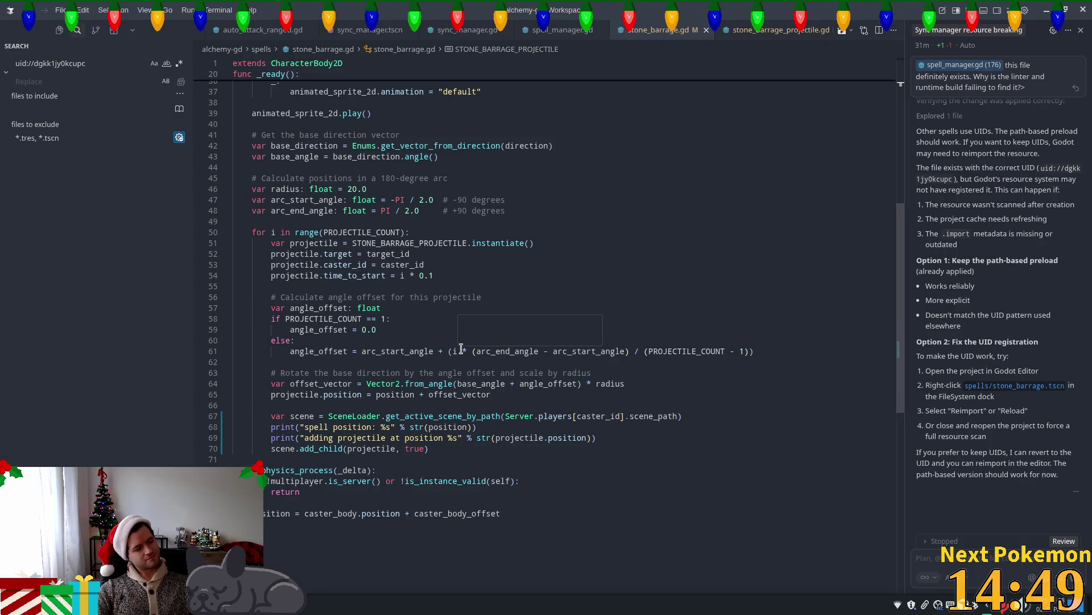
mouse_move(523, 346)
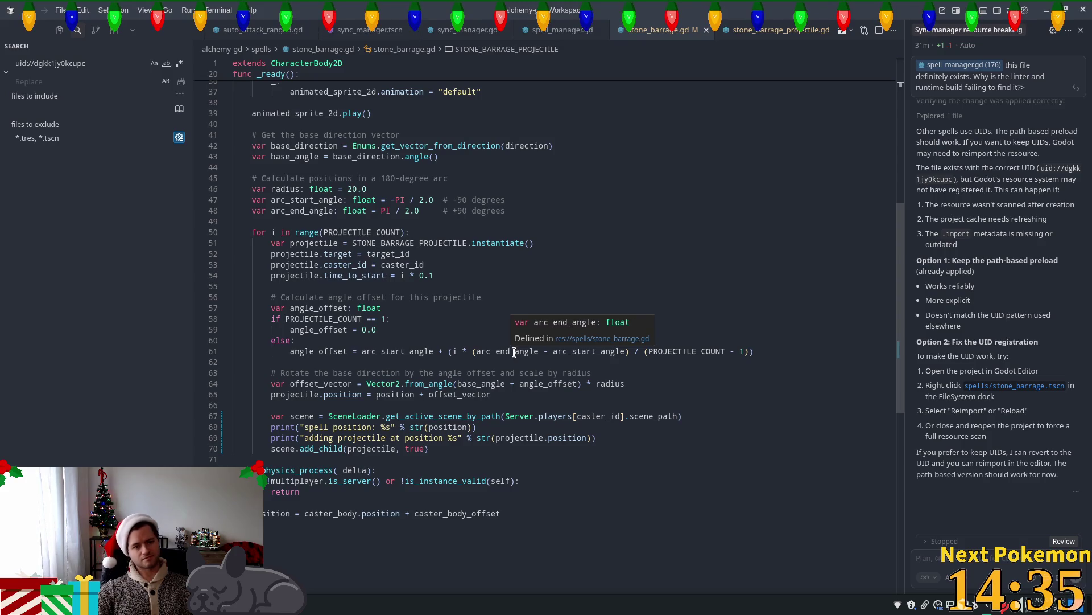
click(405, 275)
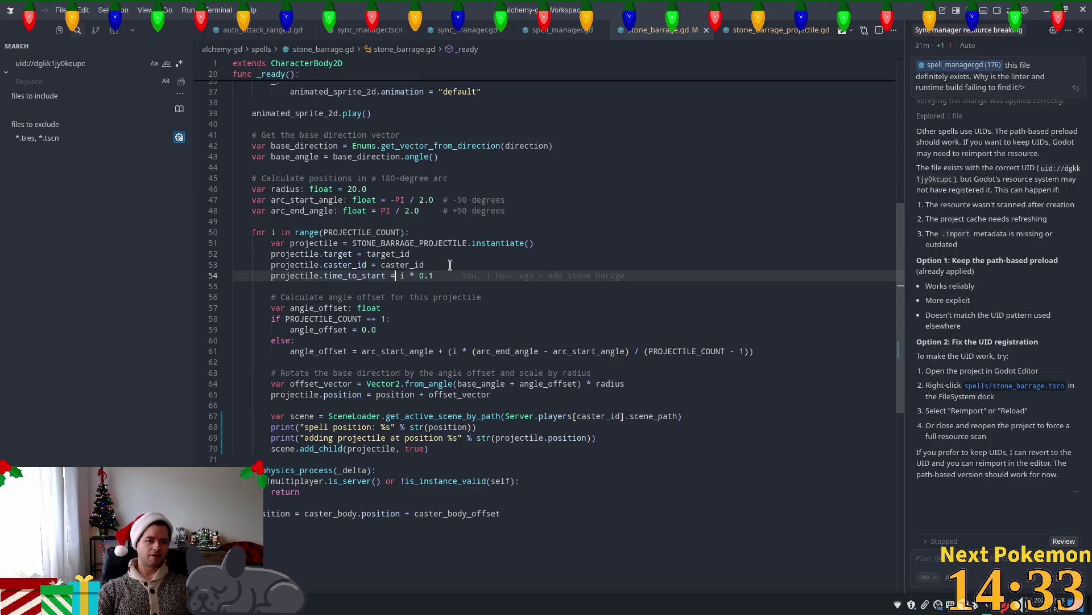
Select time_to_start on line 54, then inspect the projectile timer's one_shot setting on line 20.
mouse_move(358, 272)
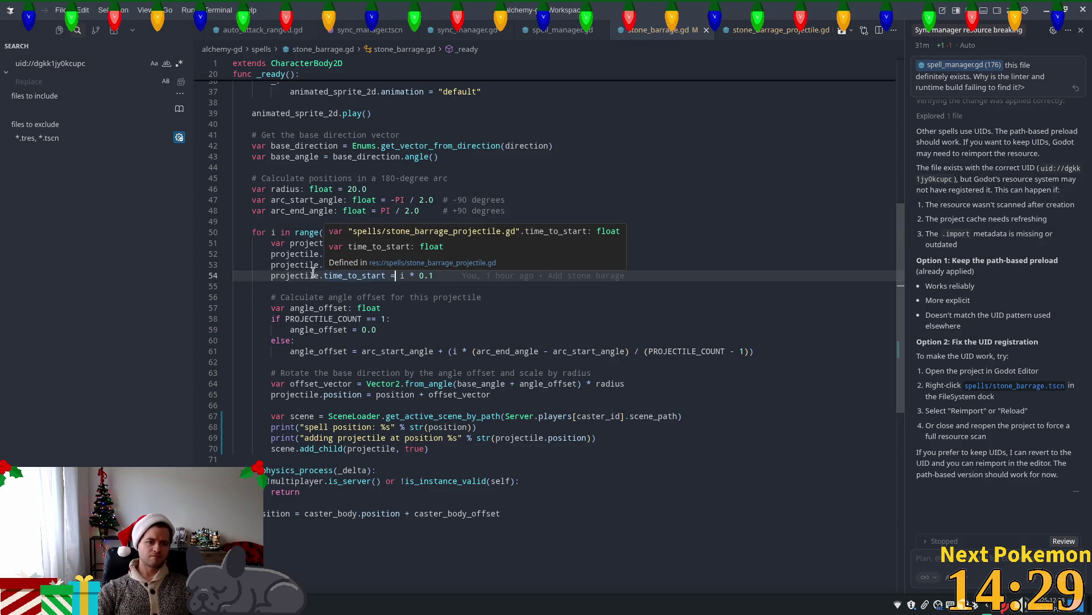
double_click(383, 279)
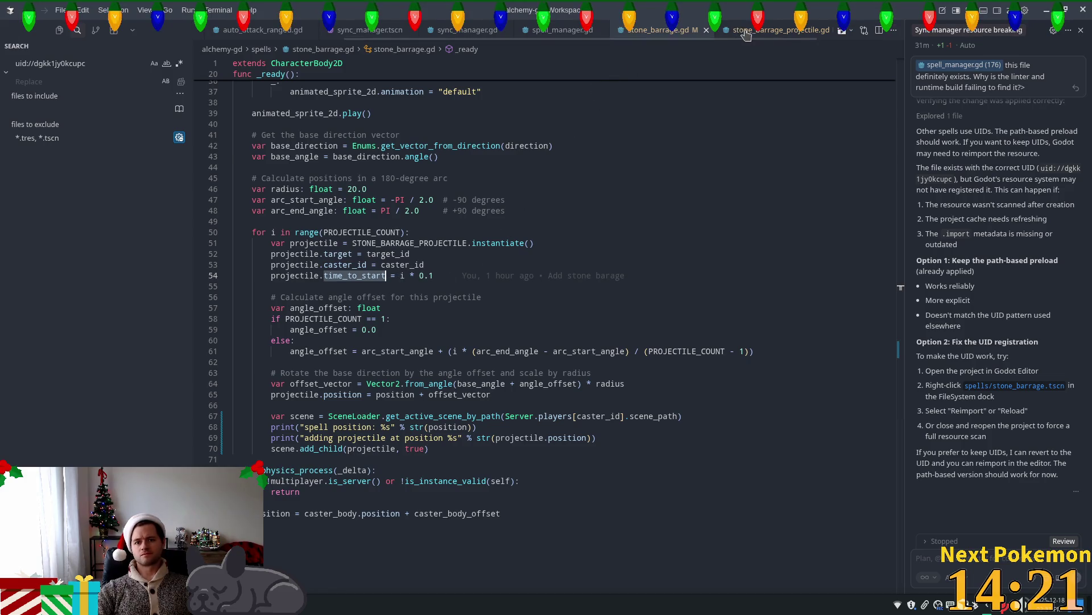
click(778, 30)
double_click(279, 203)
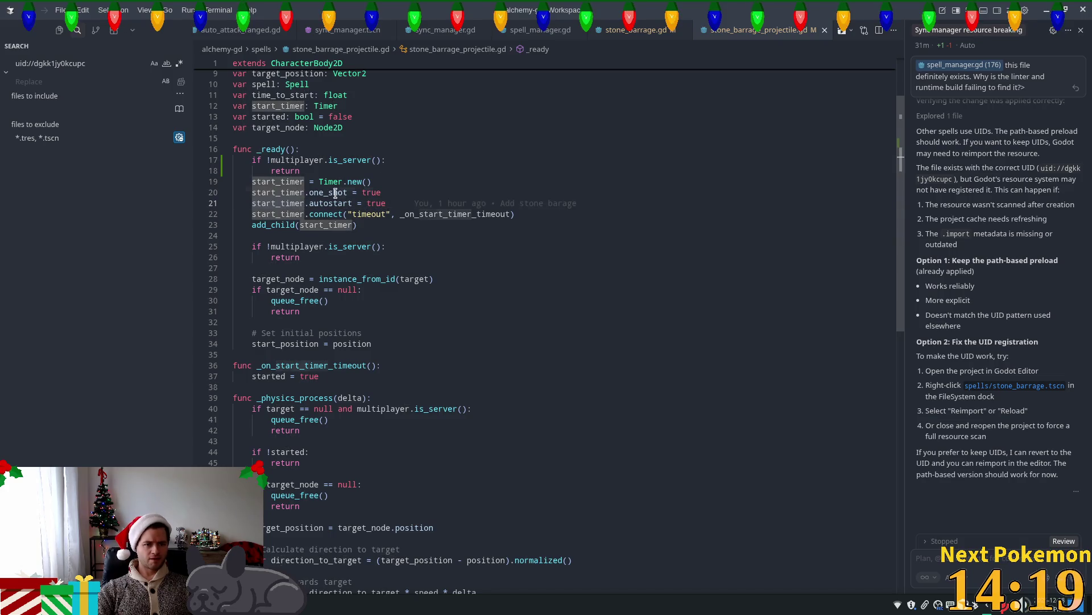
double_click(328, 193)
mouse_move(317, 204)
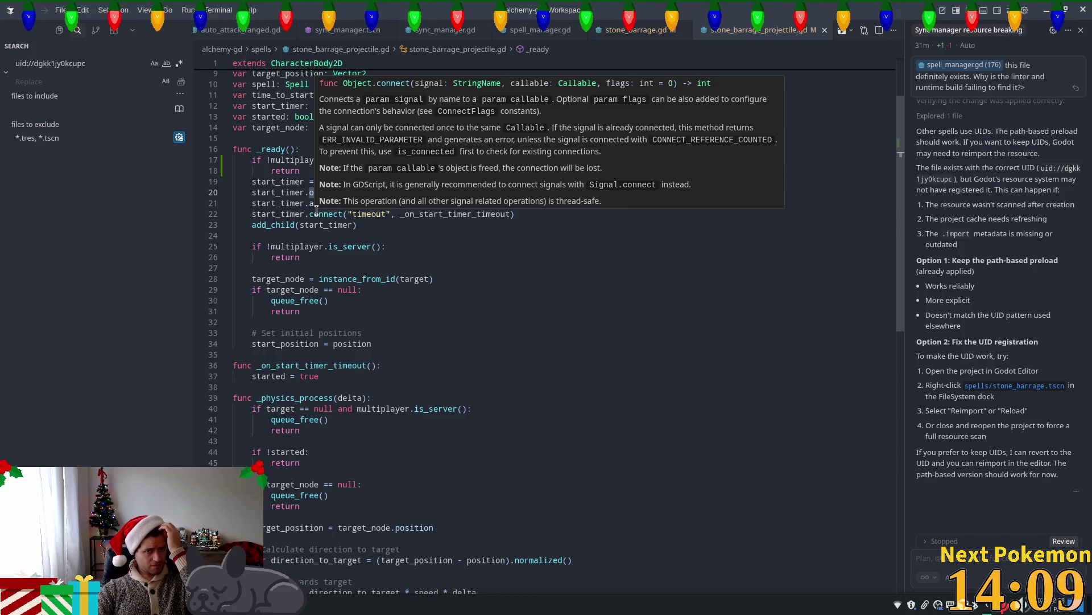
Back in stone_barrage.gd, reselect time_to_start on line 54 and return to the projectile script.
ctrl+click(364, 193)
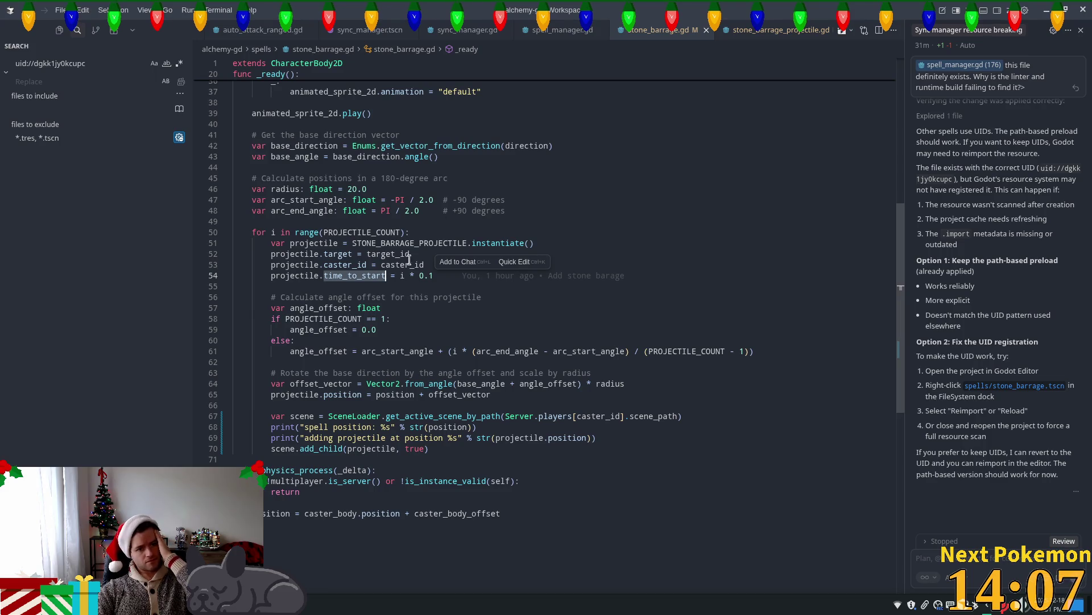
click(402, 275)
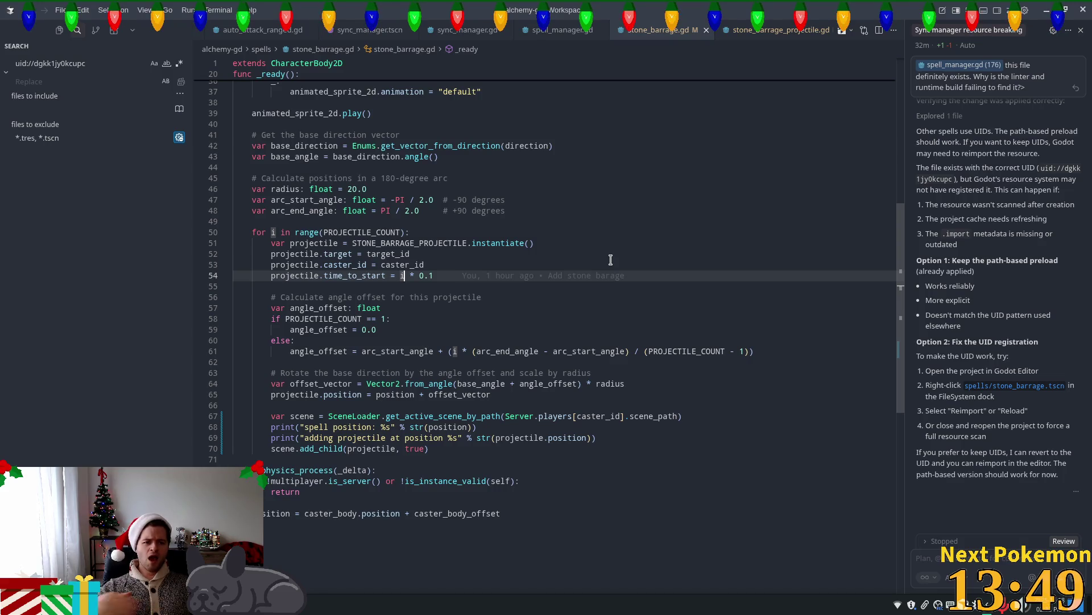
key(ctrl+Left)
key(ctrl+Left)
key(ctrl+d)
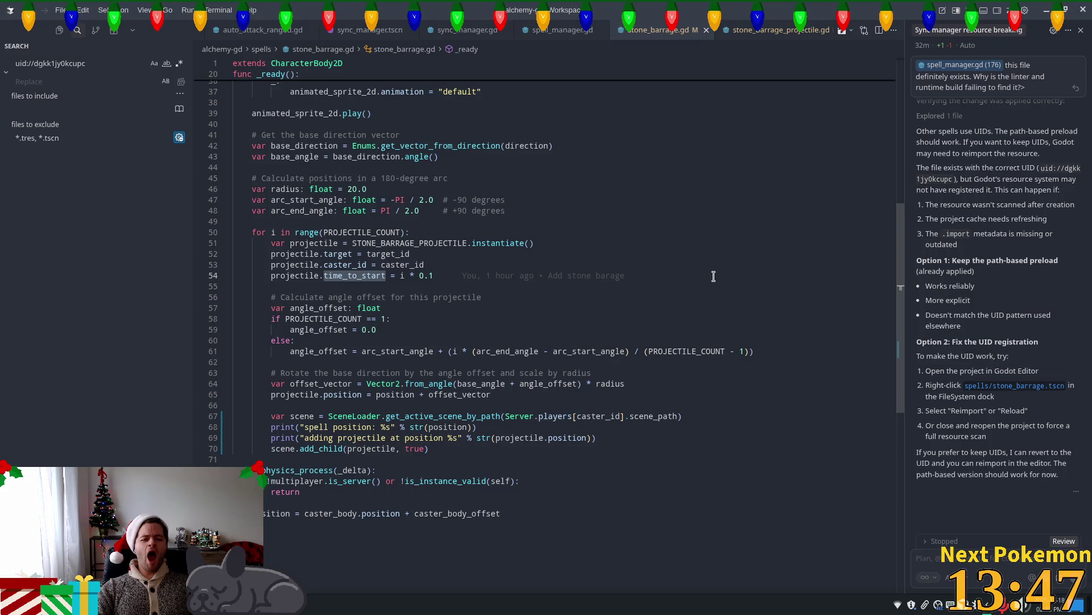
click(747, 30)
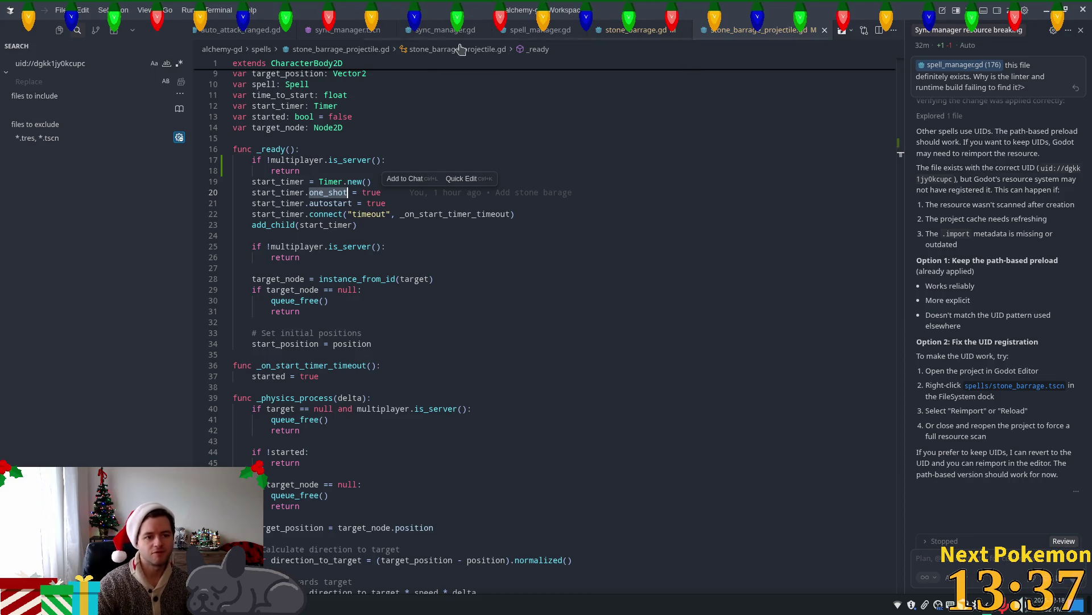
Delete line 21 'start_timer.autostart = true' from the projectile's _ready.
click(329, 203)
double_click(329, 204)
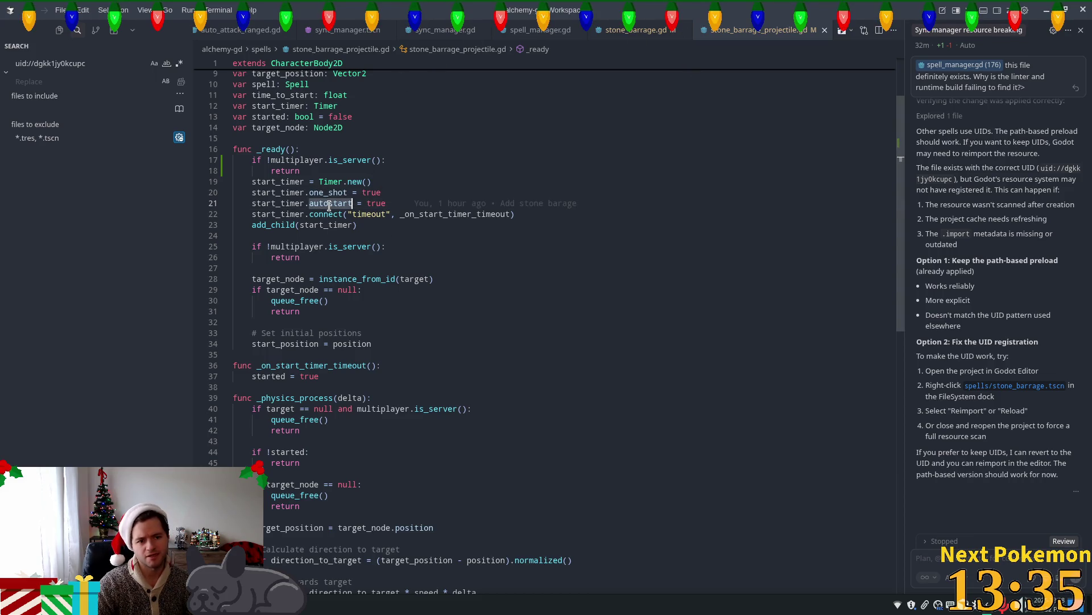
click(396, 203)
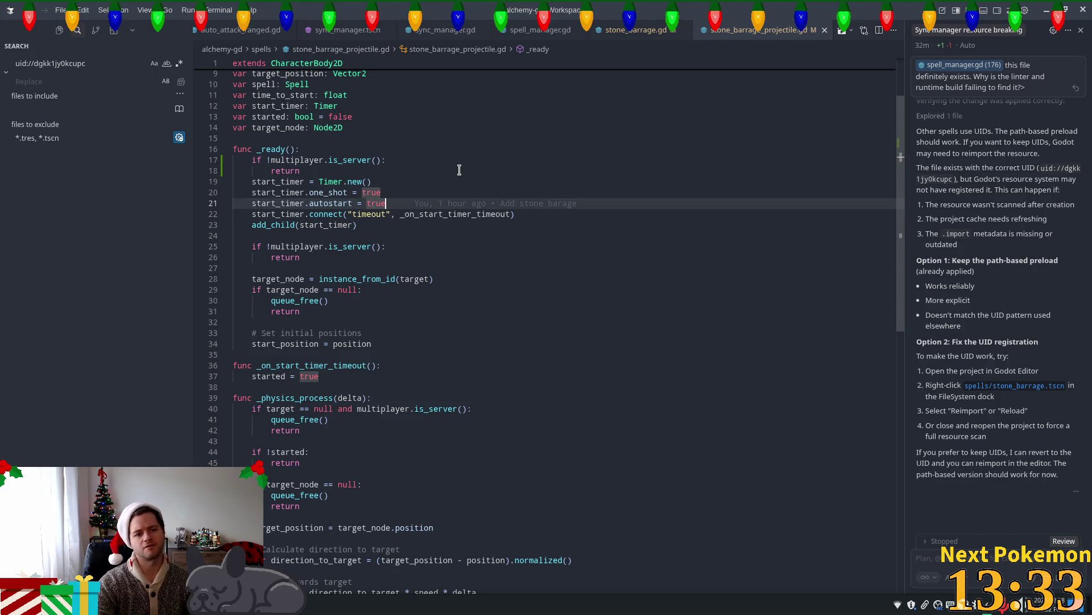
key(shift+Home)
key(shift+Home)
key(BackSpace)
key(BackSpace)
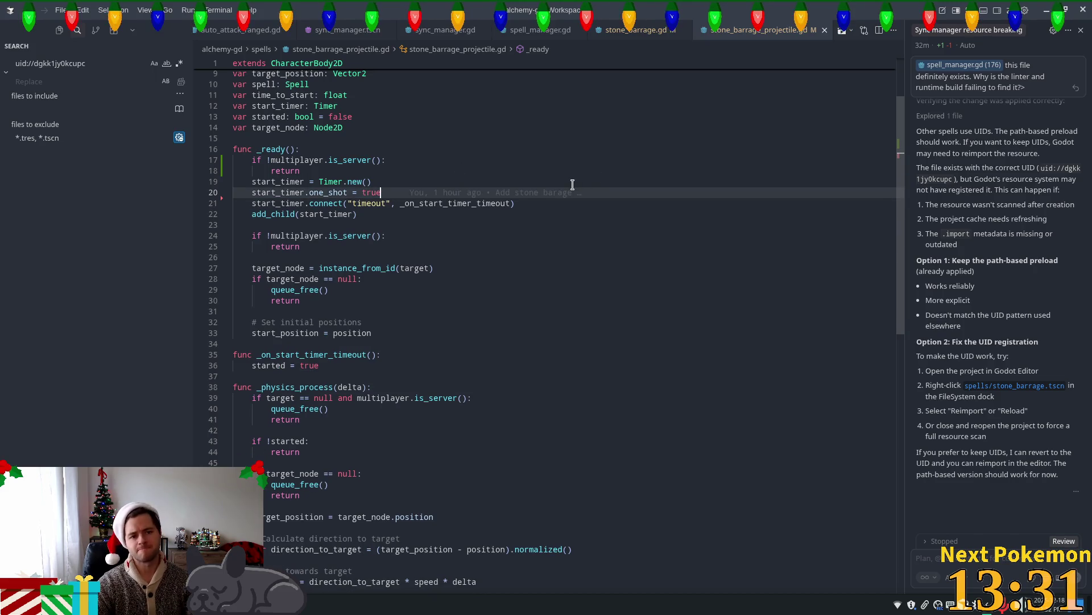
Check where time_to_start is assigned on line 54 of stone_barrage.gd.
mouse_move(566, 187)
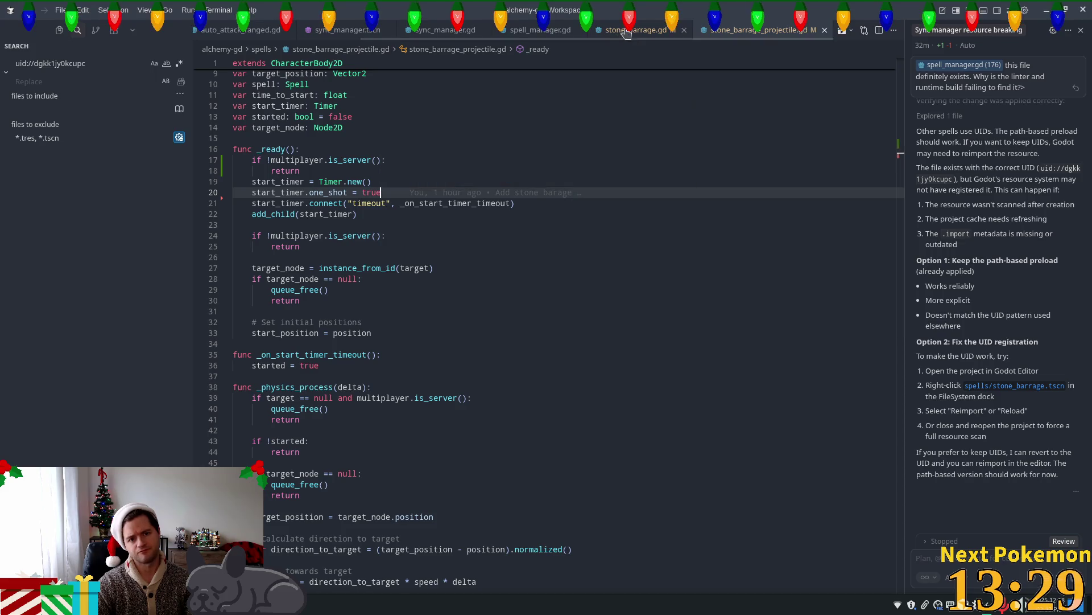
ctrl+click(299, 95)
click(455, 275)
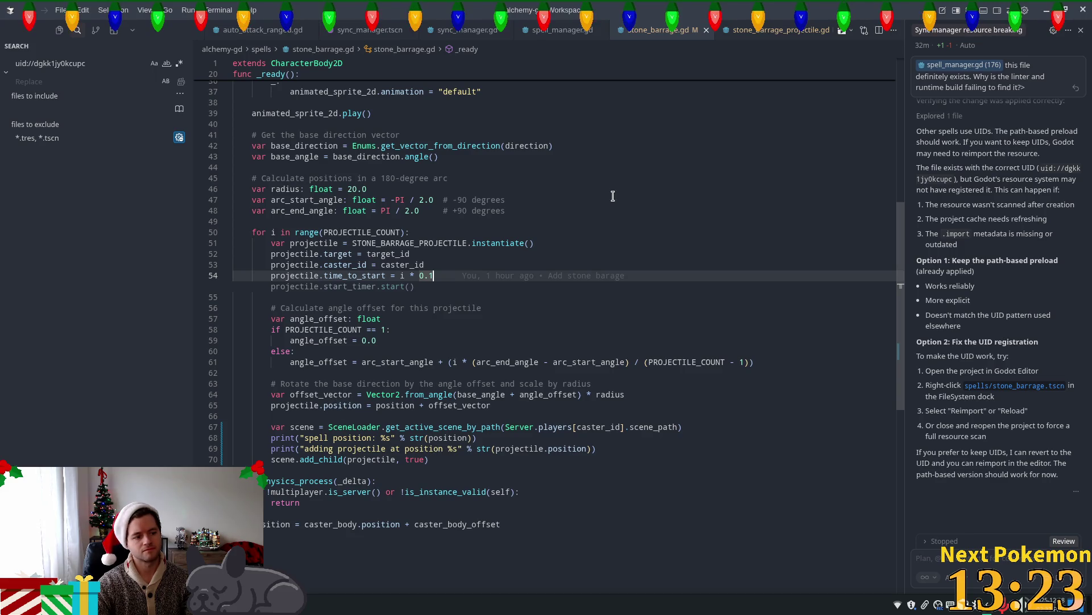
click(768, 29)
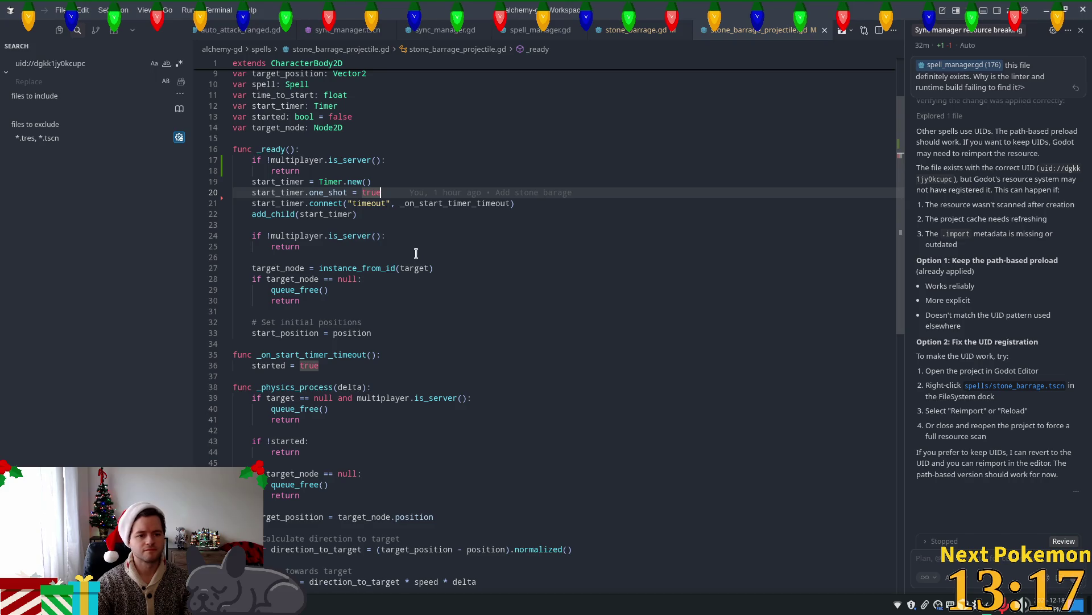
Add start_timer.start(time_to_start) below the start_position line in _ready and save the script.
scroll(371, 288, down, 1)
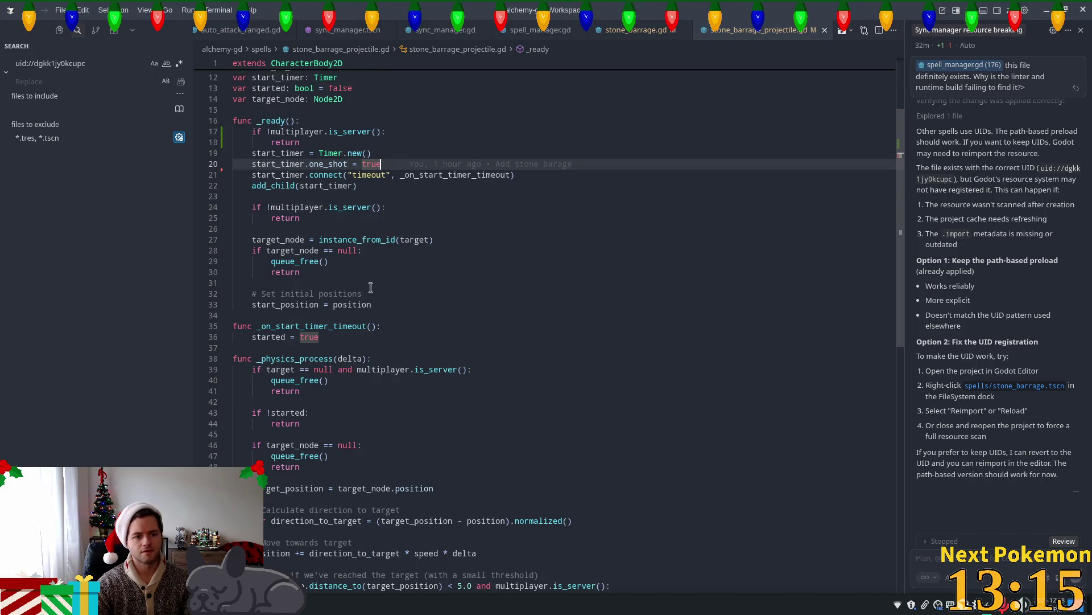
click(383, 304)
key(Return)
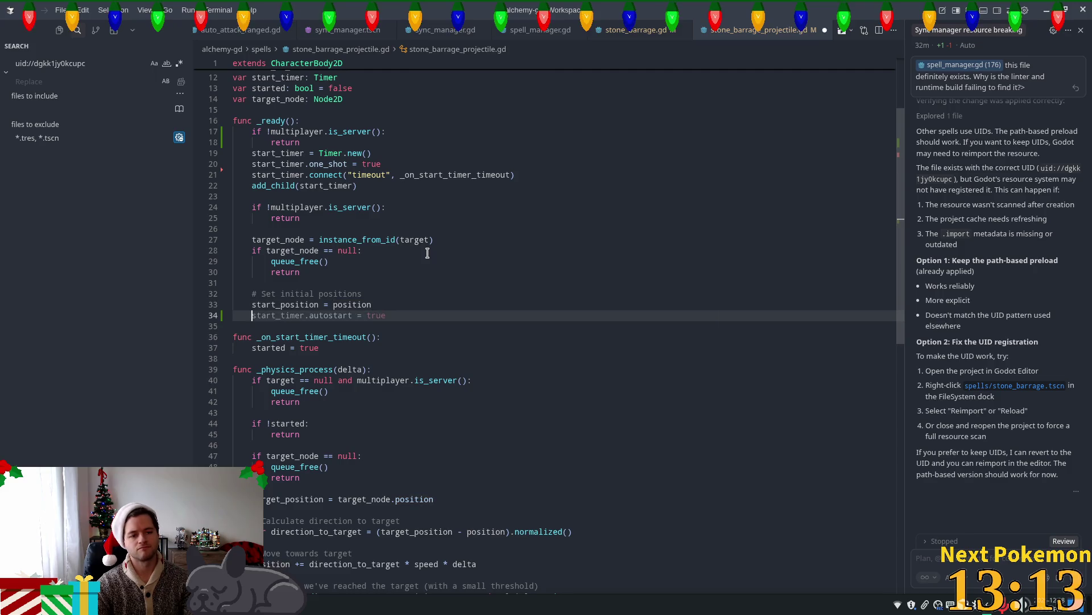
text(start)
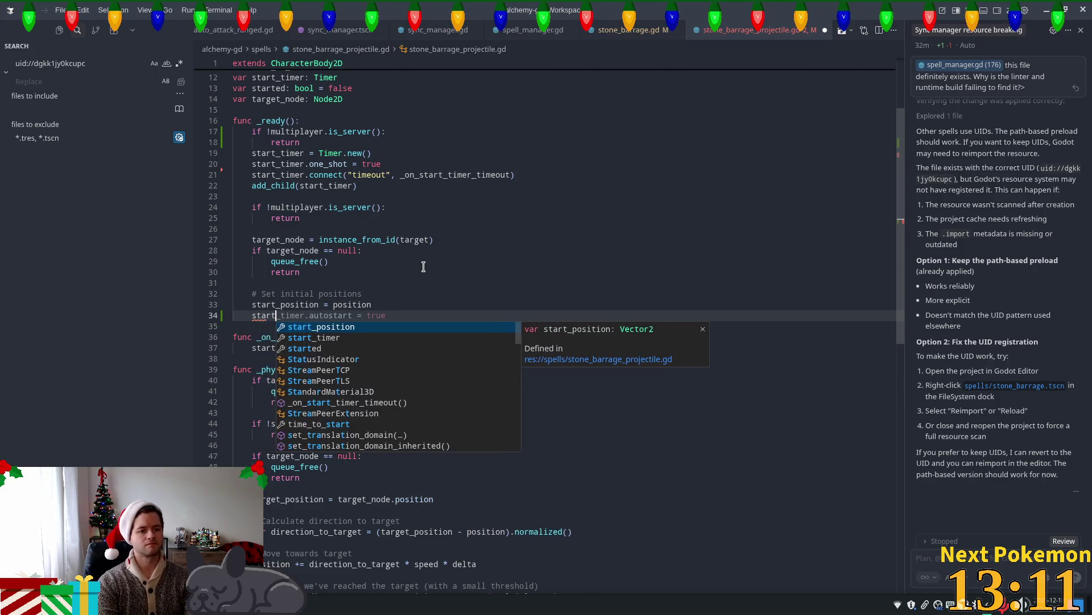
text(_timer.)
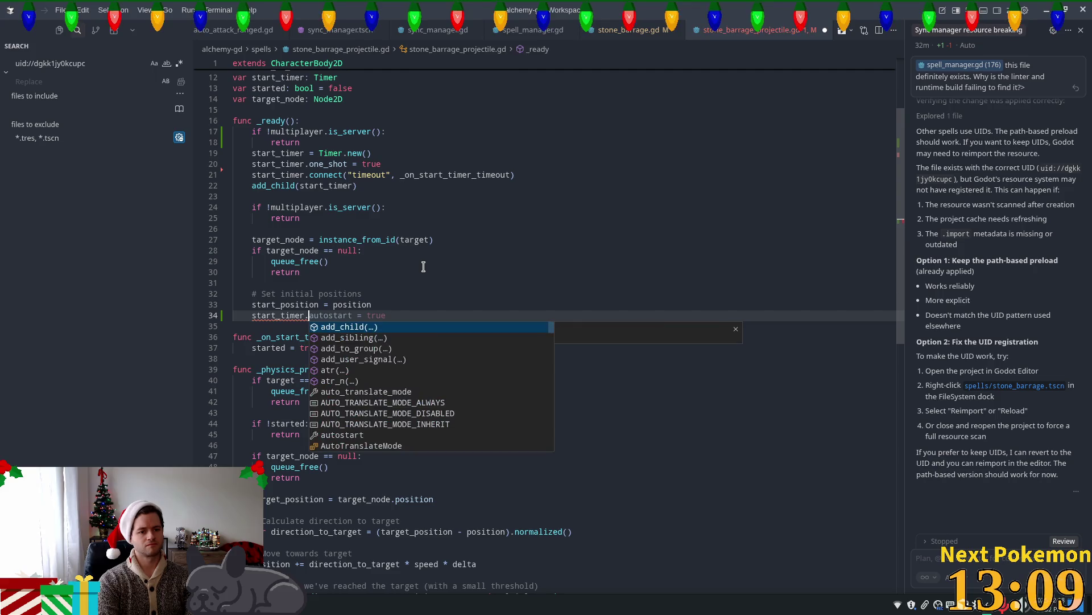
text(st)
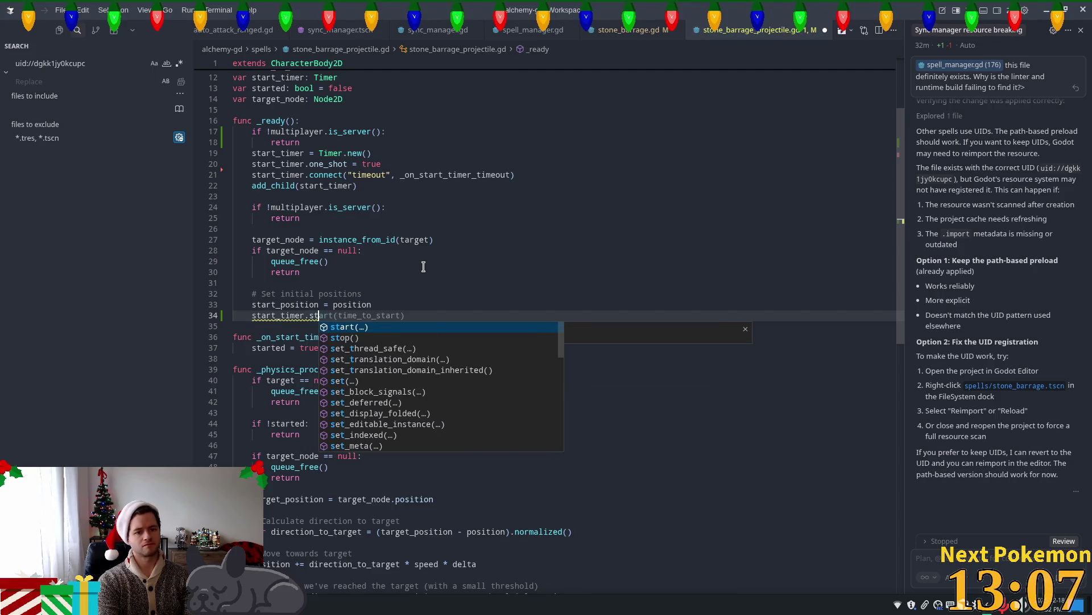
key(Tab)
key(ctrl+s)
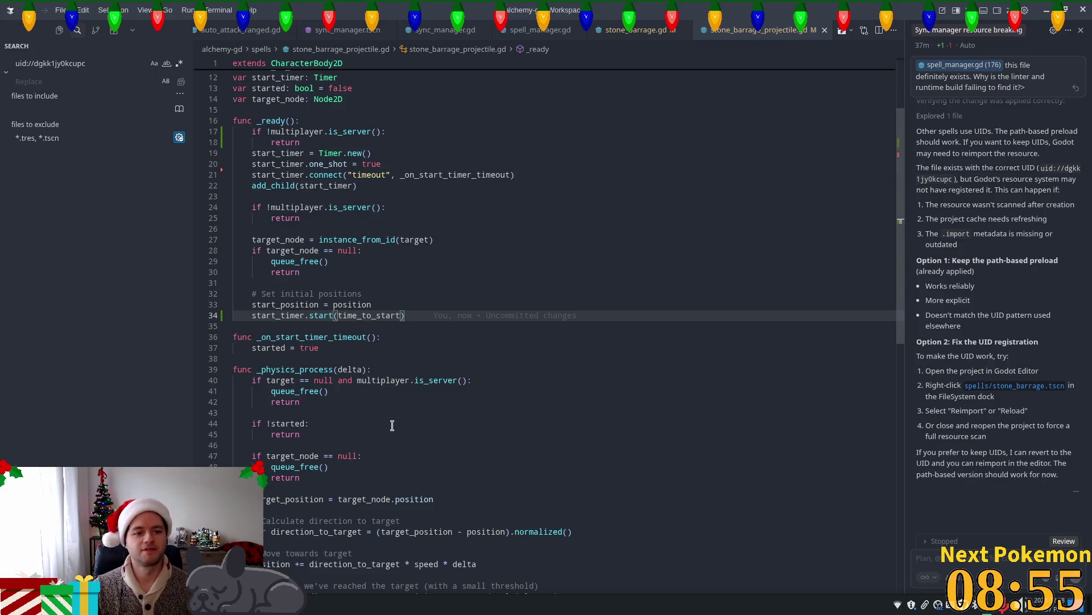
Leave the edited projectile script in Cursor and bring the Godot editor forward.
click(462, 281)
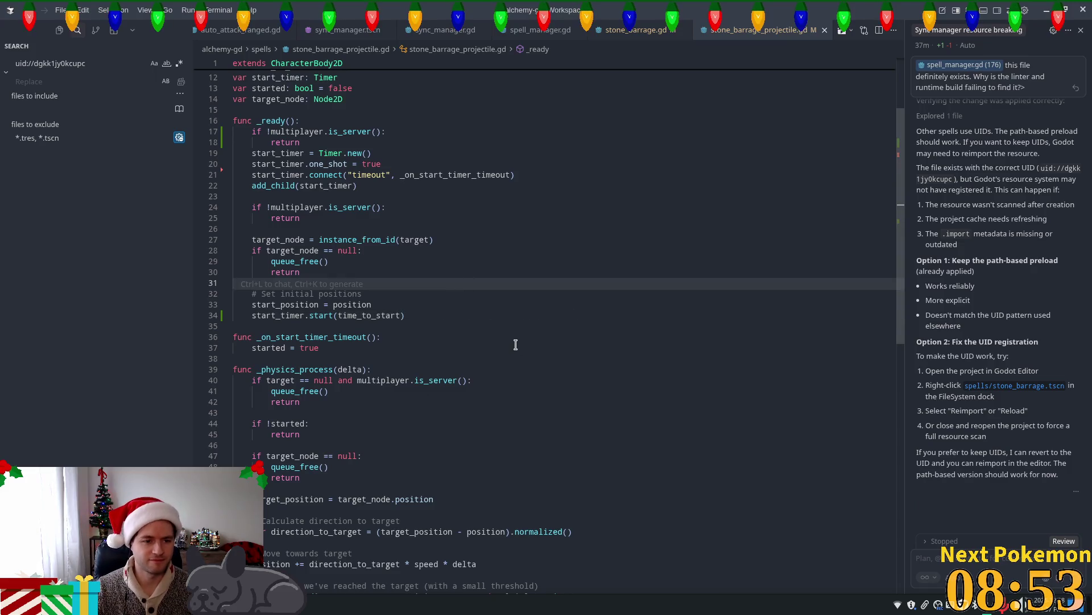
key(alt+Tab)
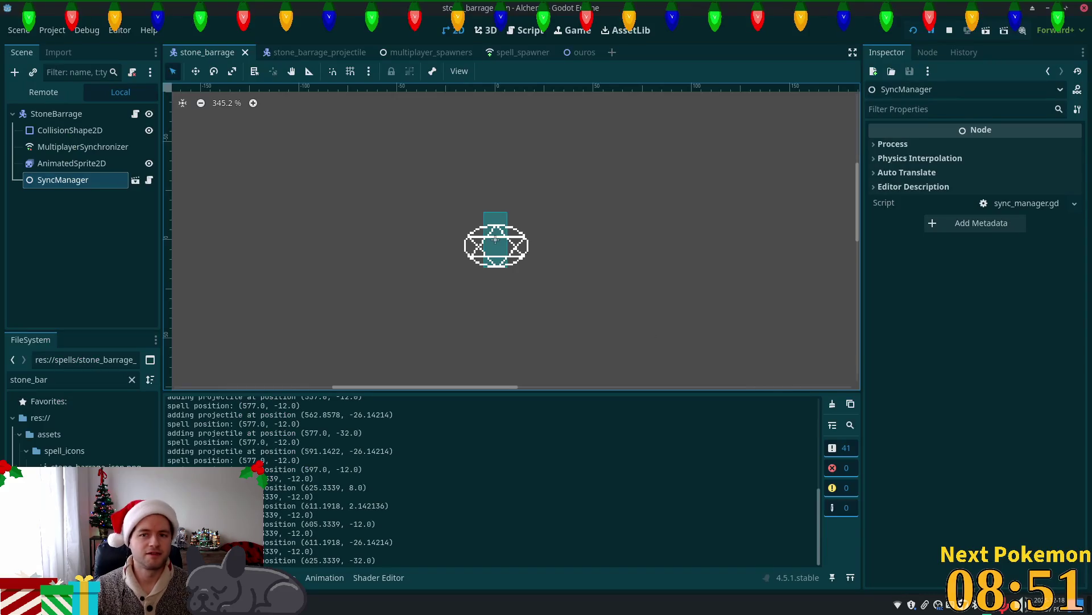
Run the game with QuickLogin, cast Stone Barrage at a cow, walk around, then stop it.
key(F5)
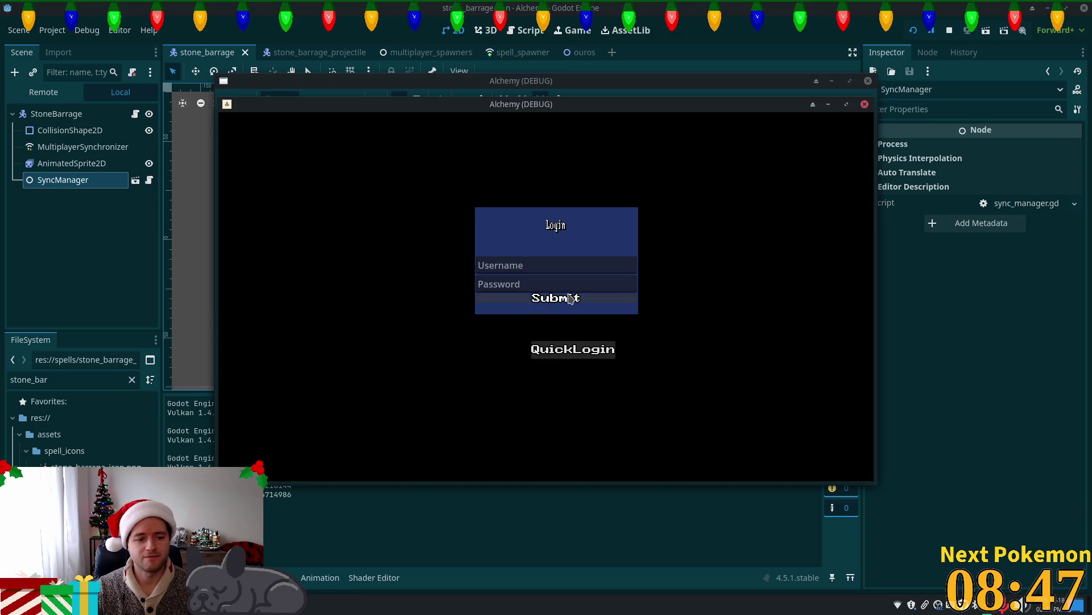
click(614, 349)
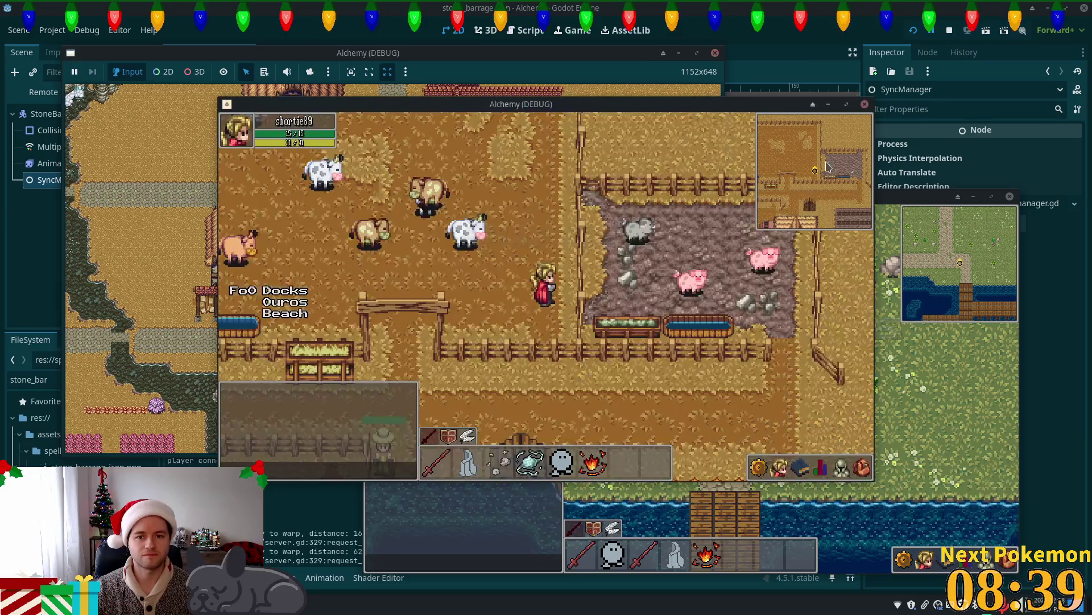
click(479, 228)
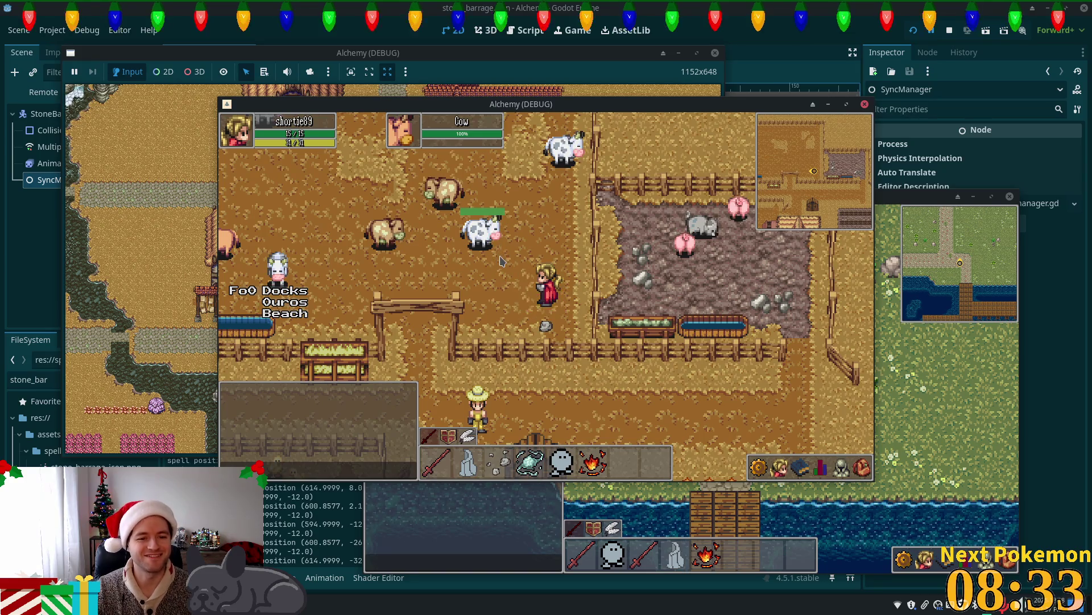
key(a+s)
key(a+w)
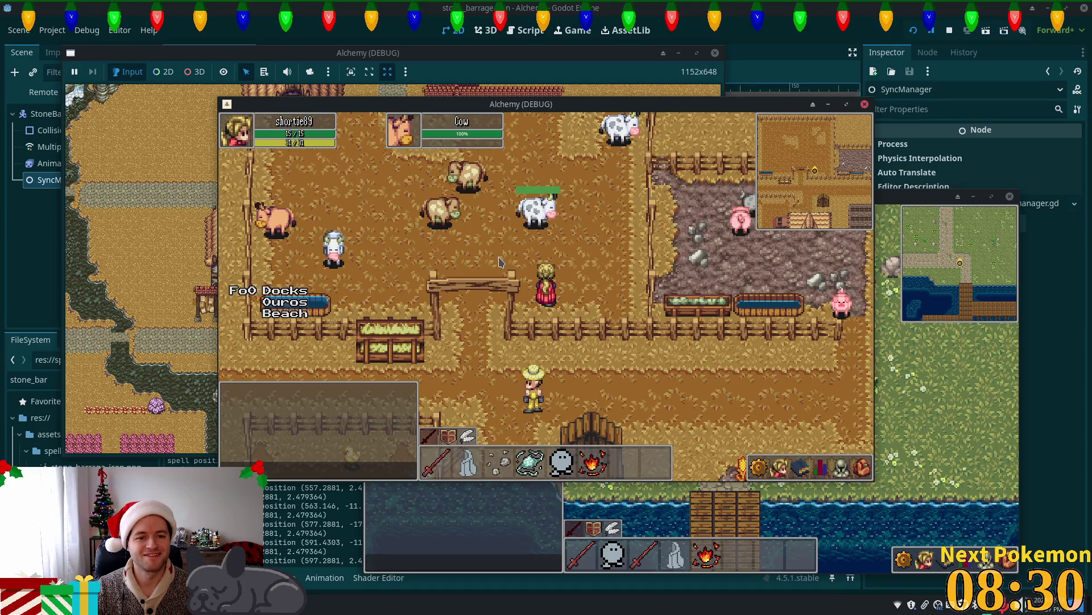
key(d)
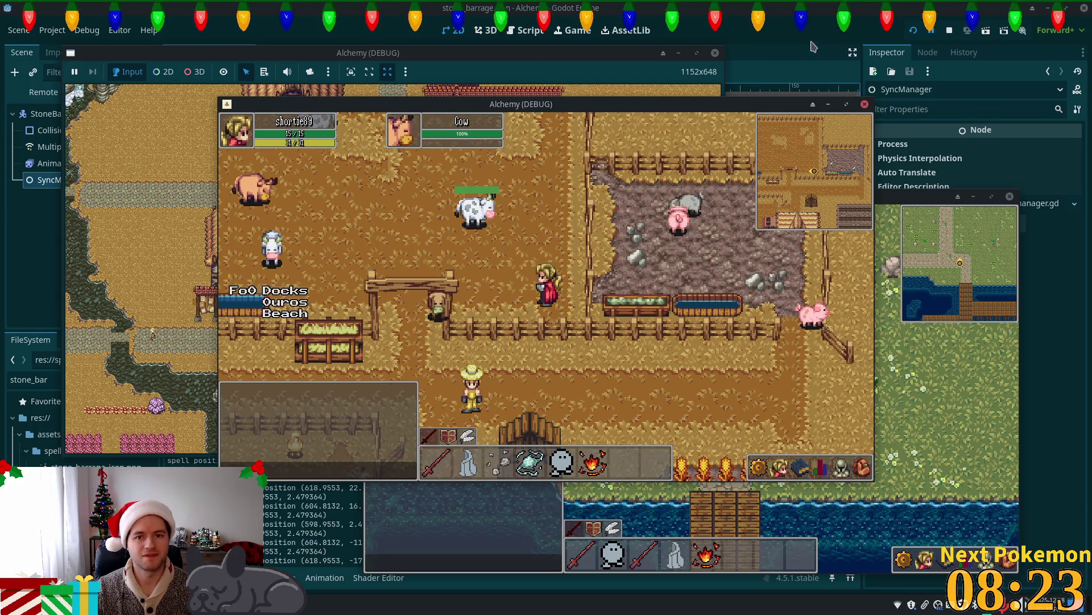
key(F8)
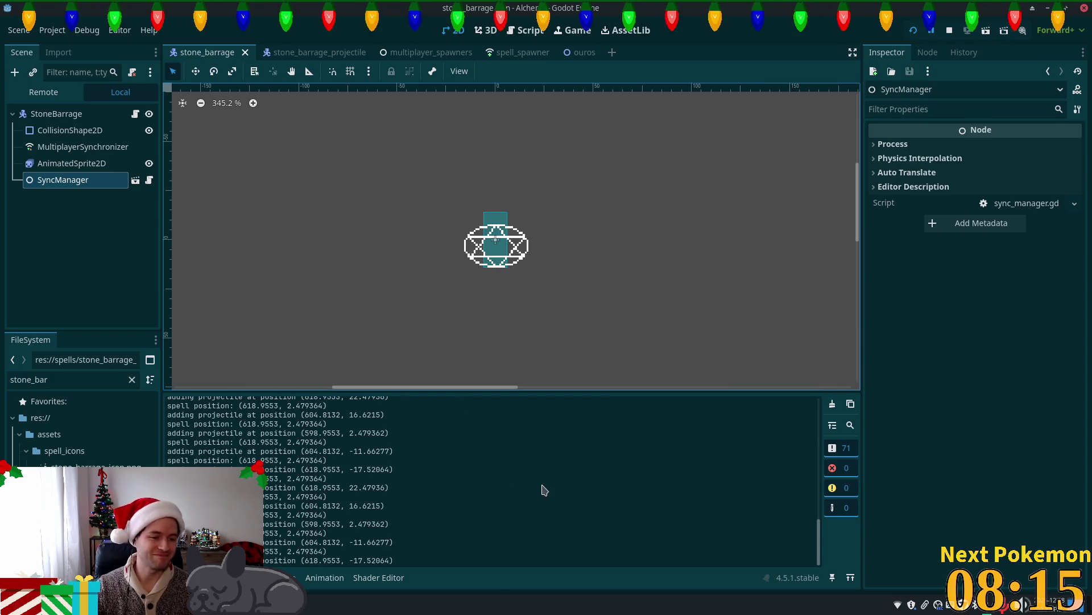
Go to the time_to_start delay on line 54 of stone_barrage.gd in Cursor.
key(alt+Tab)
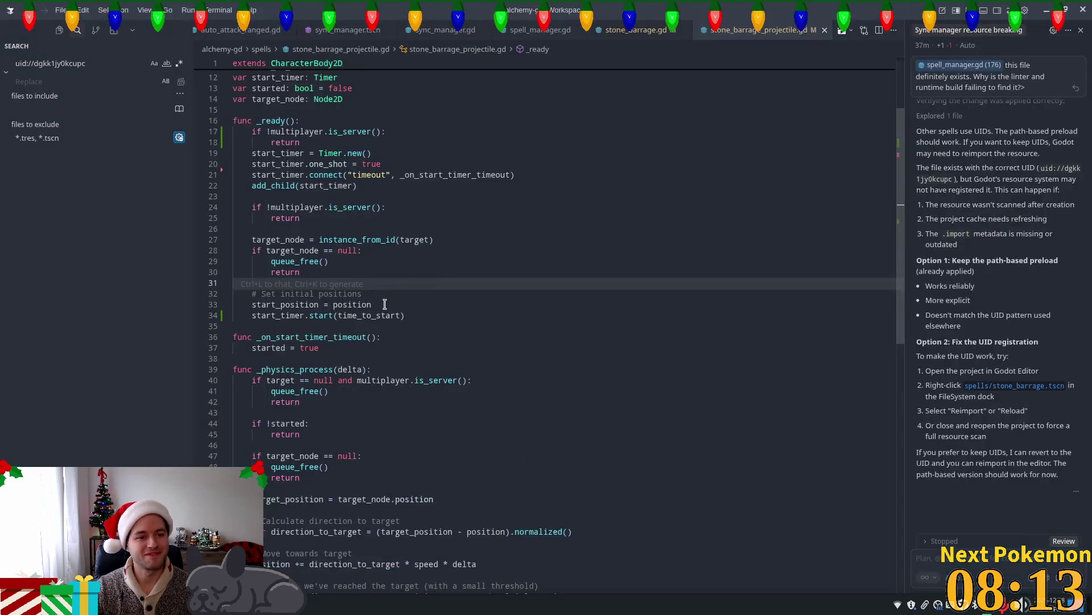
key(ctrl+Page_Up)
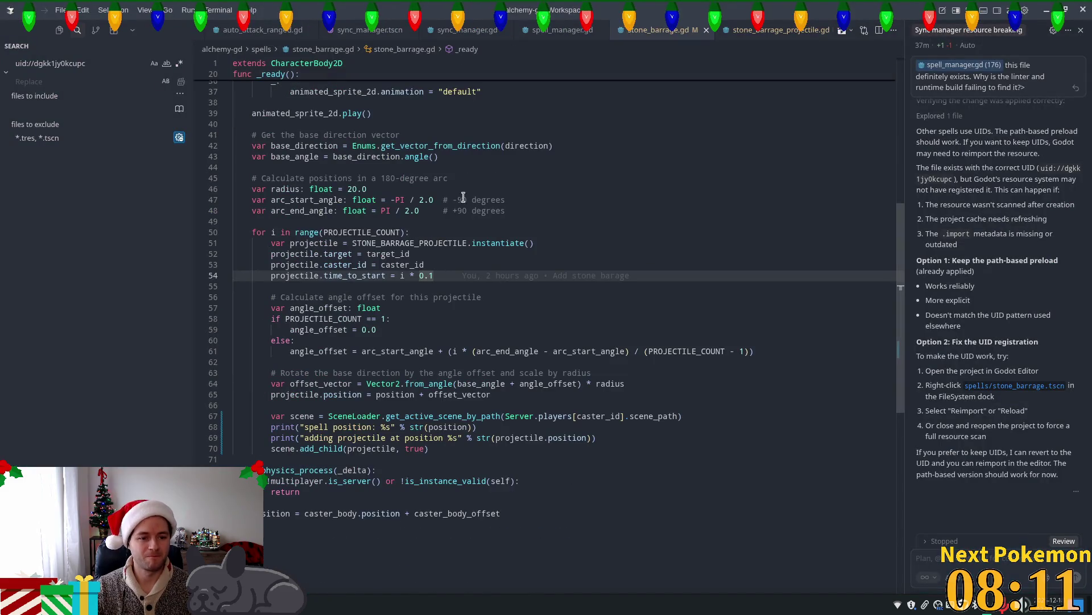
click(355, 277)
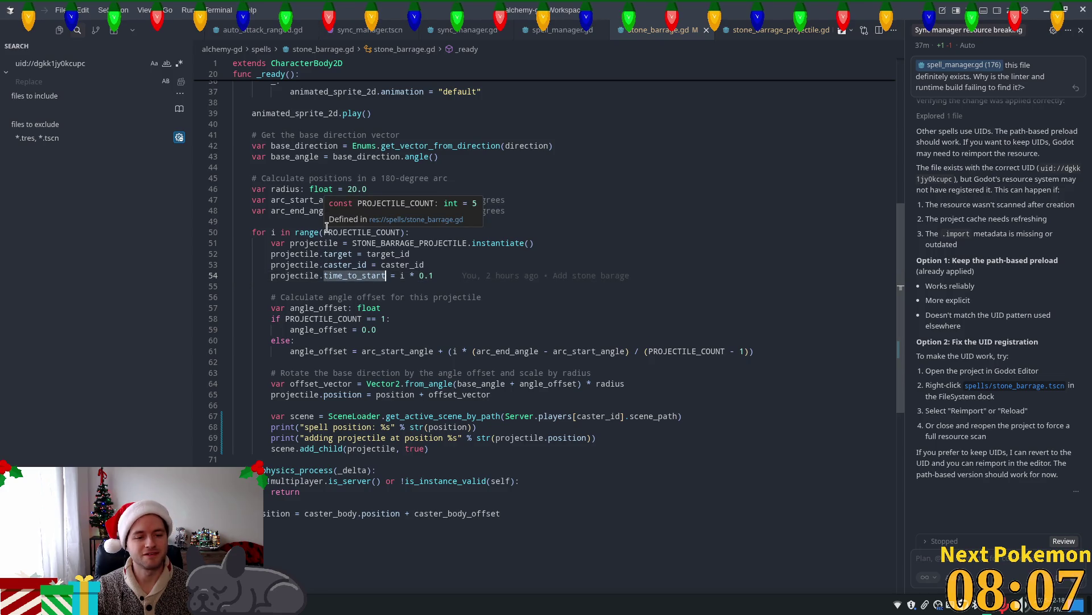
click(449, 277)
text(+ 0.5)
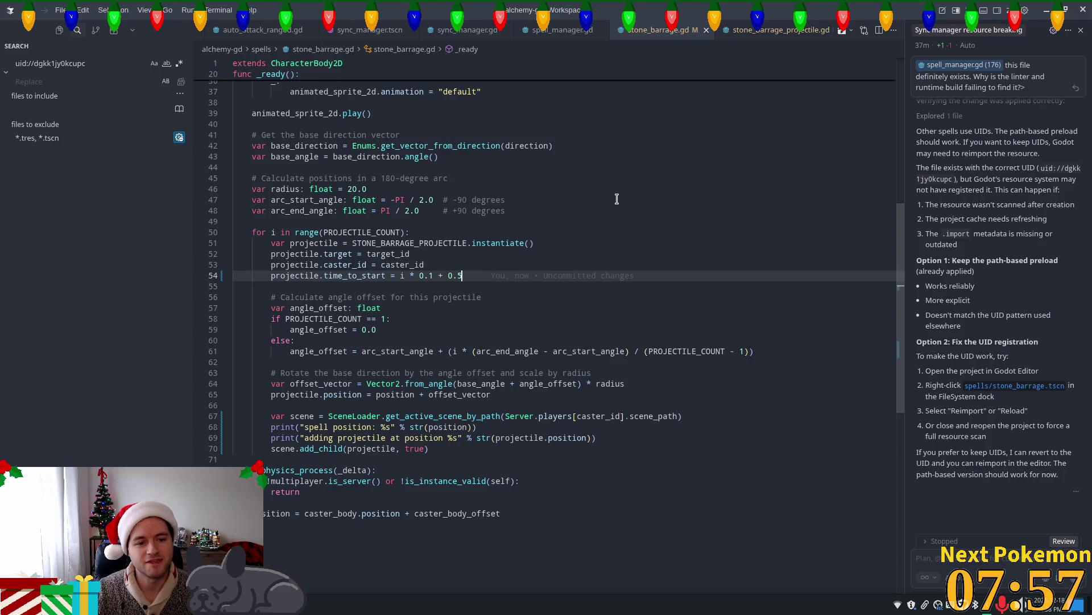
Add const PROJECTILE_DELAY: float = 0.5 below PROJECTILE_COUNT and use it in time_to_start.
scroll(494, 197, up, 2)
scroll(502, 208, up, 7)
scroll(441, 137, up, 3)
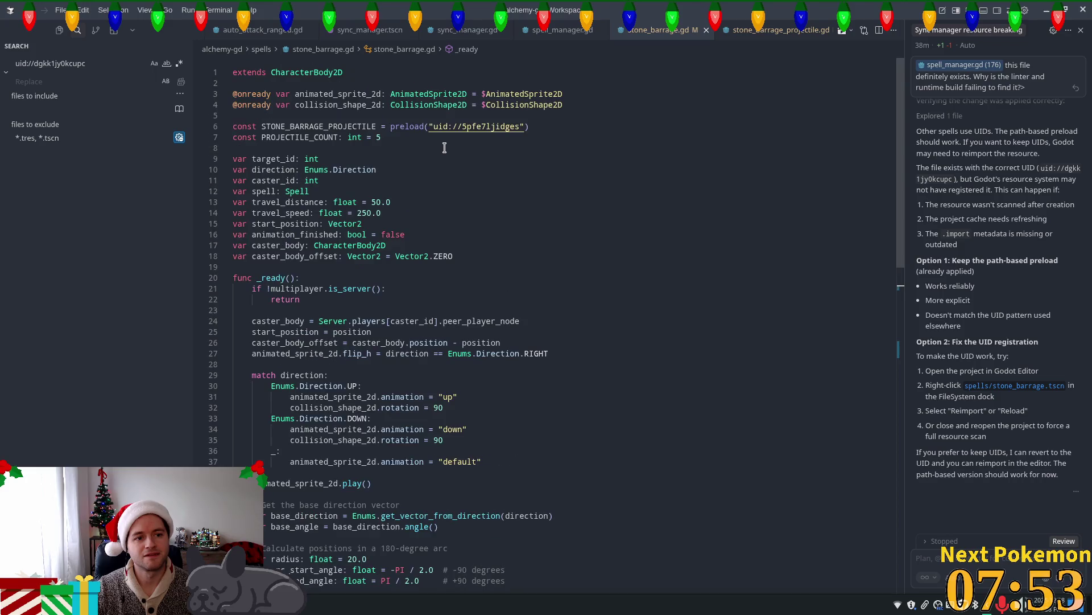
click(392, 137)
key(Return)
text(const PROJECTILE_DELAY: float = 0.5)
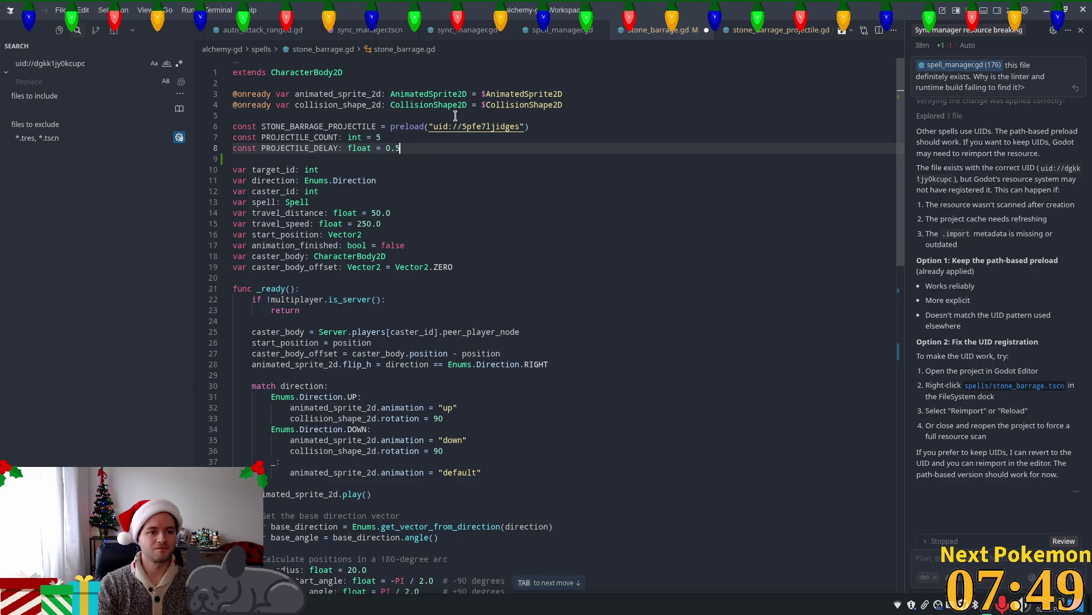
key(Tab)
key(Tab)
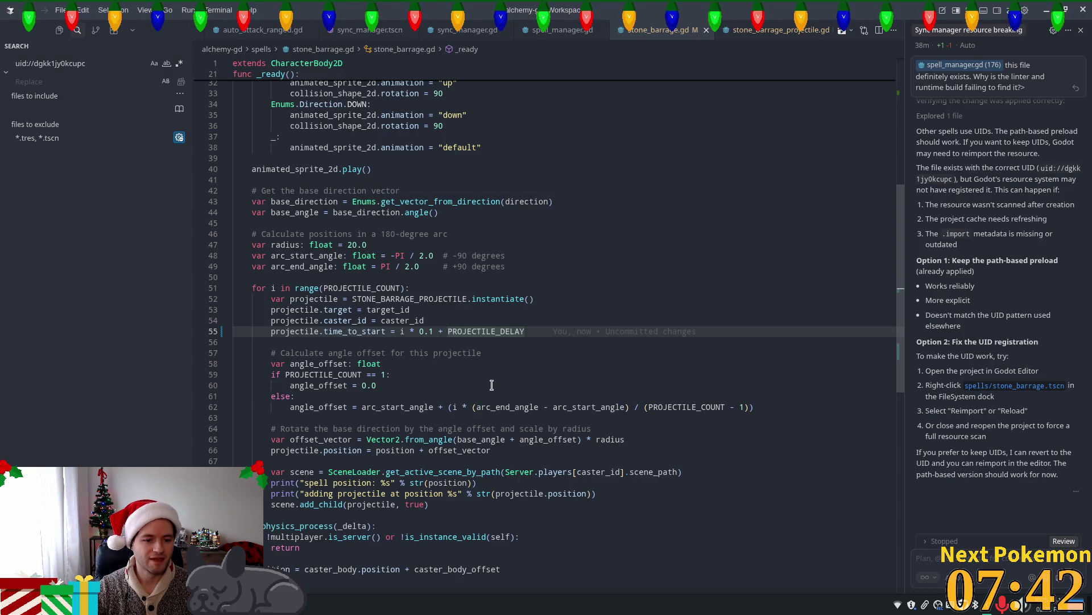
click(463, 289)
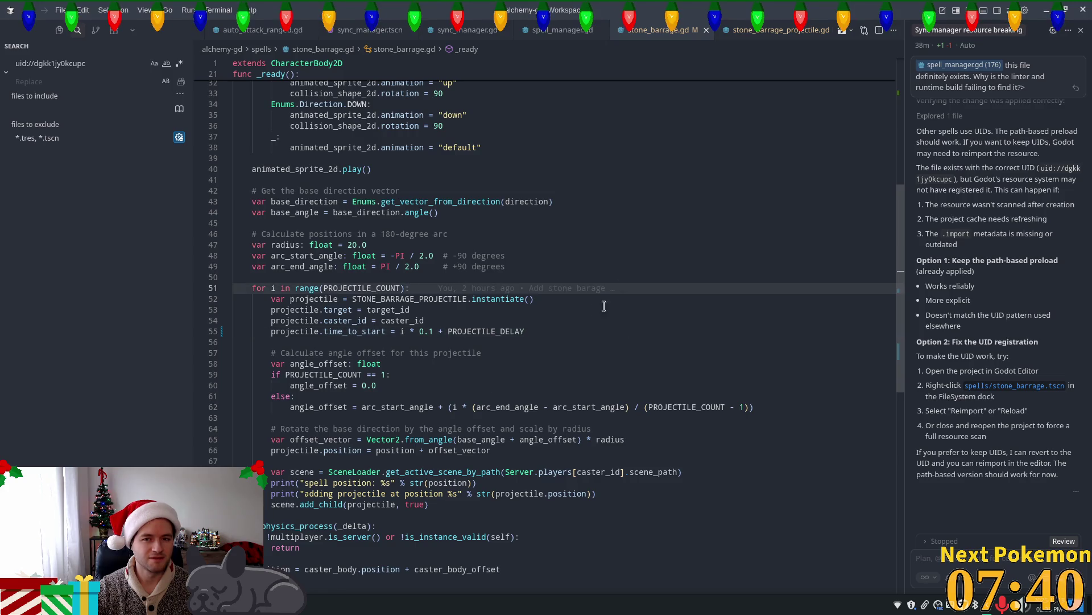
key(alt+Tab)
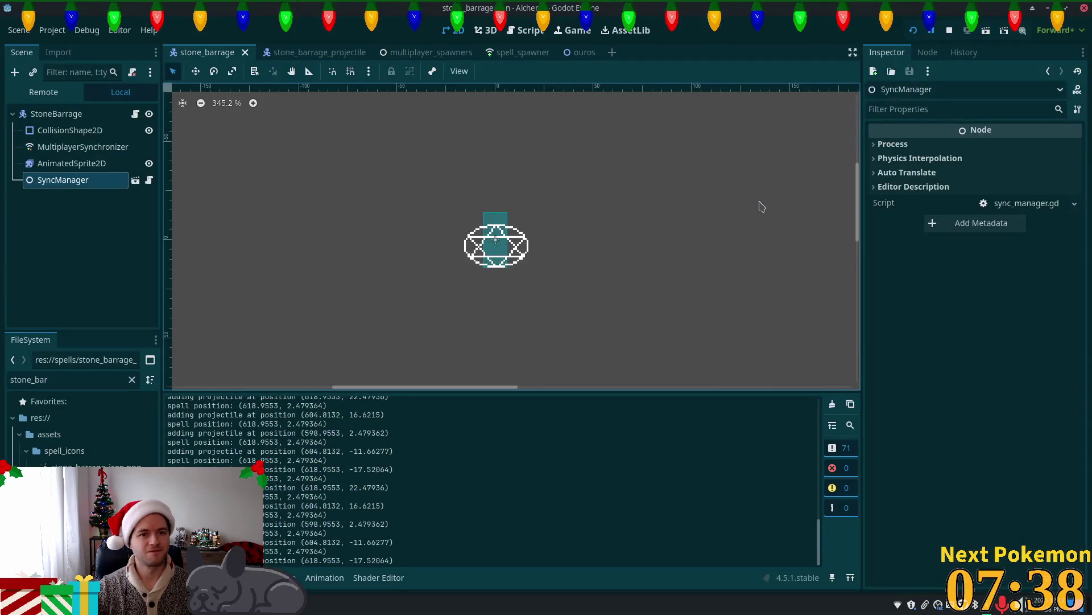
click(915, 31)
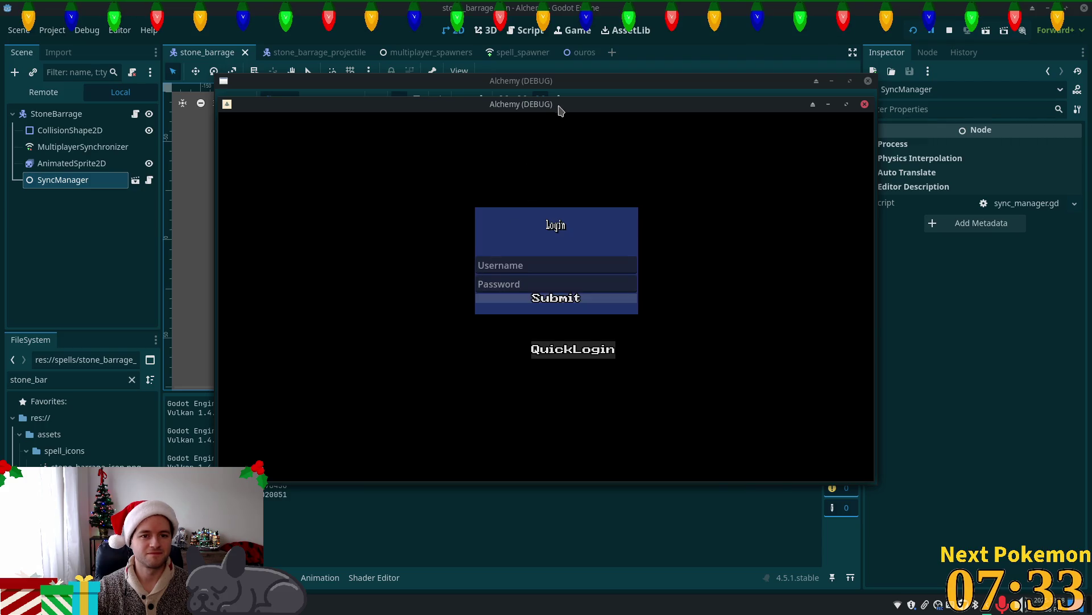
drag(560, 110, 754, 195)
mouse_move(684, 107)
mouse_down()
mouse_move(547, 115)
mouse_move(503, 139)
mouse_up()
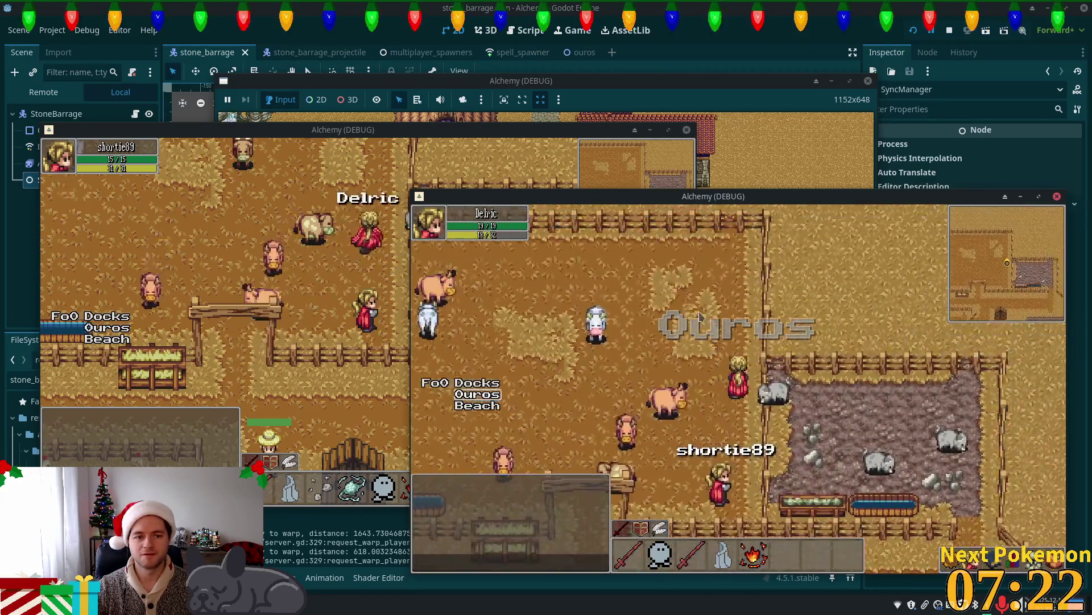
click(355, 251)
click(323, 230)
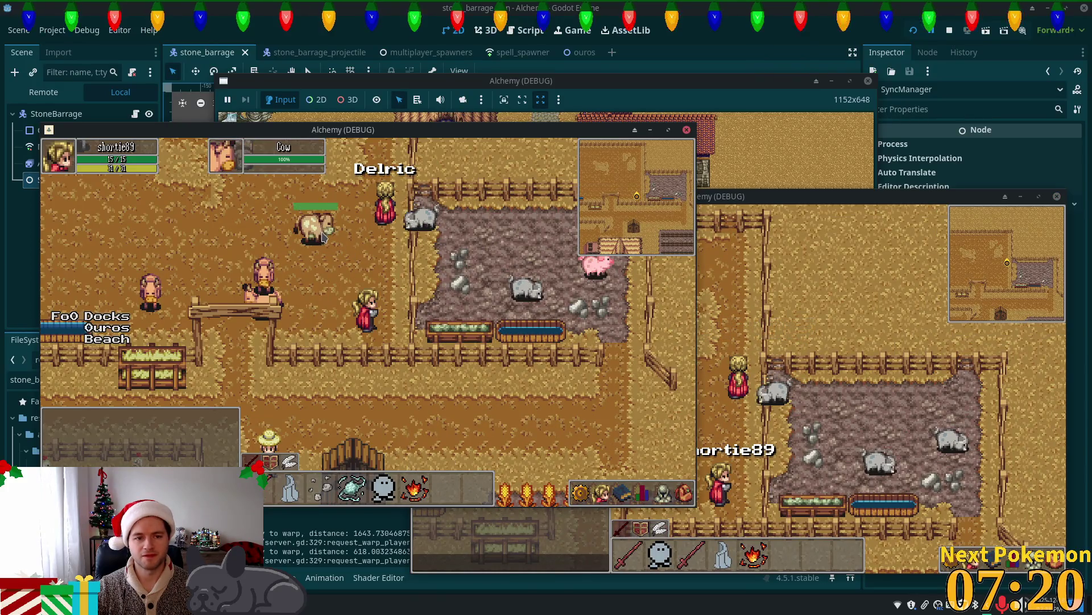
drag(821, 200, 879, 200)
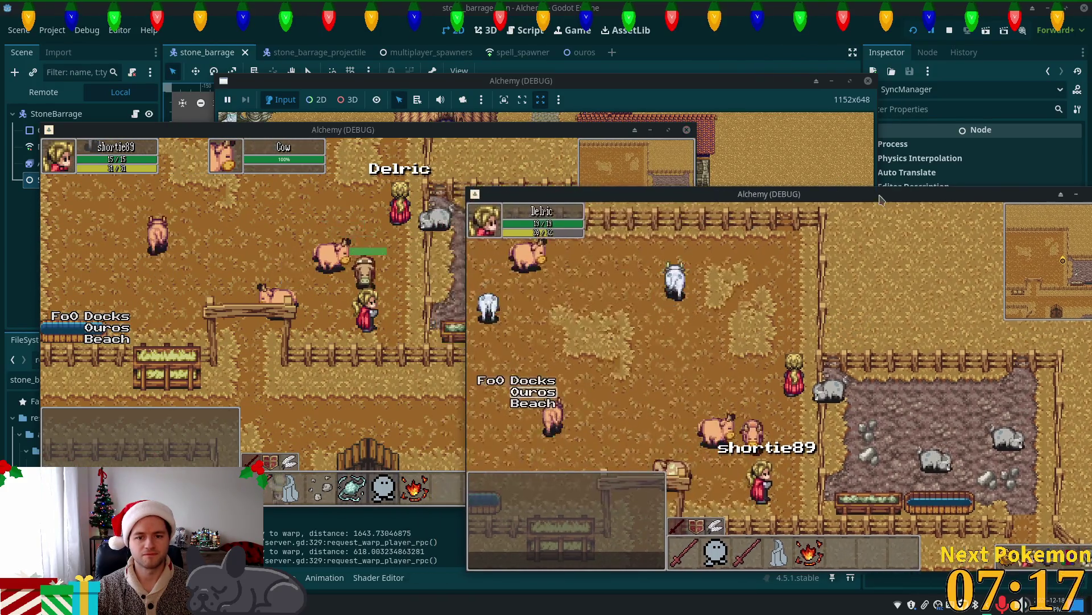
click(405, 255)
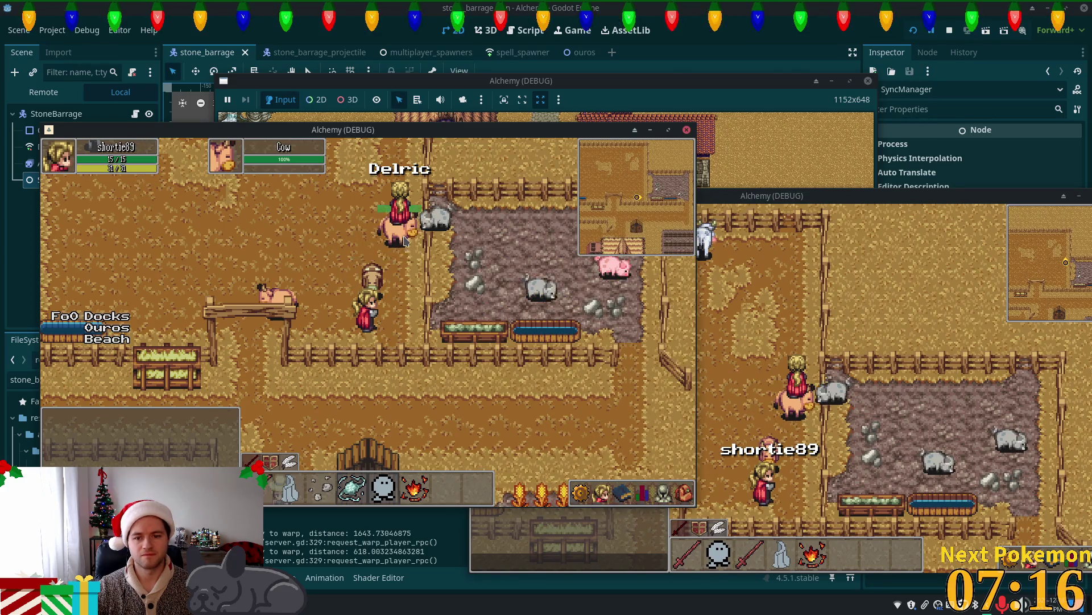
click(449, 265)
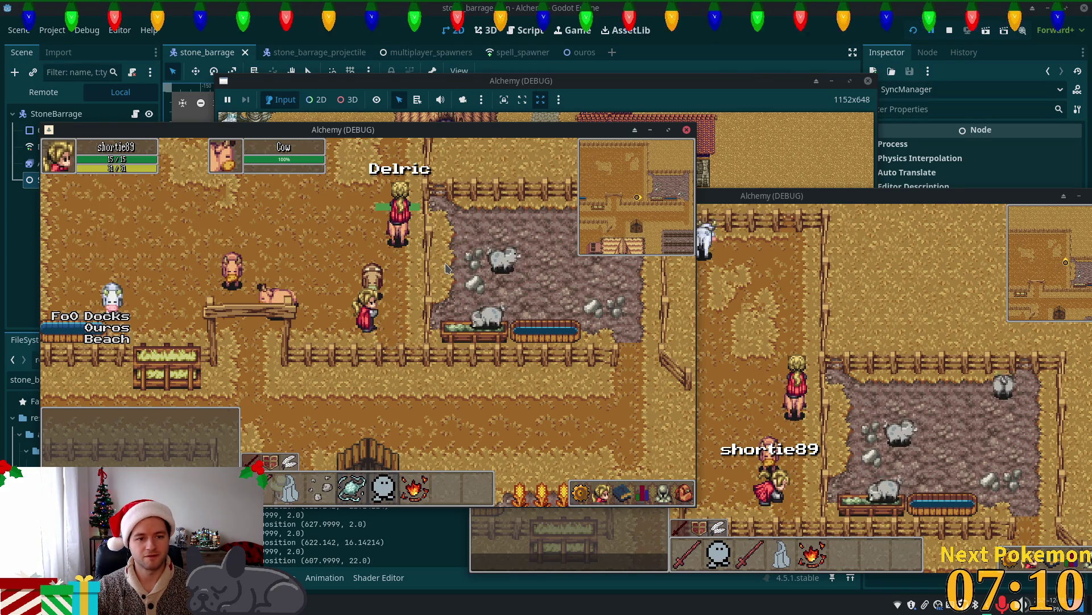
key(a)
key(w)
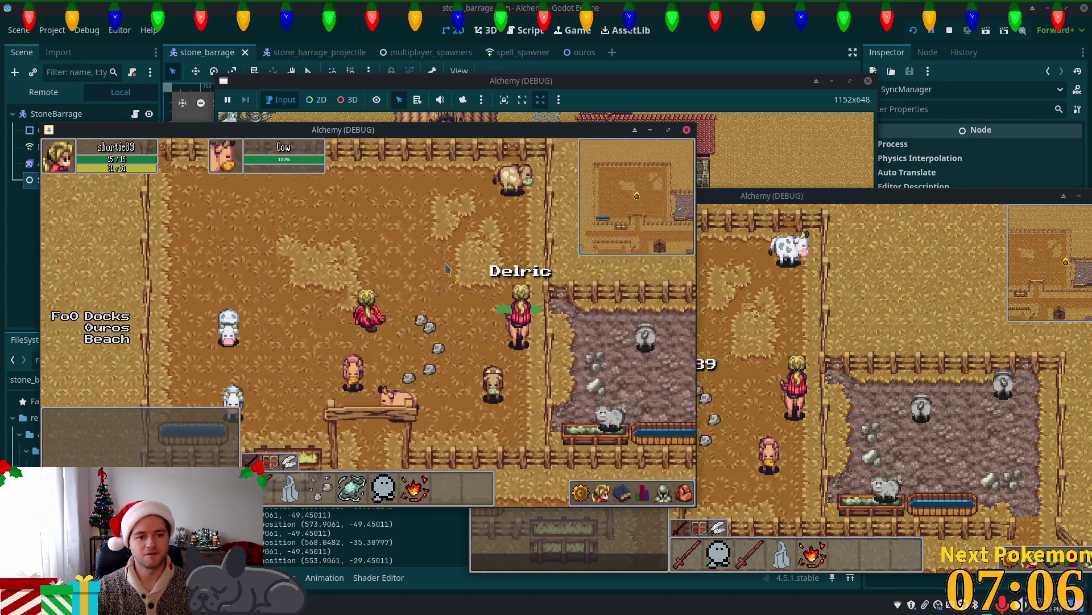
key(w)
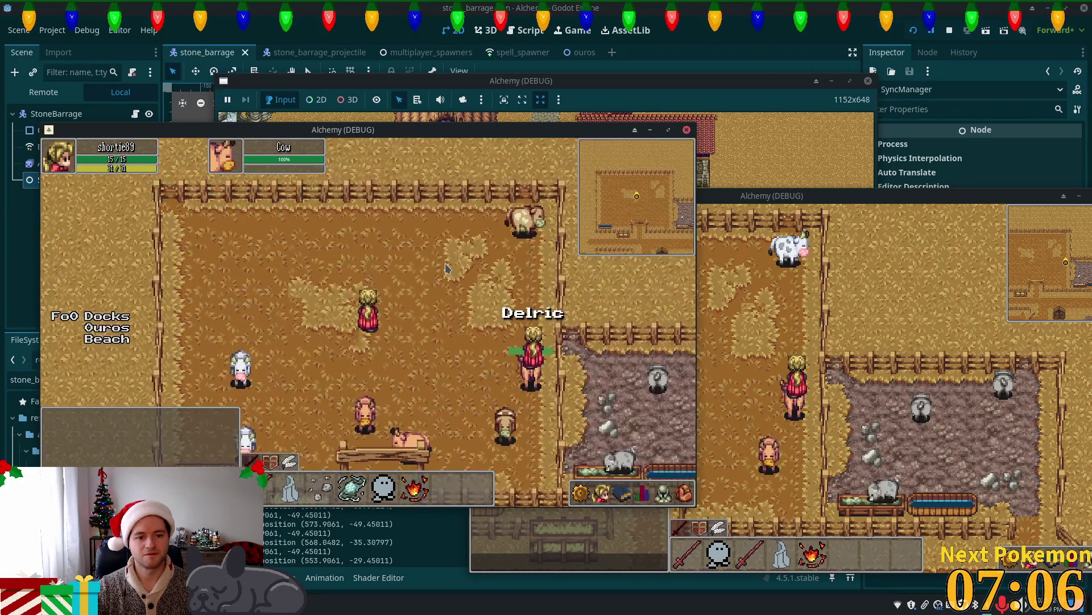
key(s)
key(d)
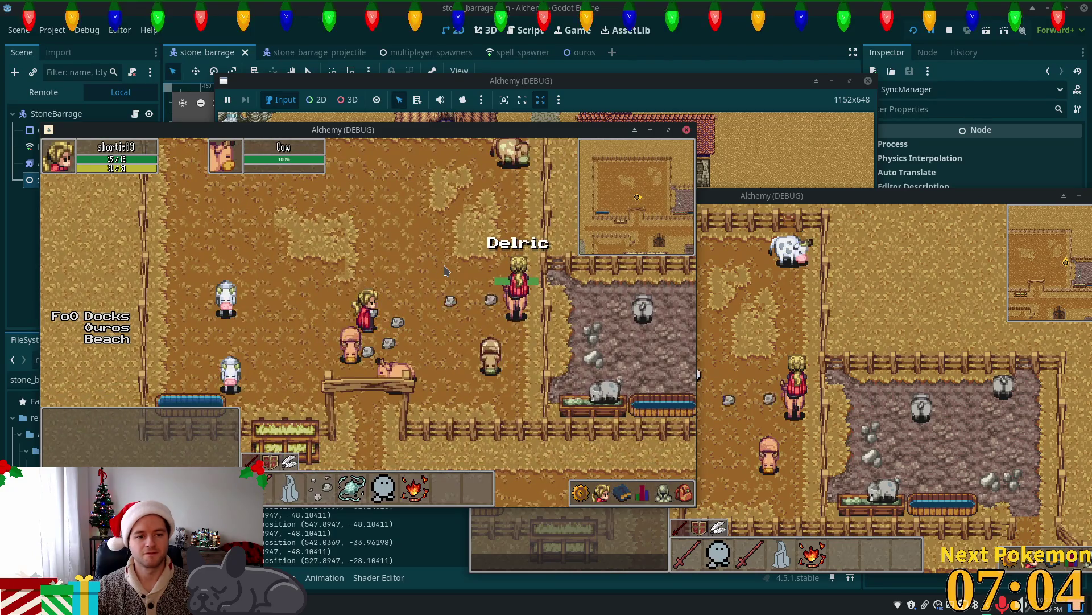
key(s)
key(w)
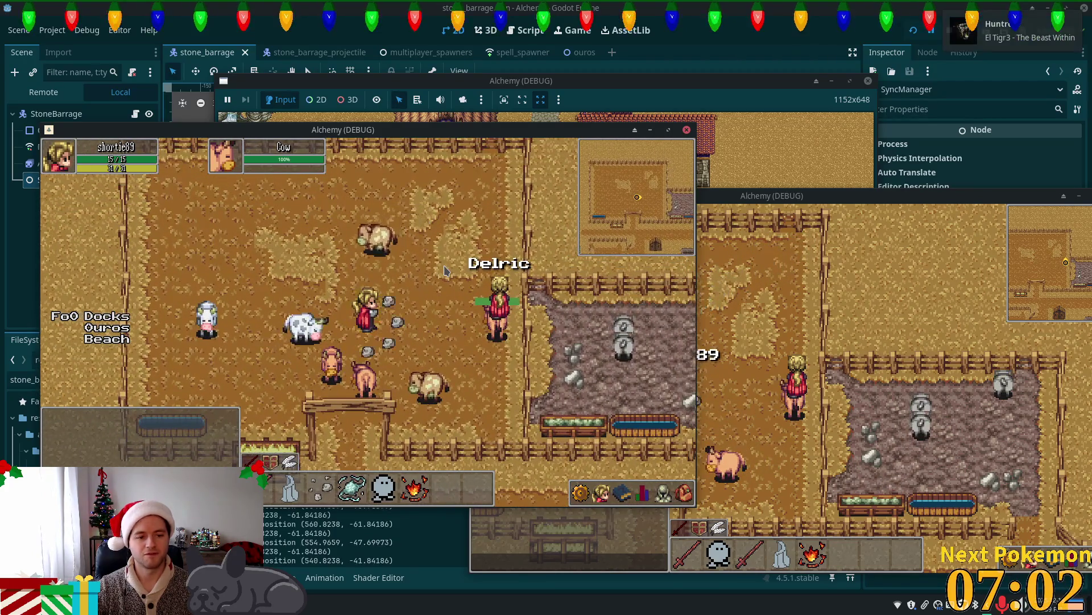
key(s)
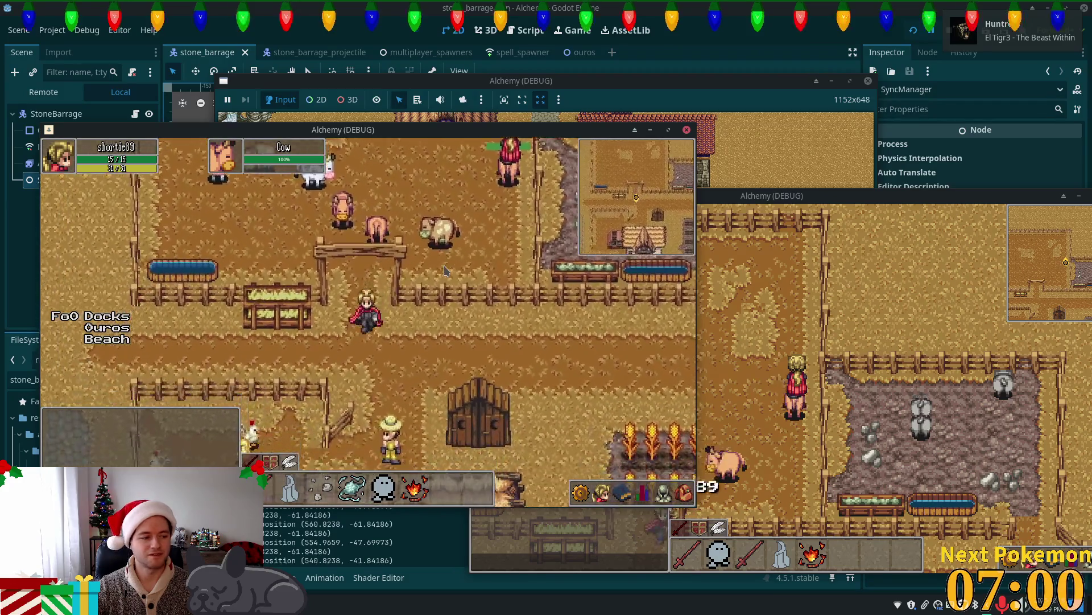
key(w)
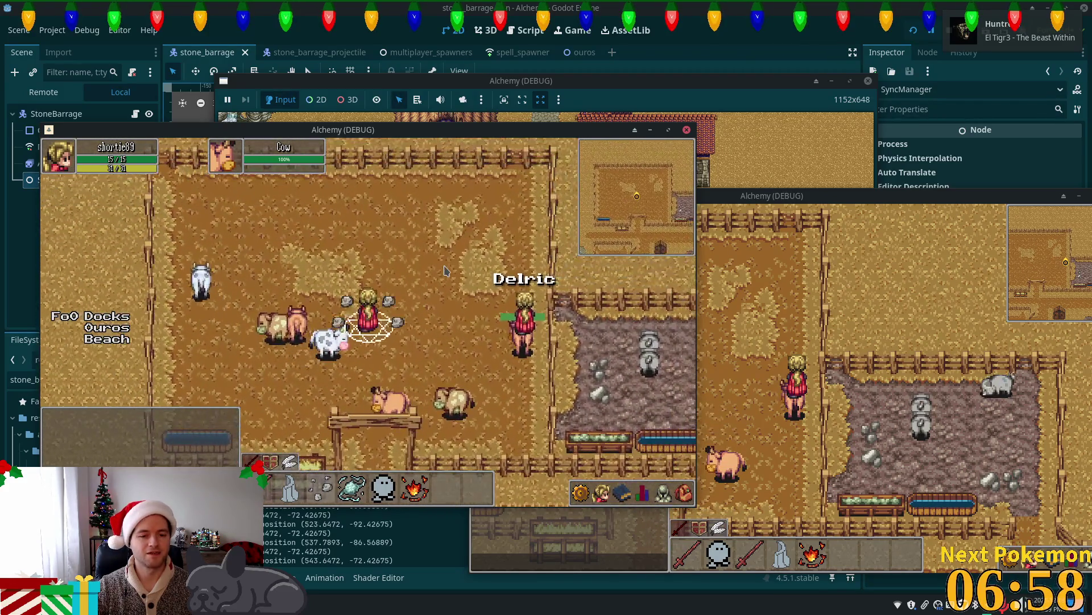
key(s)
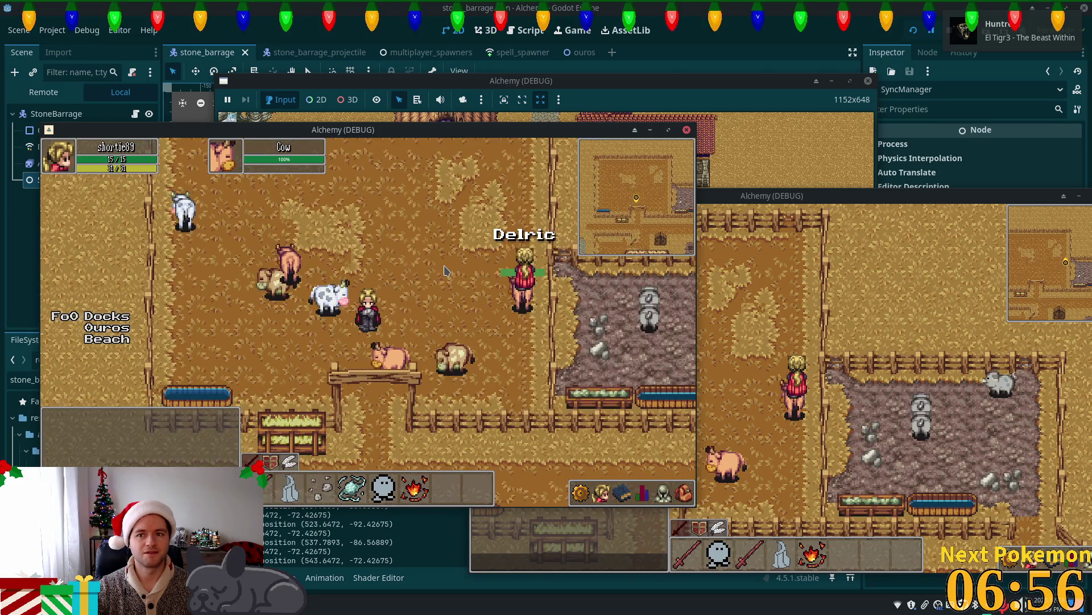
key(d)
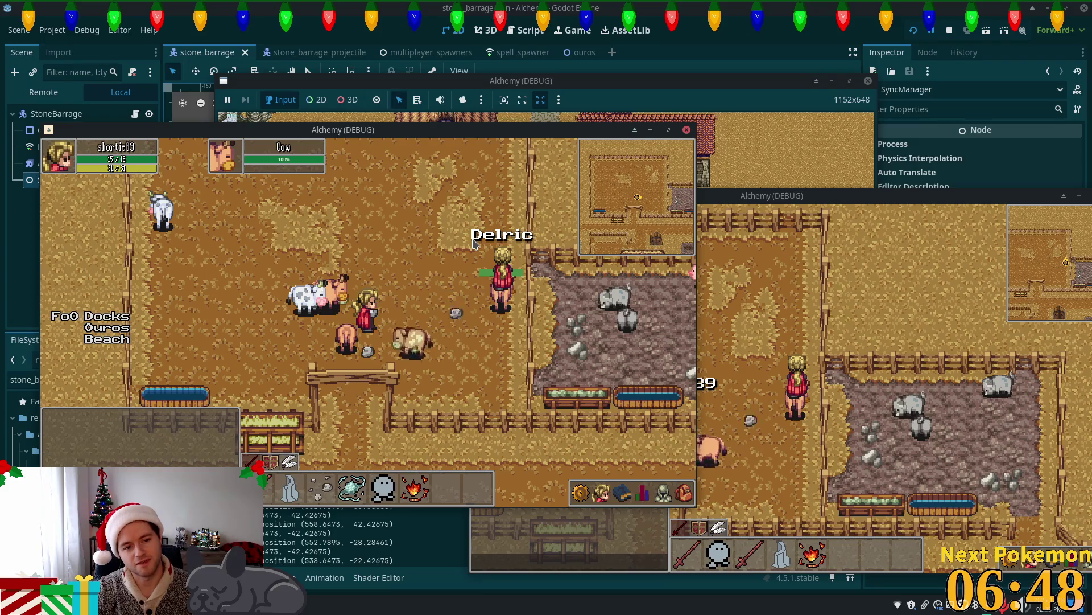
key(s)
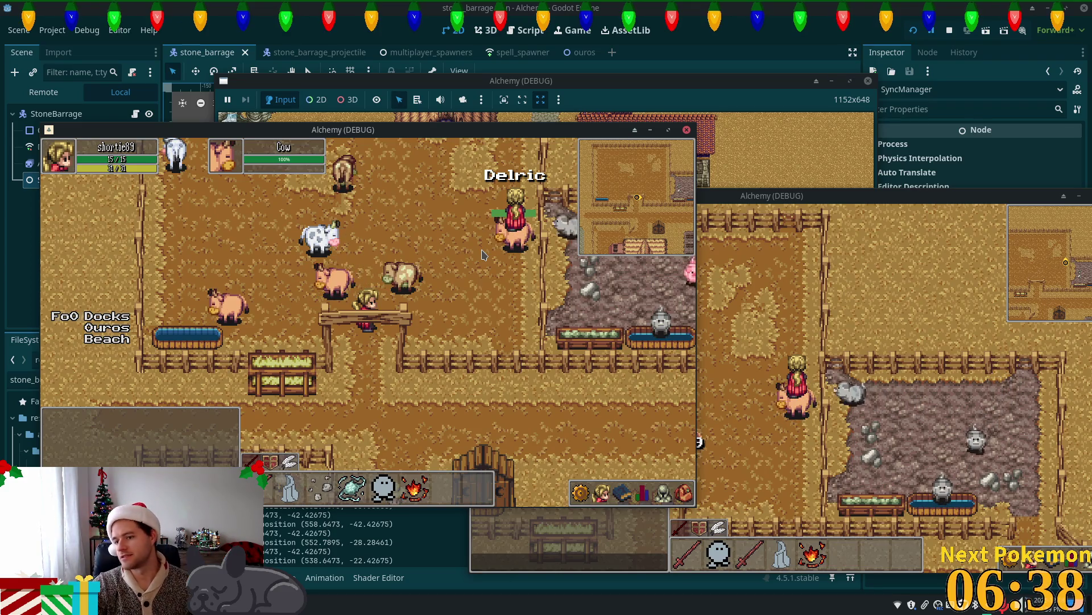
key(s)
key(a)
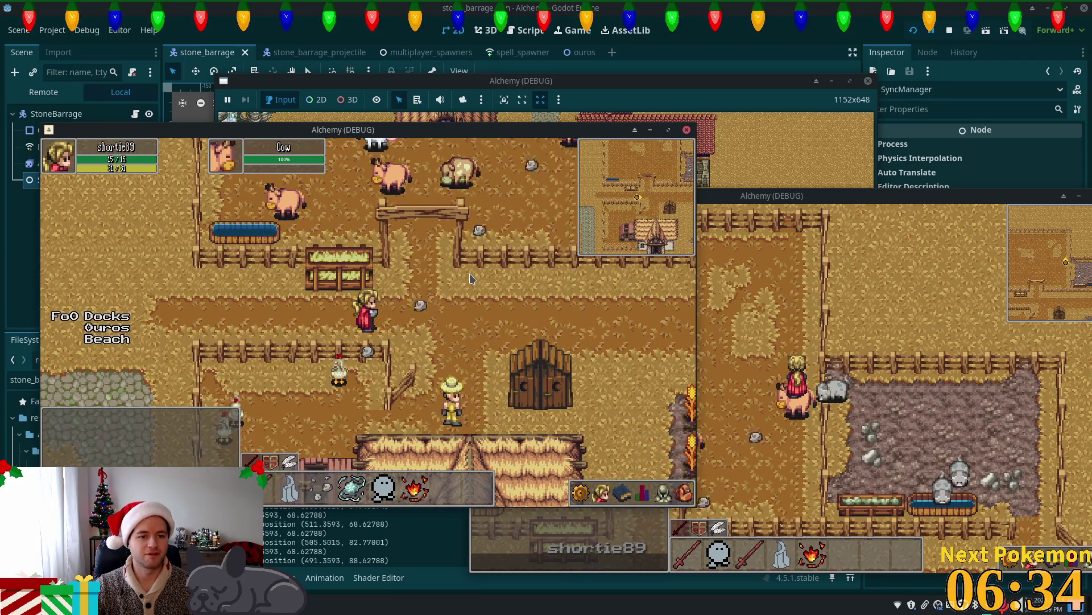
key(d)
key(d)
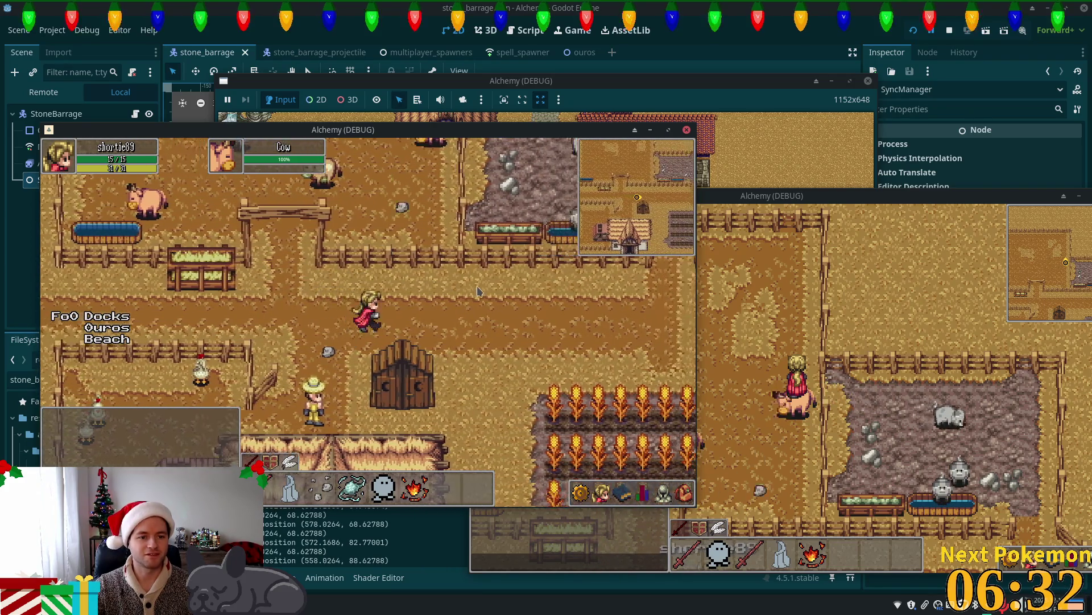
key(w)
key(d)
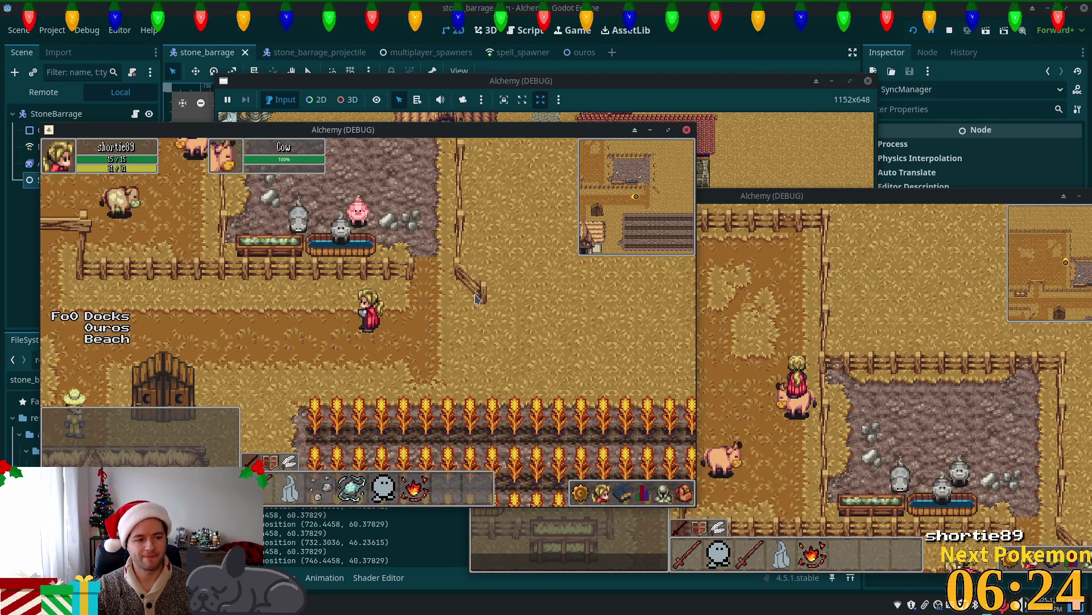
key(F8)
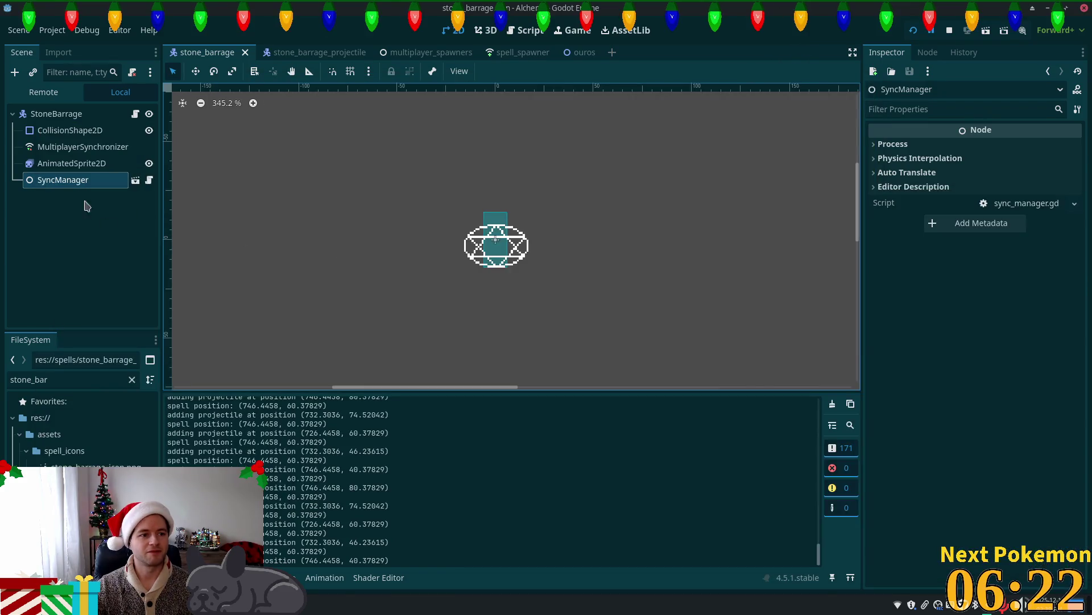
Set the AnimatedSprite2D node's transform scale to 2.0 on both axes.
click(67, 163)
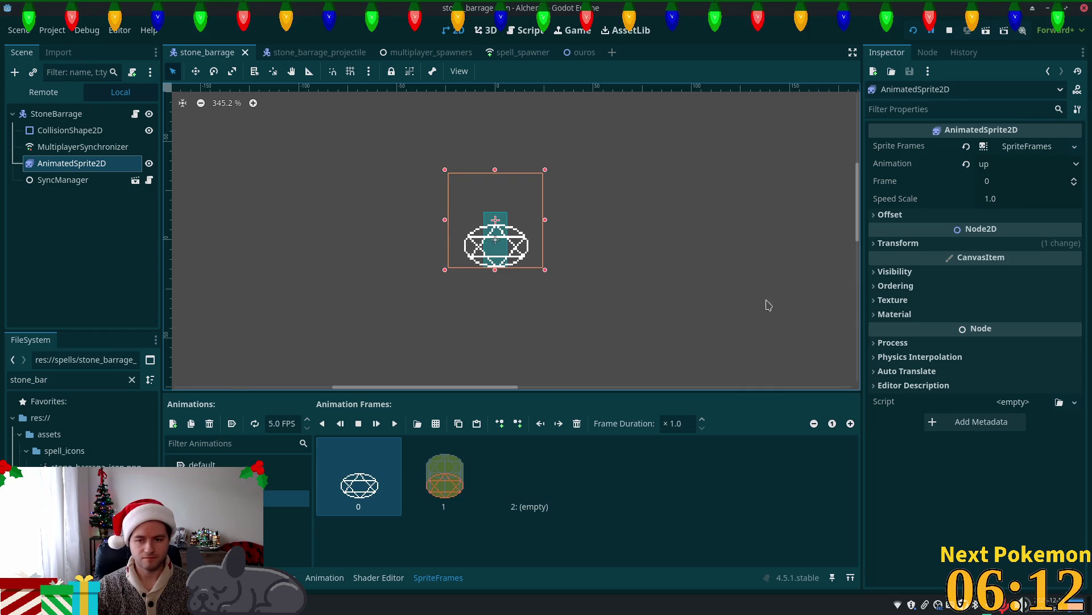
click(876, 243)
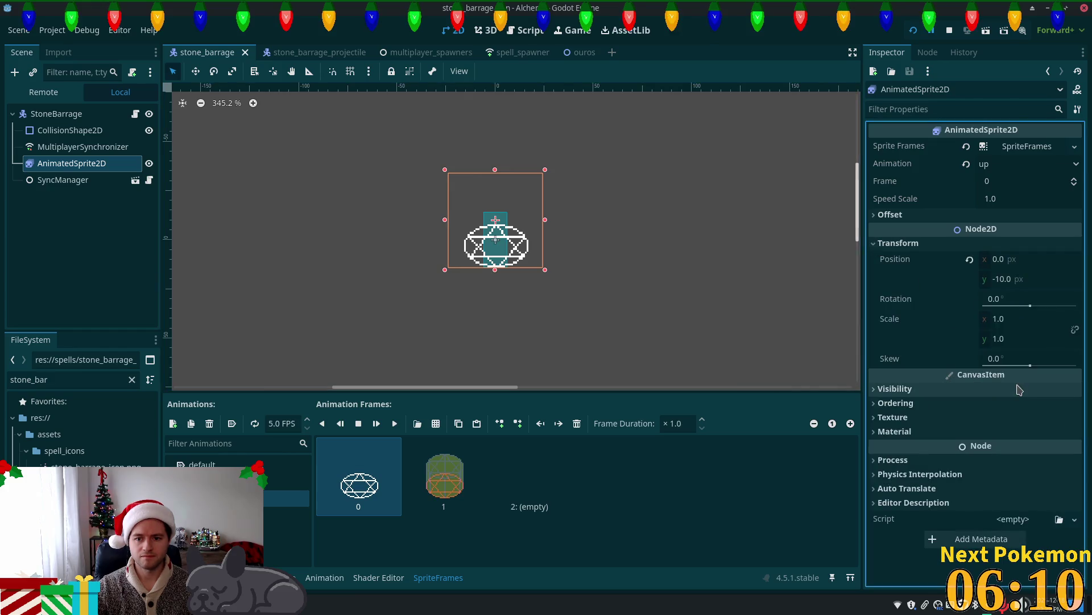
click(1020, 320)
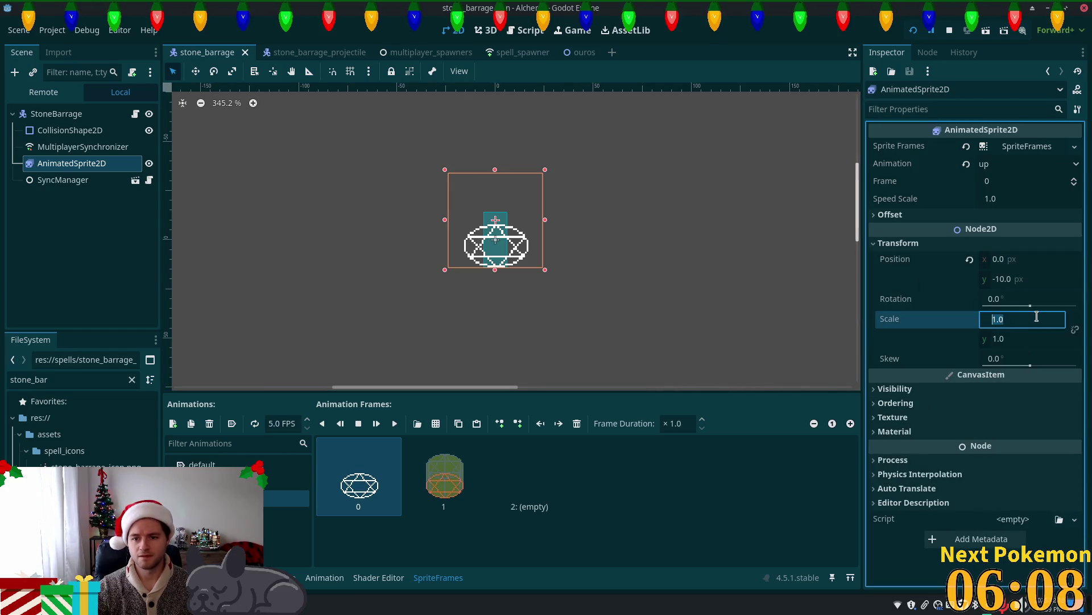
text(2)
key(Tab)
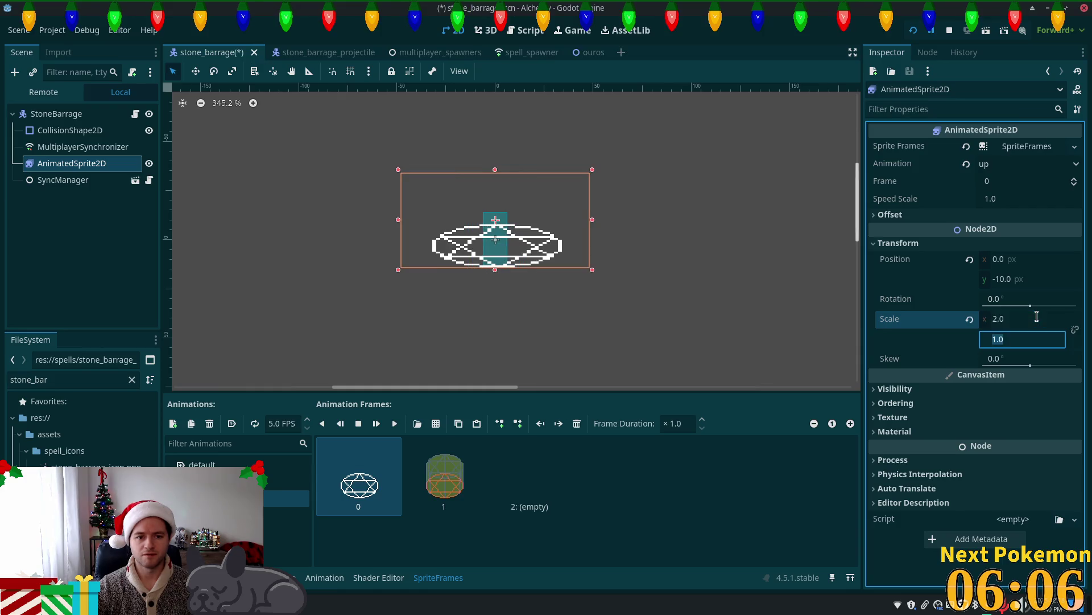
text(2)
key(Return)
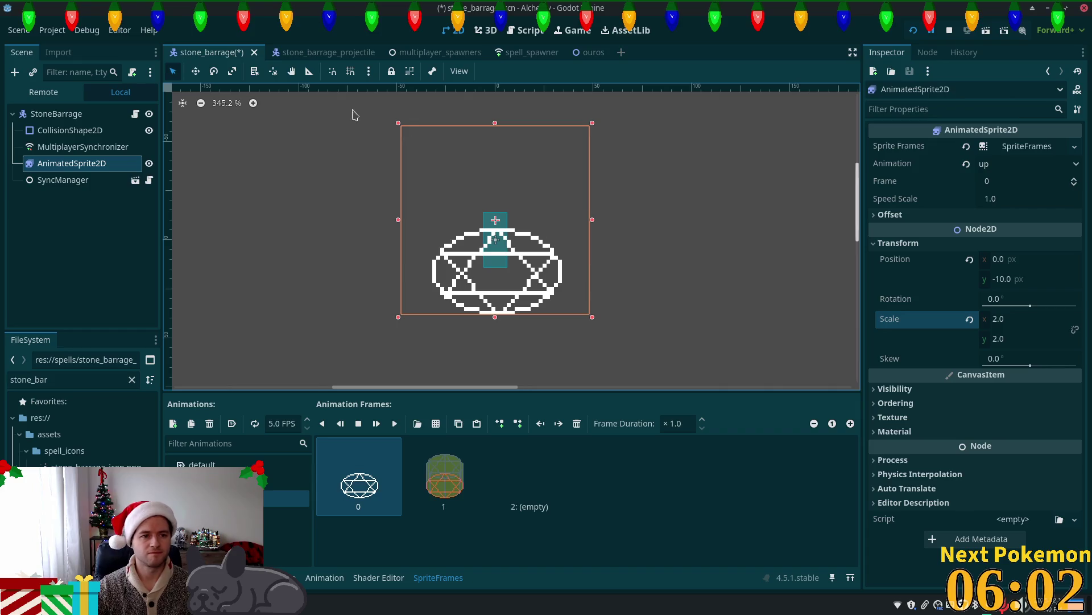
Drag the sprite up to y -25, save the stone_barrage scene, and run the game.
click(196, 71)
drag(293, 193, 295, 167)
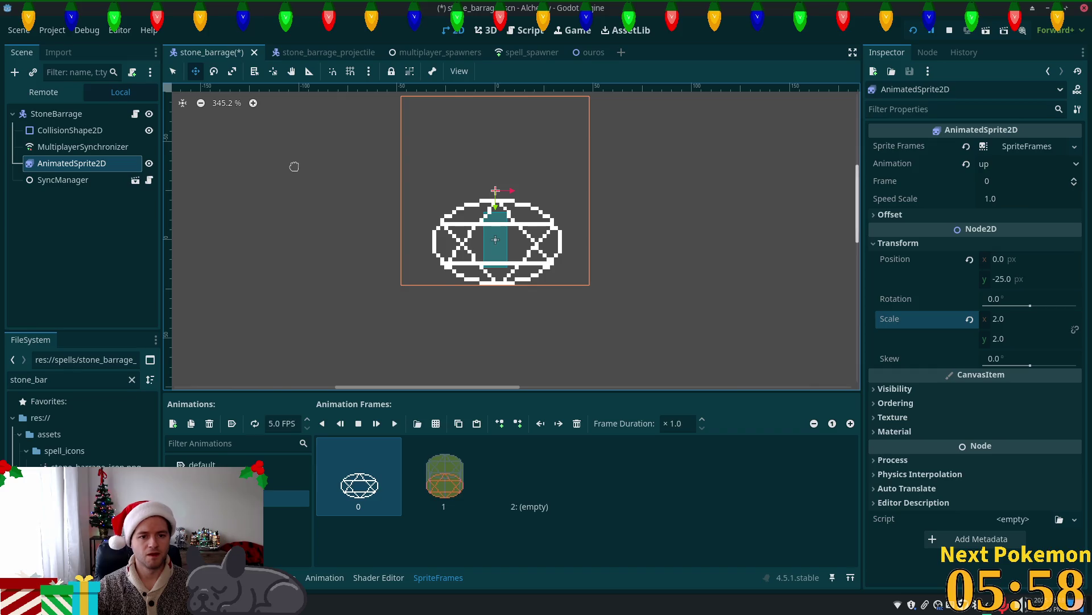
key(ctrl+s)
click(922, 30)
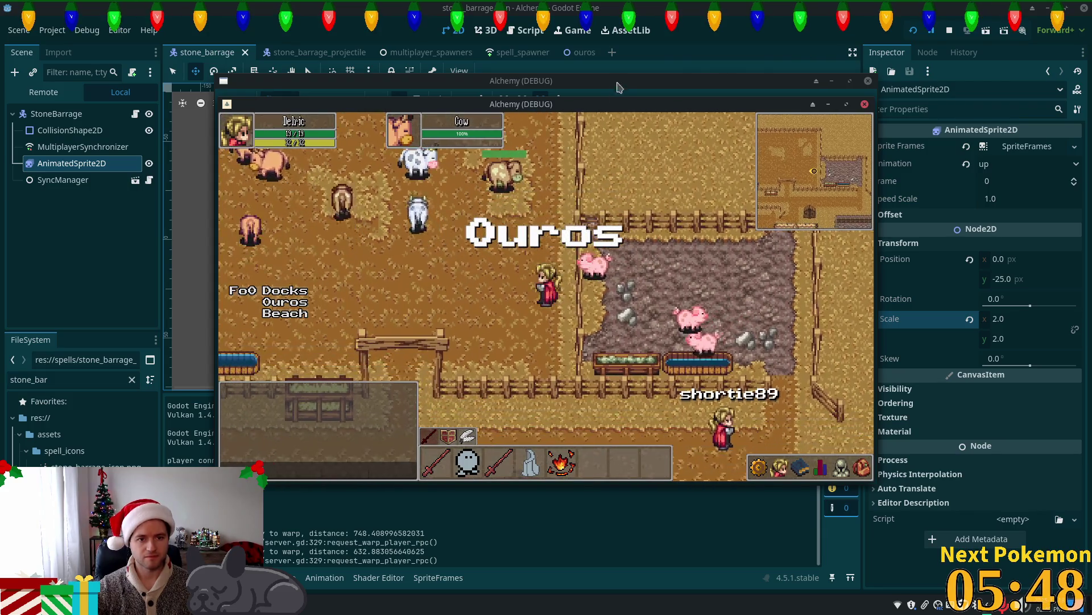
Reveal the second game window and walk the player around the pig and cow.
drag(625, 101, 790, 212)
click(575, 213)
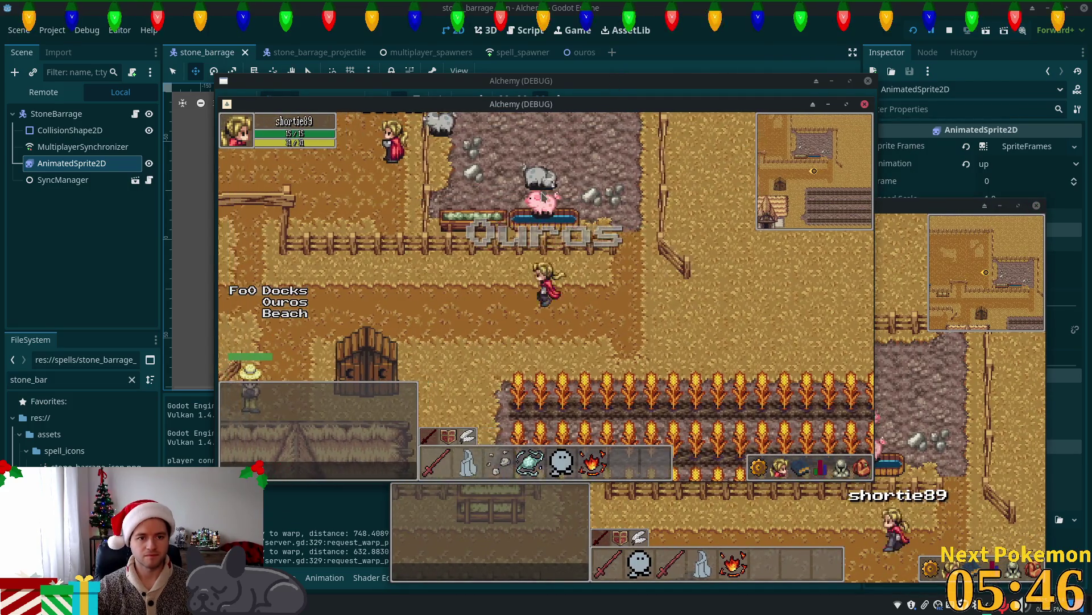
click(575, 213)
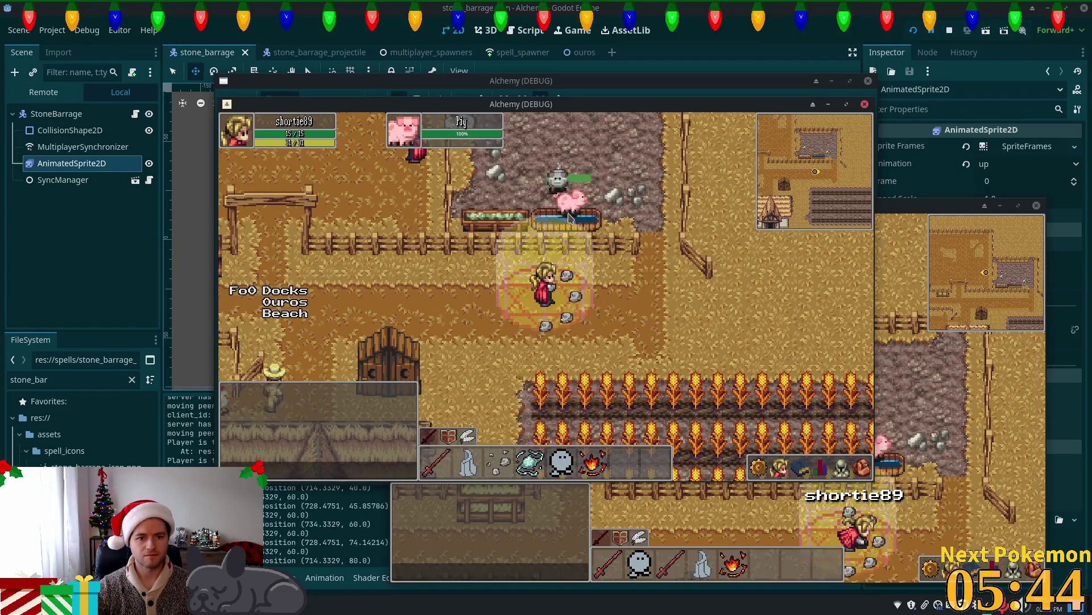
key(Left)
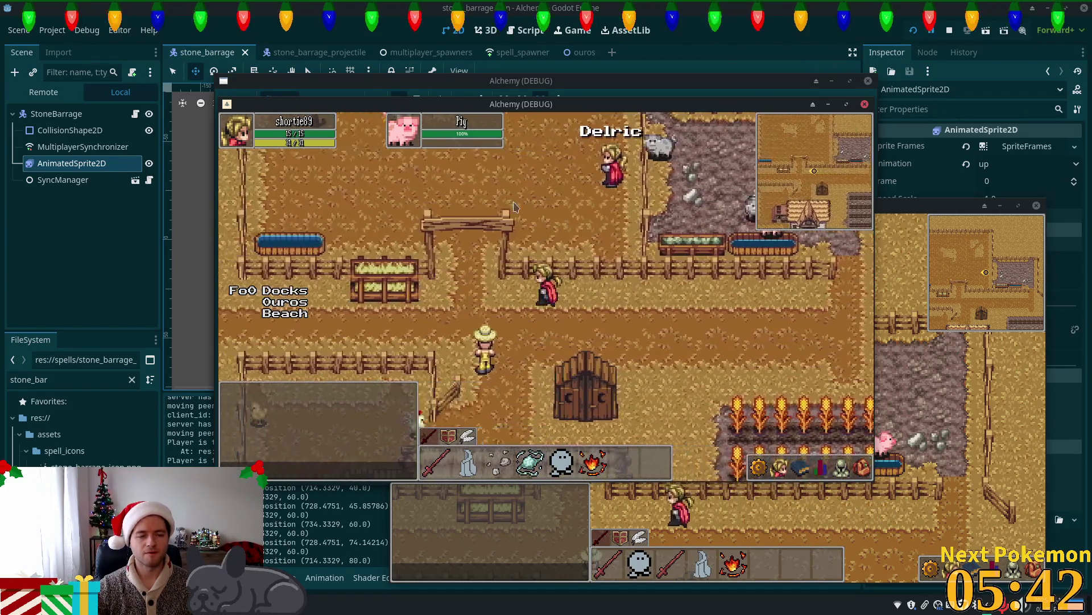
click(489, 190)
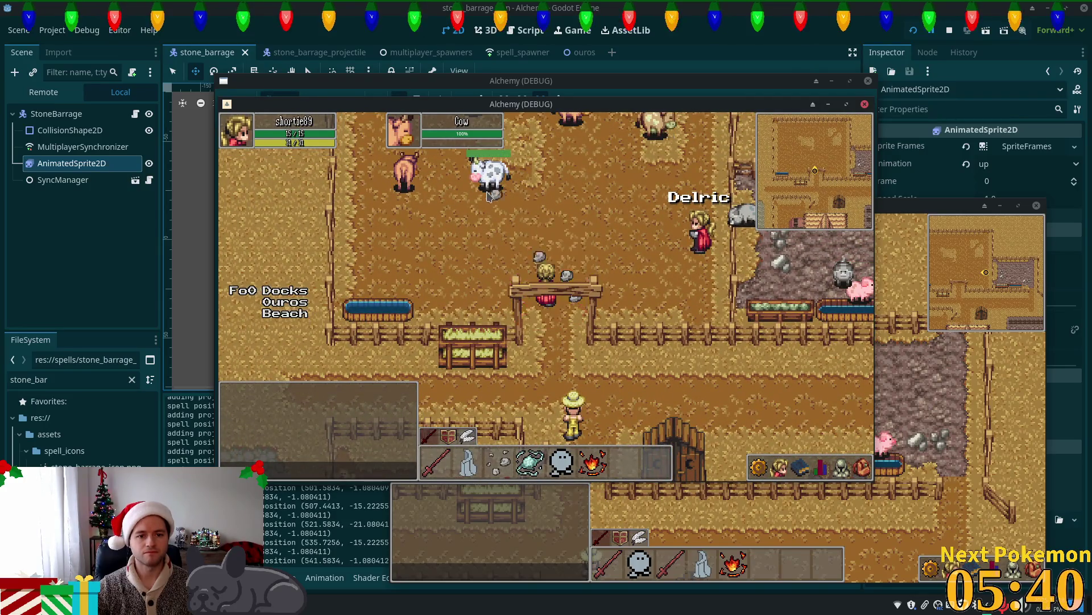
click(614, 227)
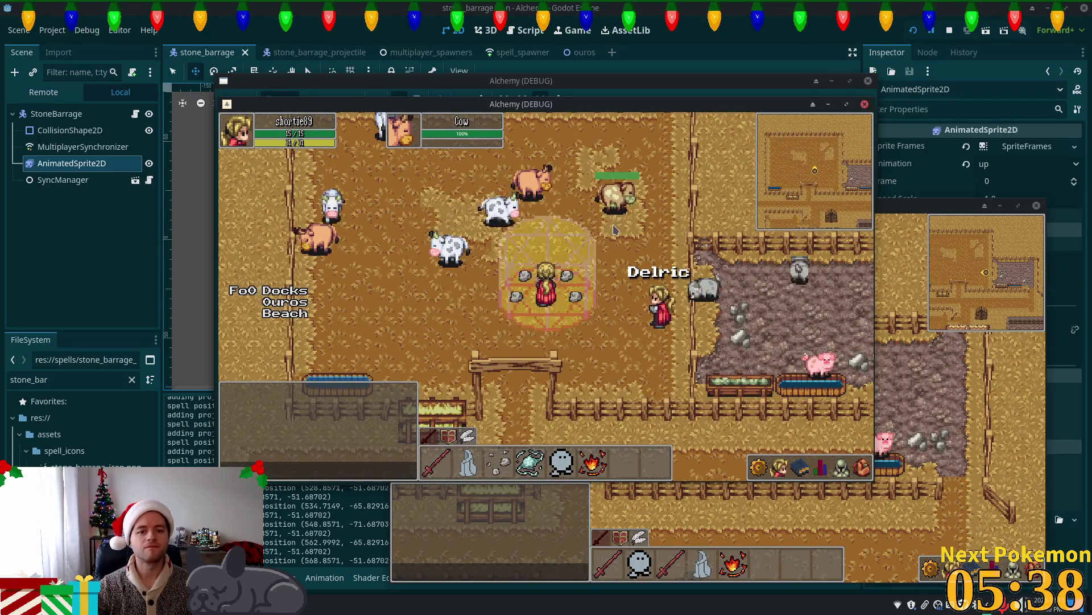
key(Up)
key(Left)
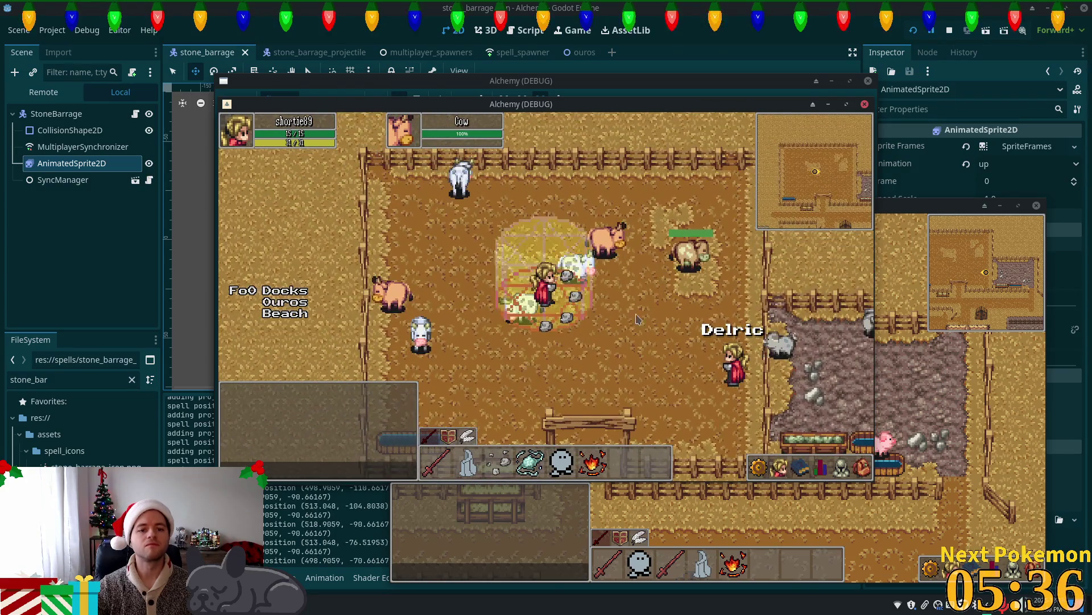
key(Down)
key(Right)
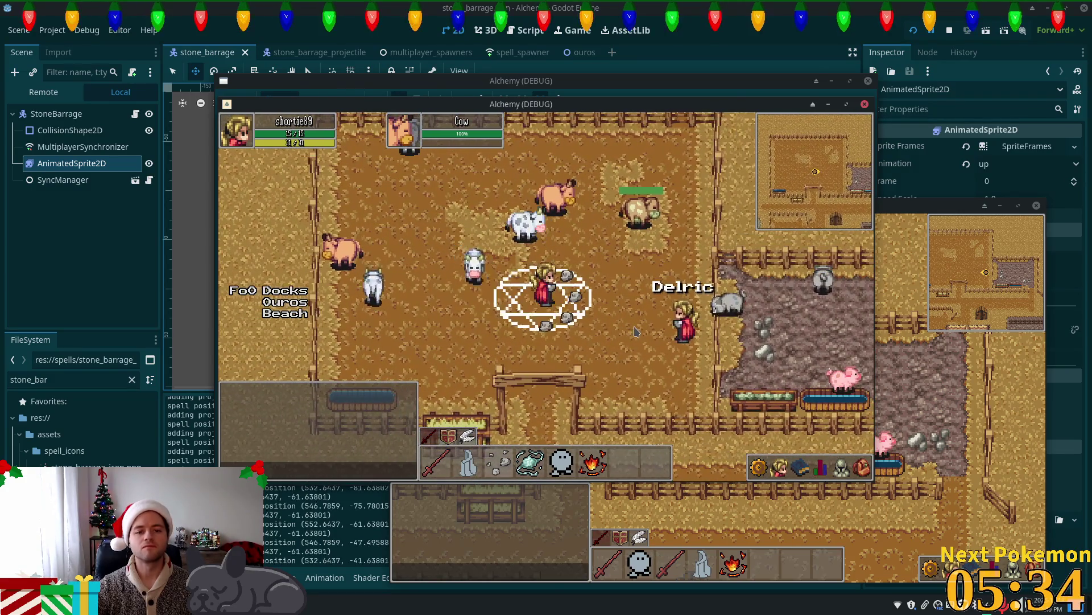
key(Up)
key(Left)
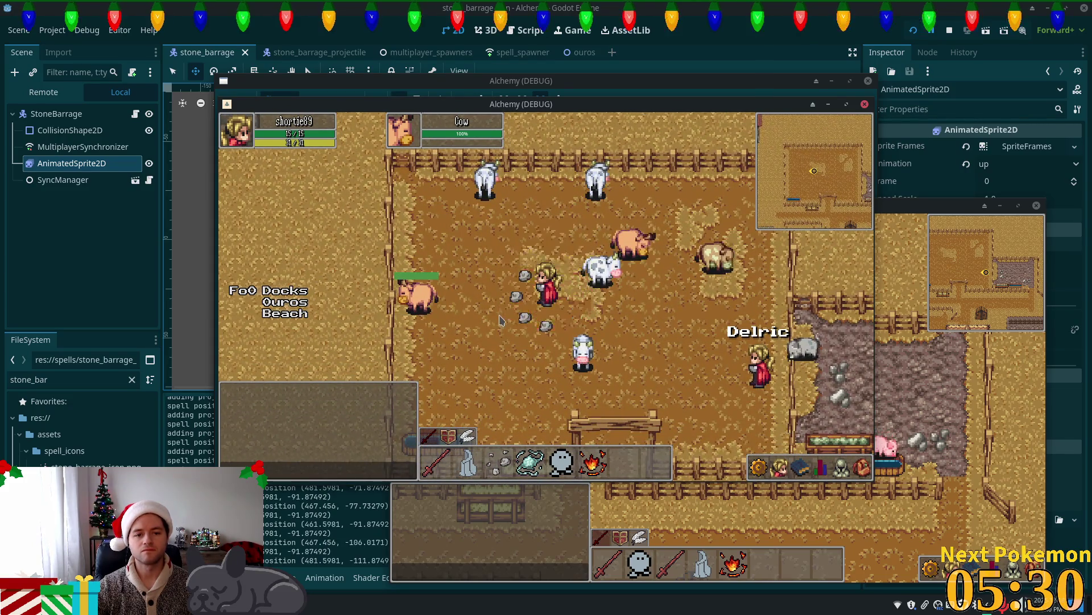
key(Down)
key(Right)
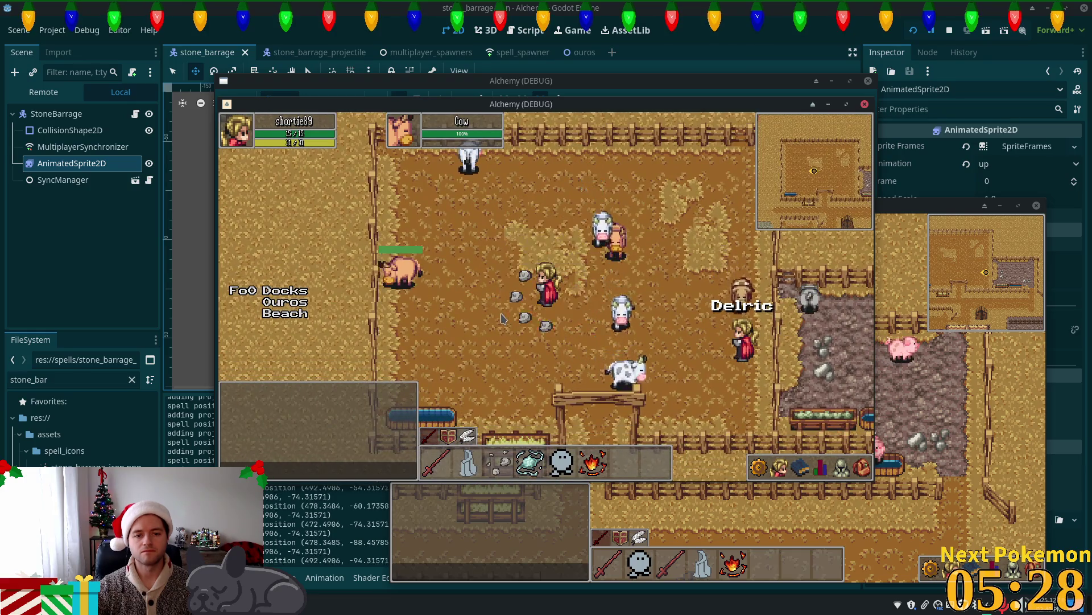
key(Right)
Cast Stone Barrage twice, stop the game, lower the sprite to y -23, and relaunch.
key(3)
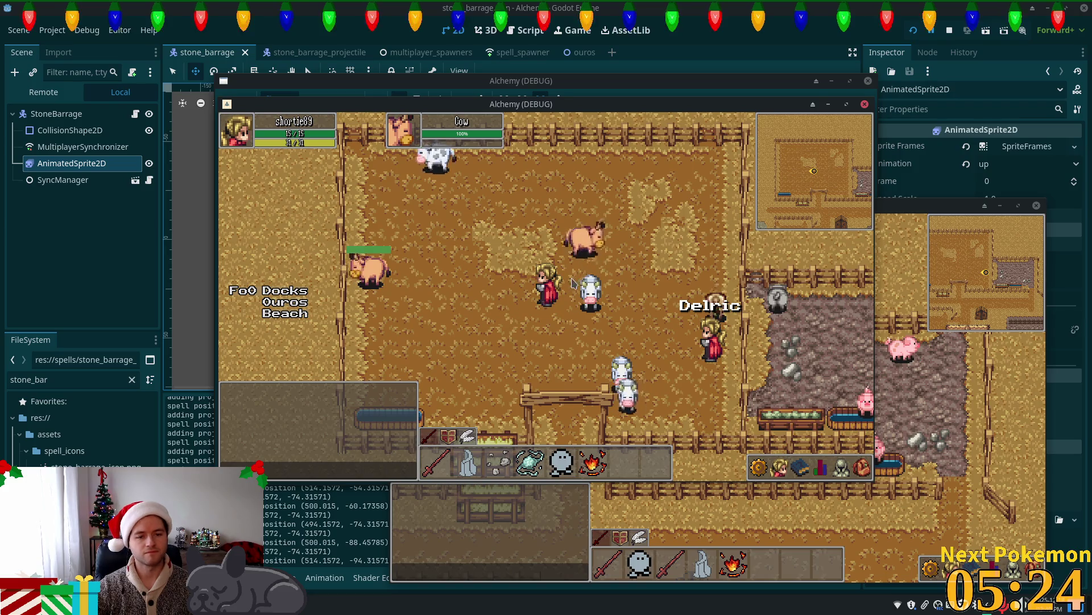
key(3)
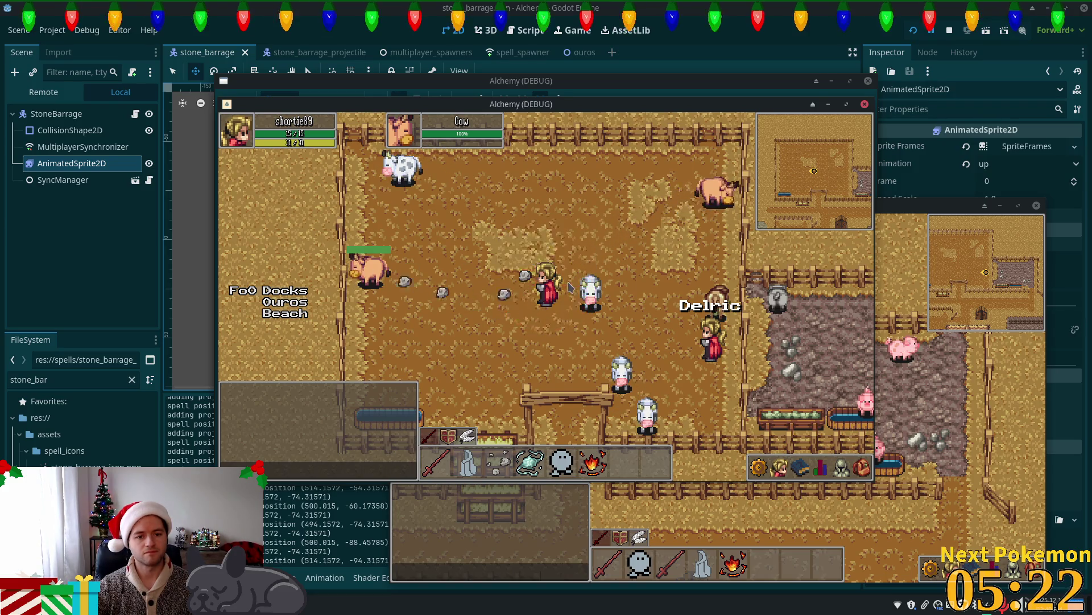
key(F8)
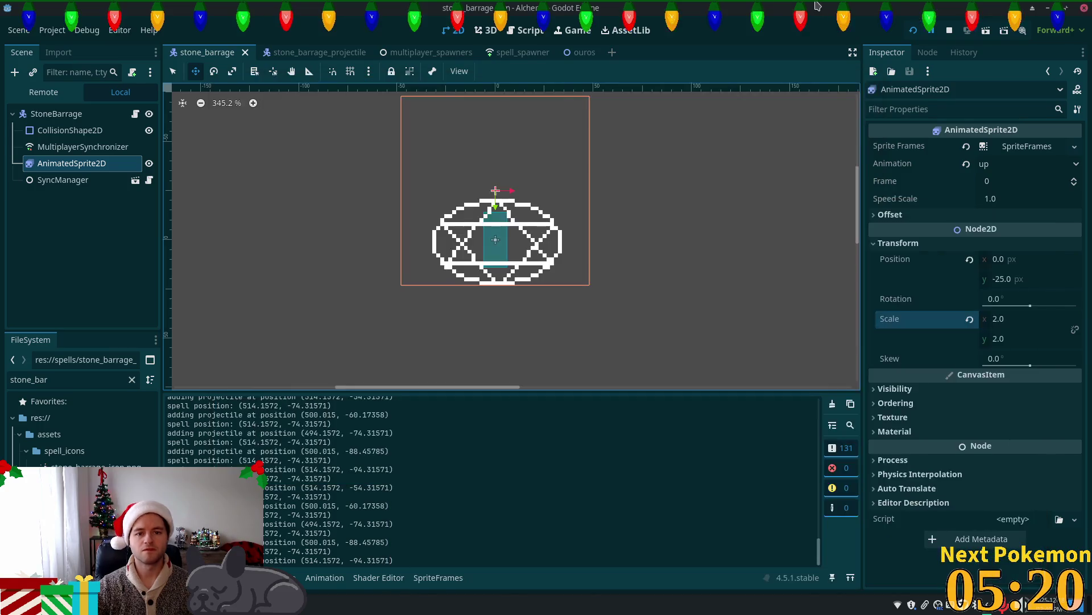
key(Down)
key(Down)
key(F5)
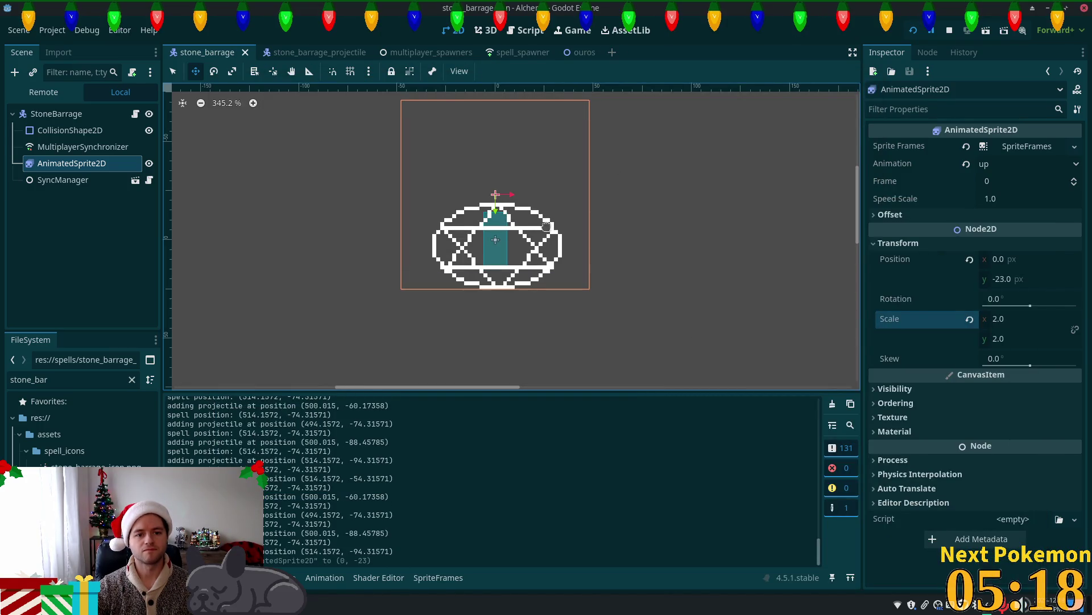
Cast Stone Barrage three times toward the cows, then walk around and cast again.
key(3)
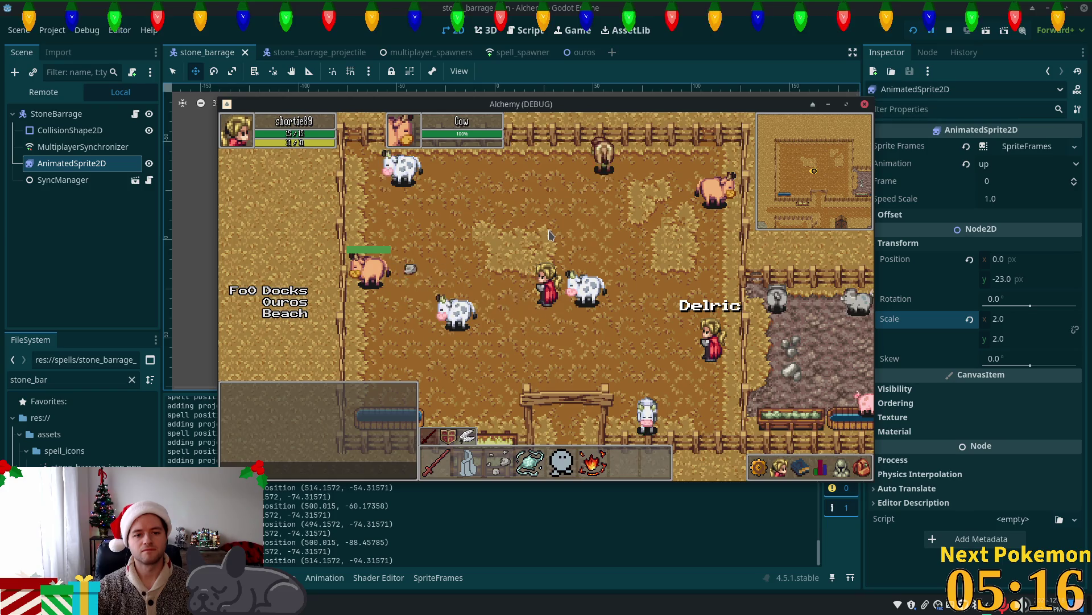
key(3)
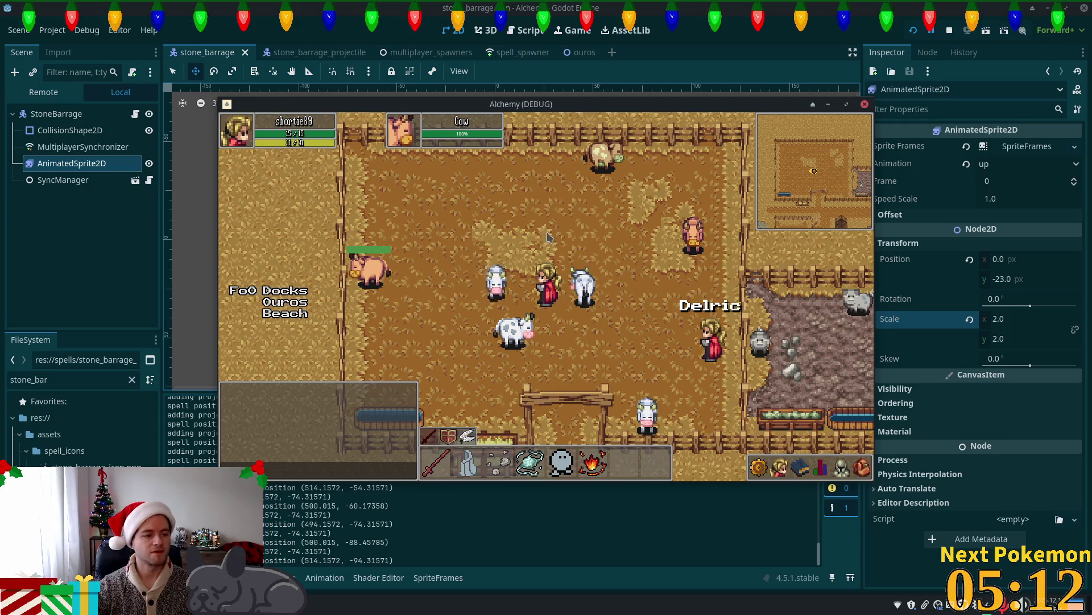
key(3)
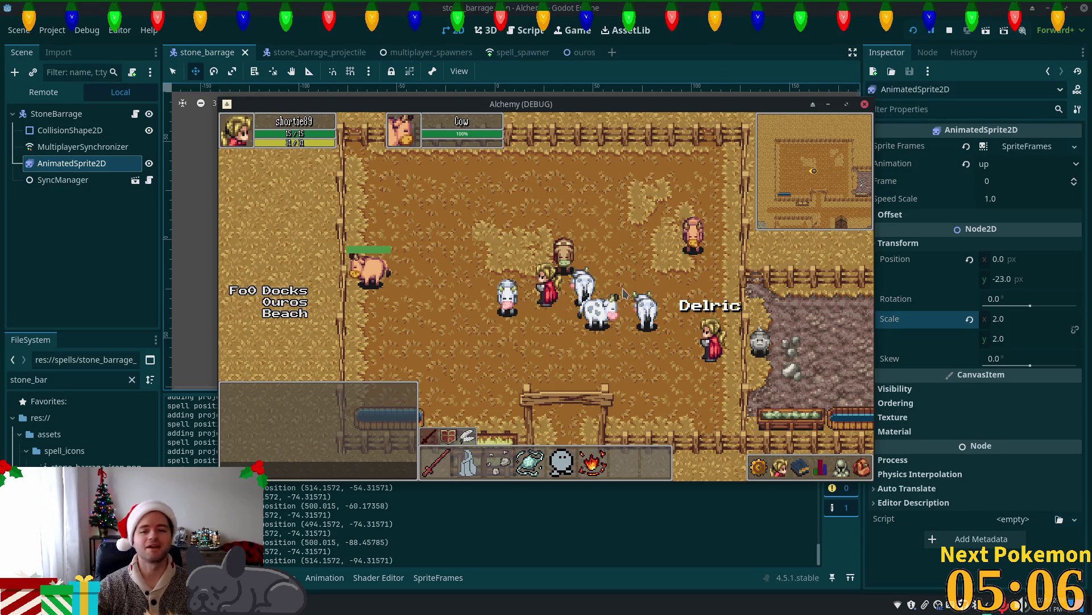
key(a)
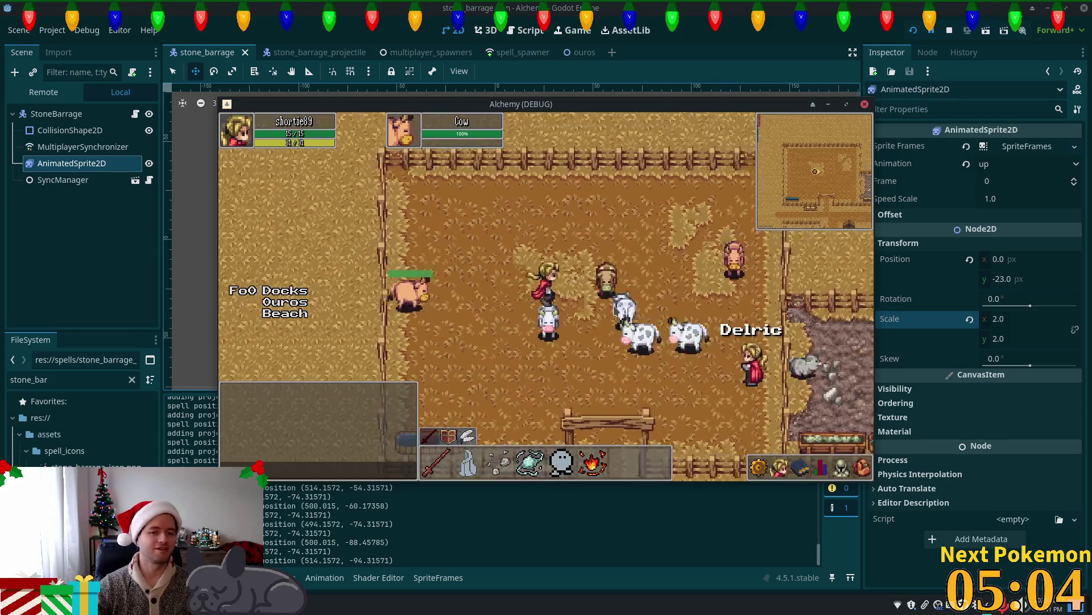
key(d)
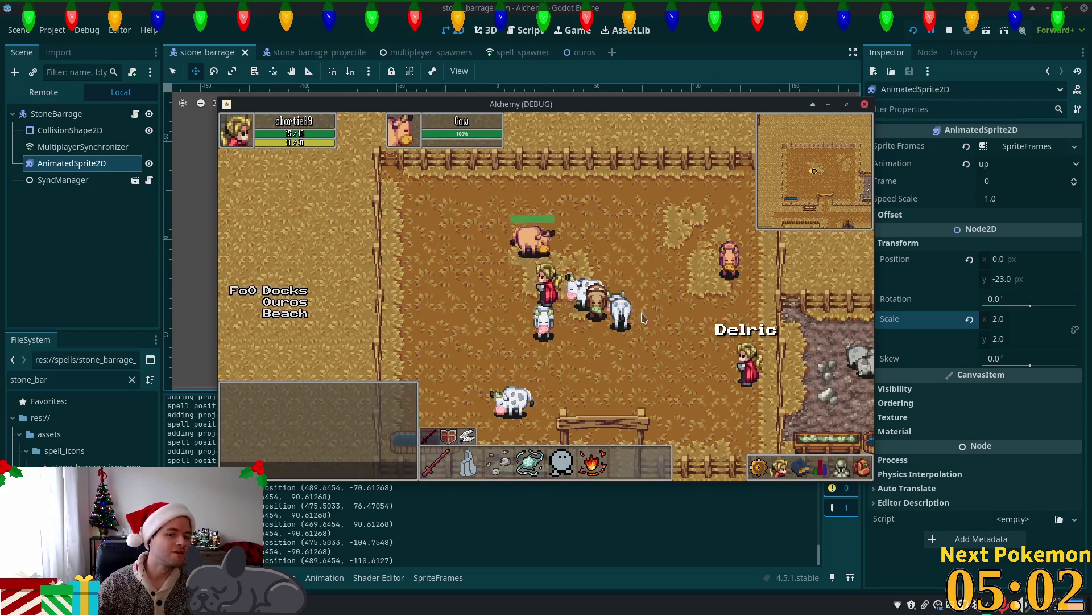
key(s)
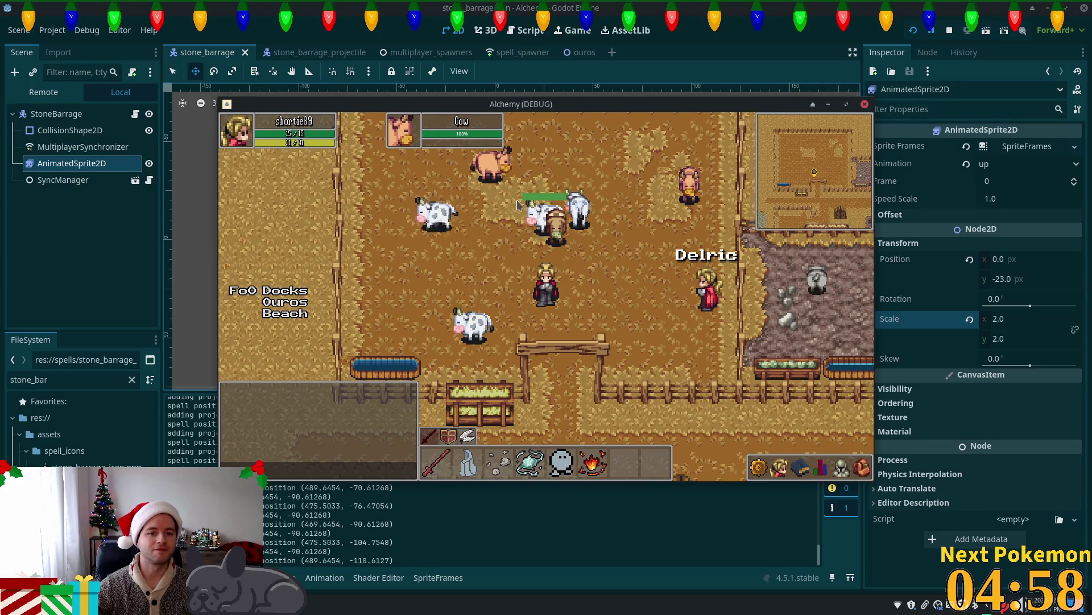
key(a)
key(a)
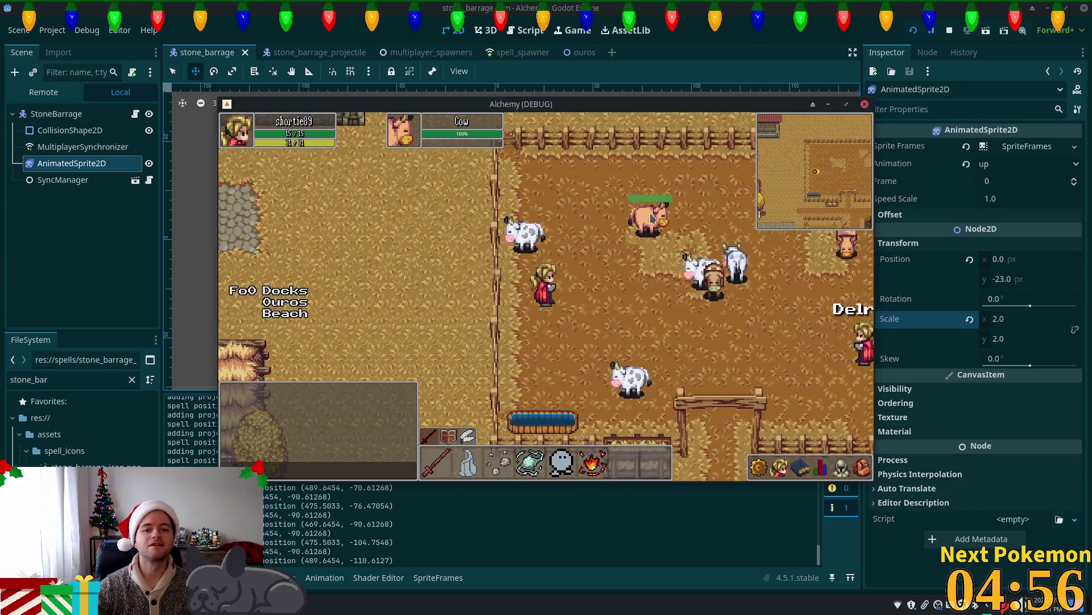
key(d)
key(s)
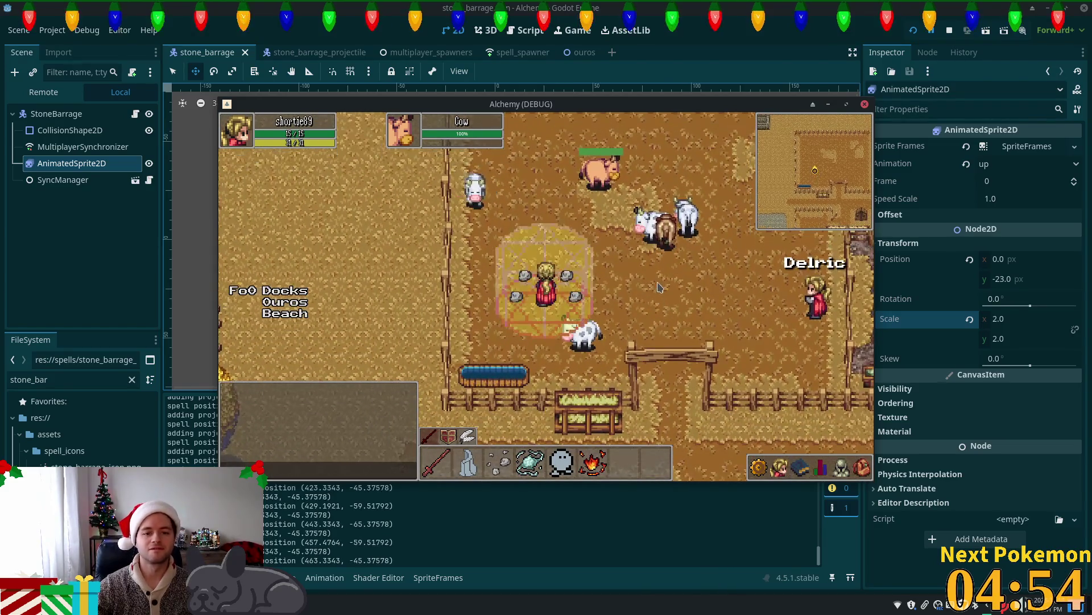
key(d)
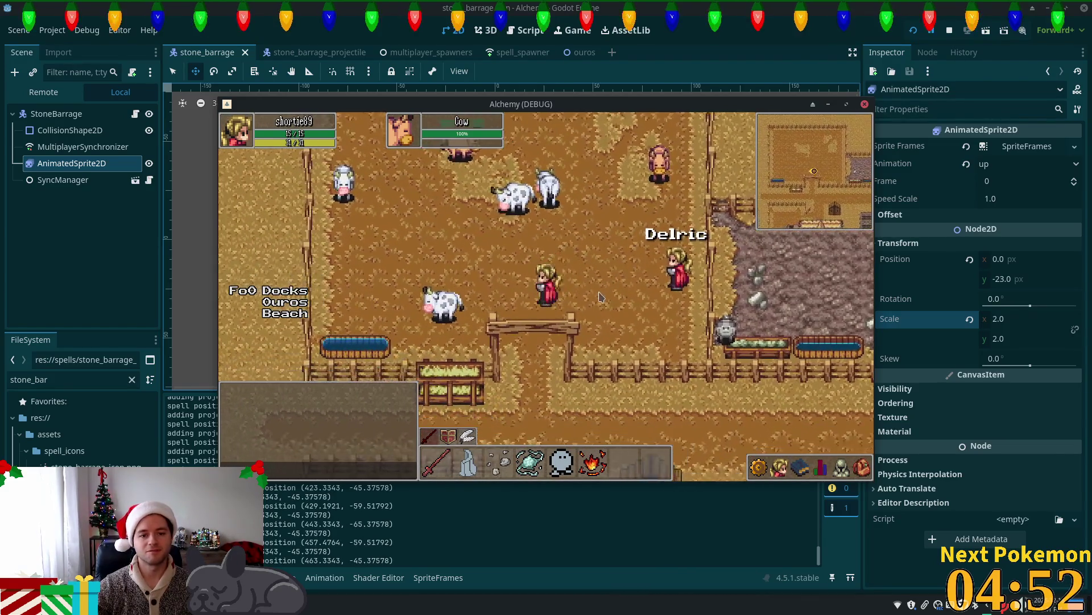
key(w)
click(602, 296)
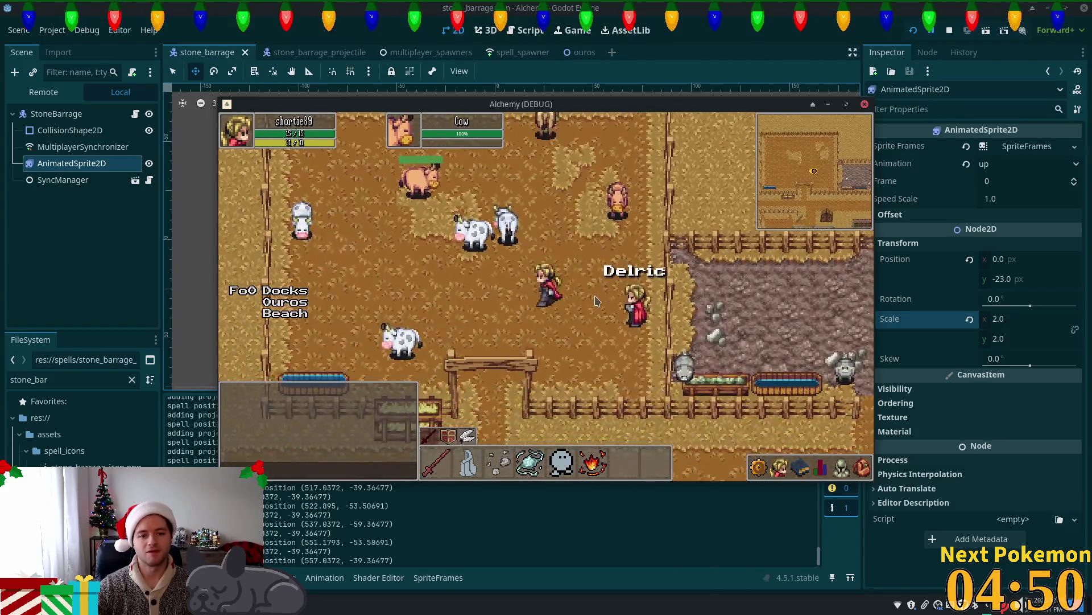
Walk the character around the pen and down past the fence, casting stones along the way.
key(a)
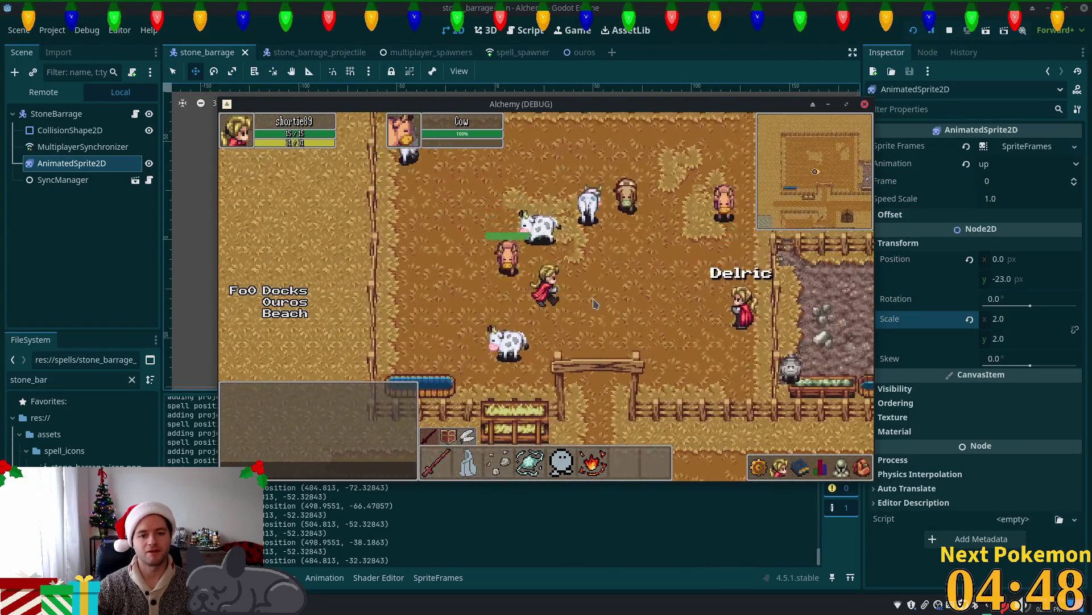
key(d)
key(a)
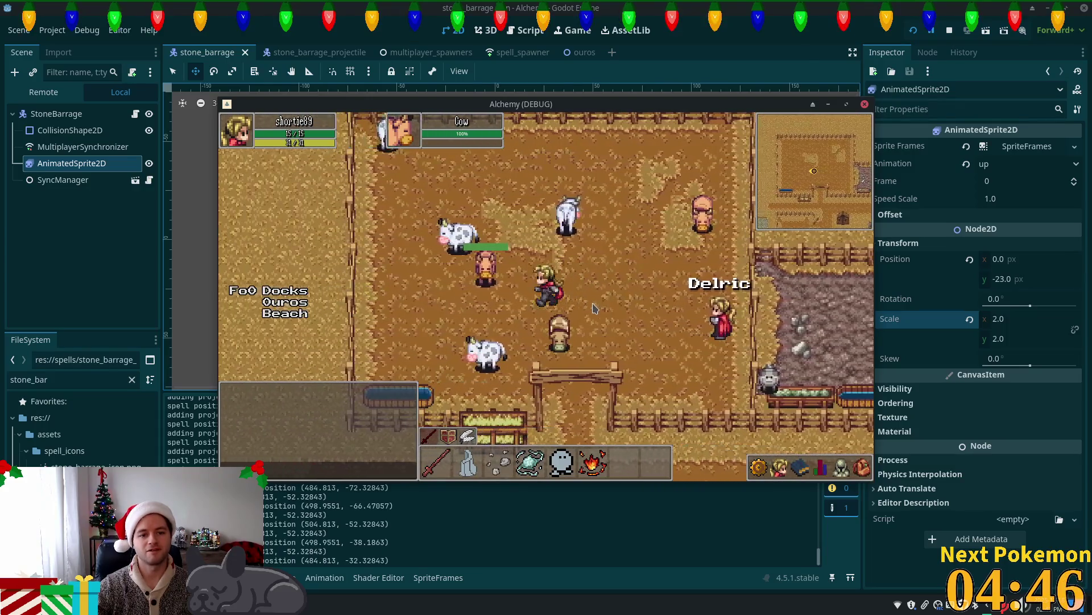
key(a)
key(d)
key(s)
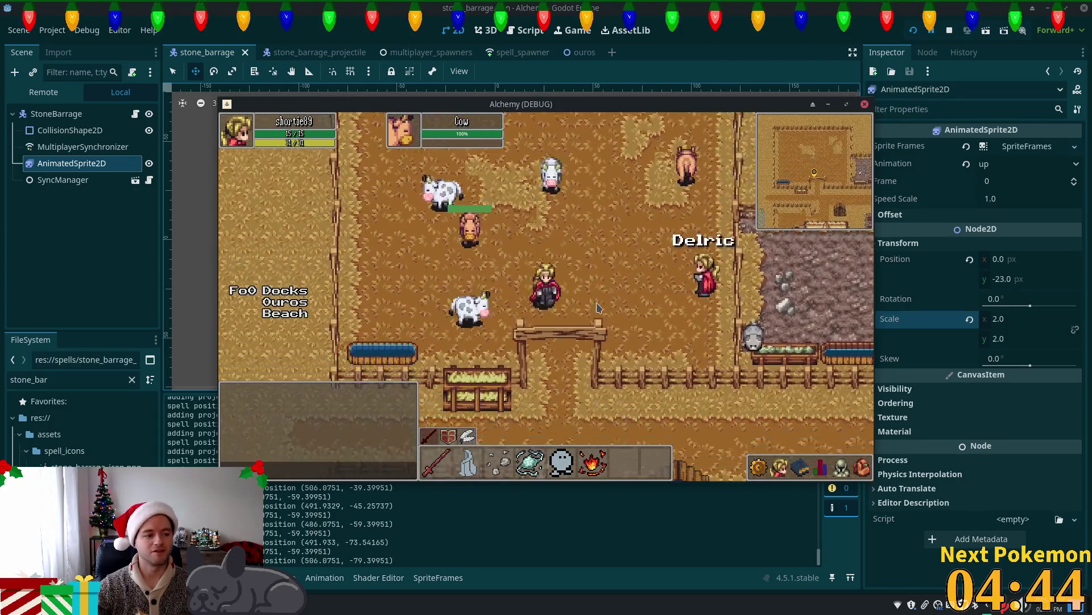
key(d)
key(s)
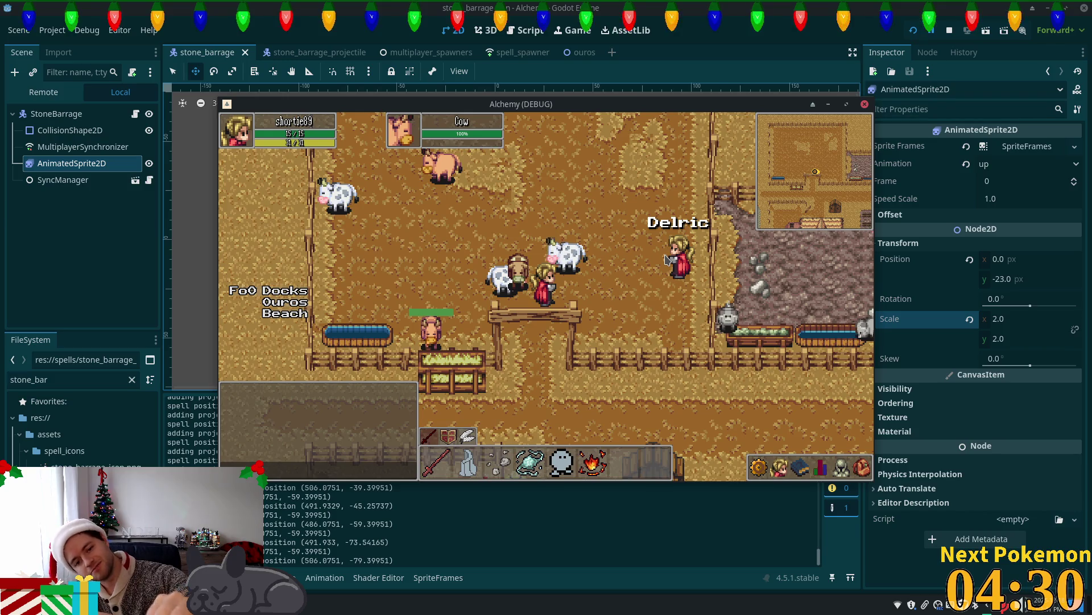
key(w)
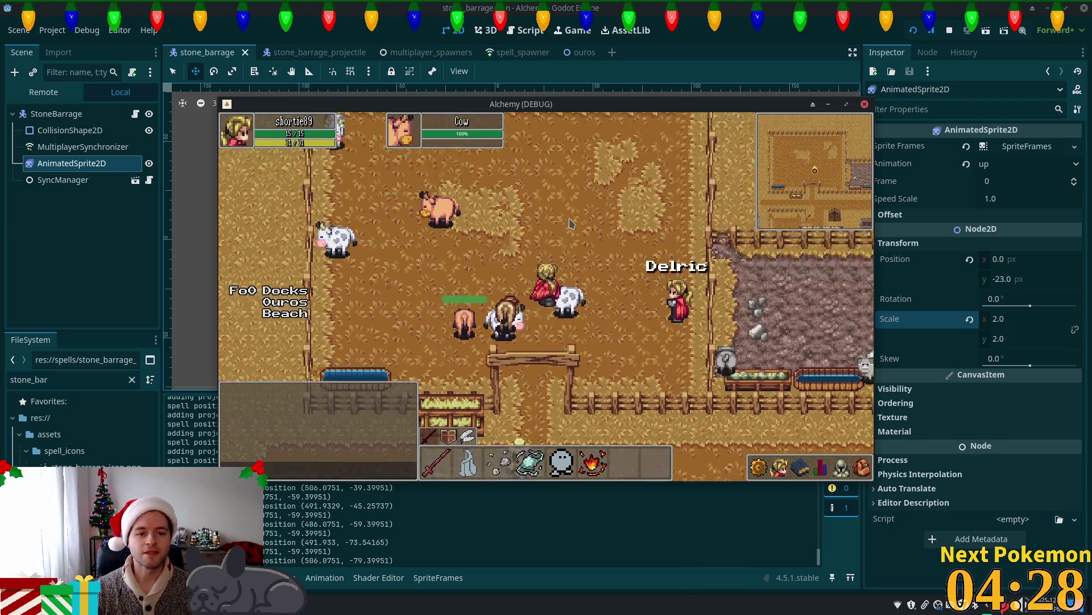
click(415, 323)
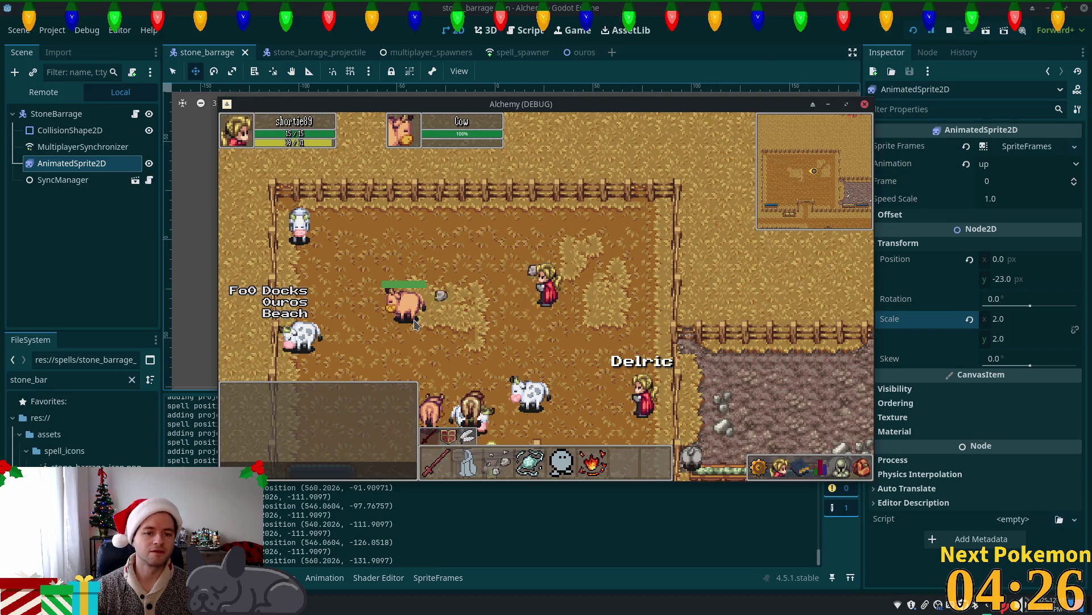
key(s)
key(a)
click(417, 289)
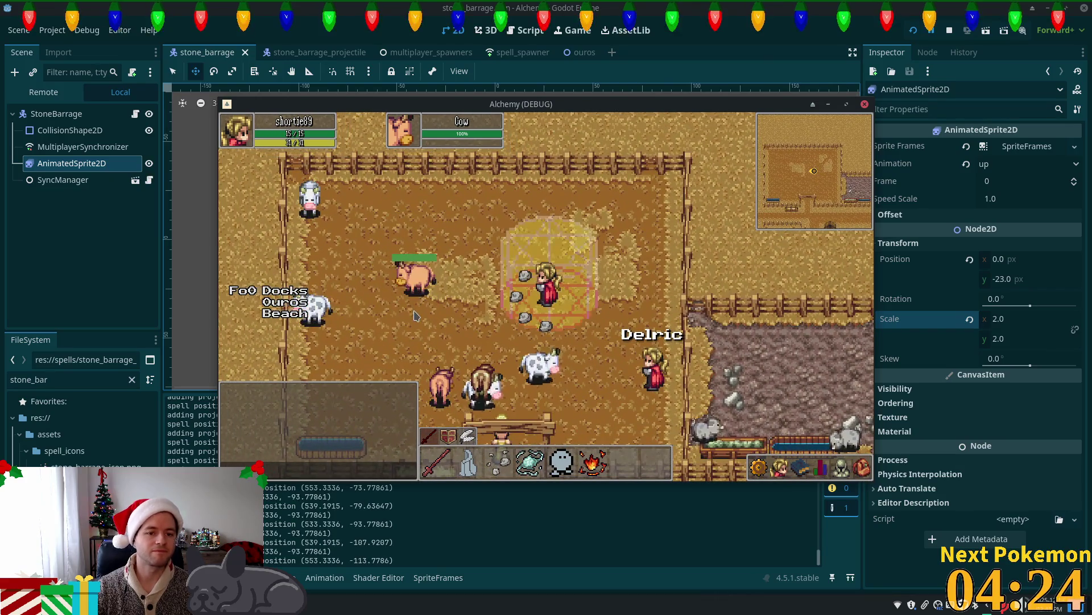
key(s)
key(d)
key(s)
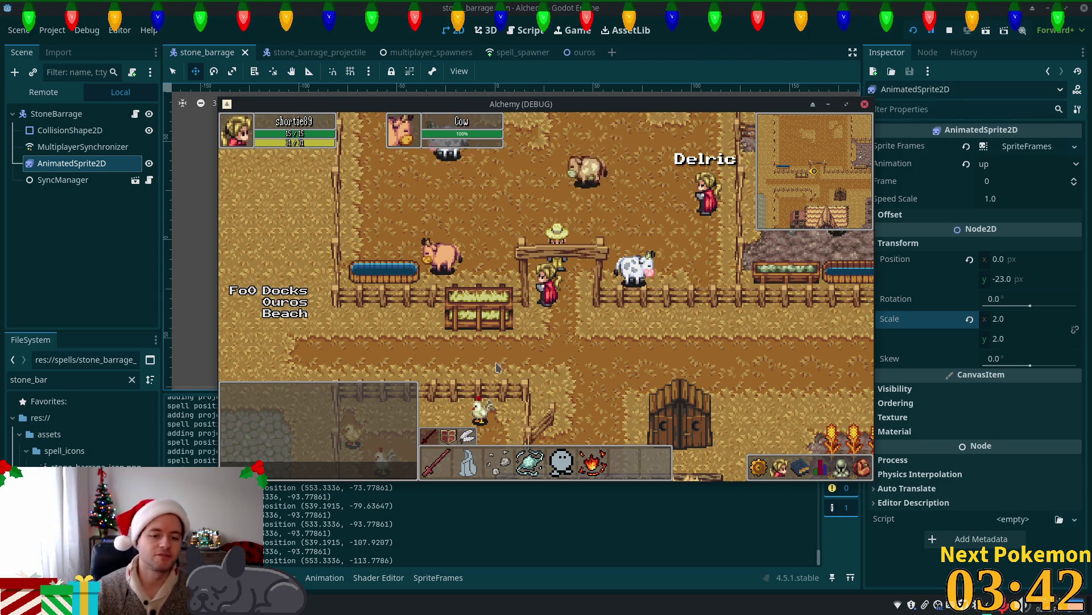
Walk north and left, cast Stone Barrage, stop the game, and return to stone_barrage.gd in Cursor.
click(571, 249)
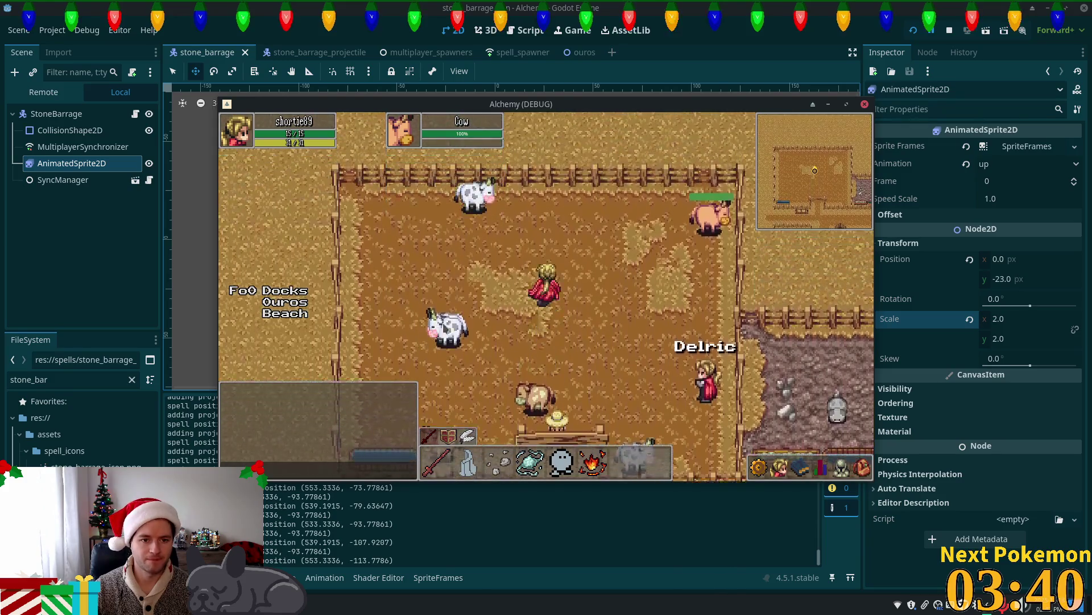
click(449, 326)
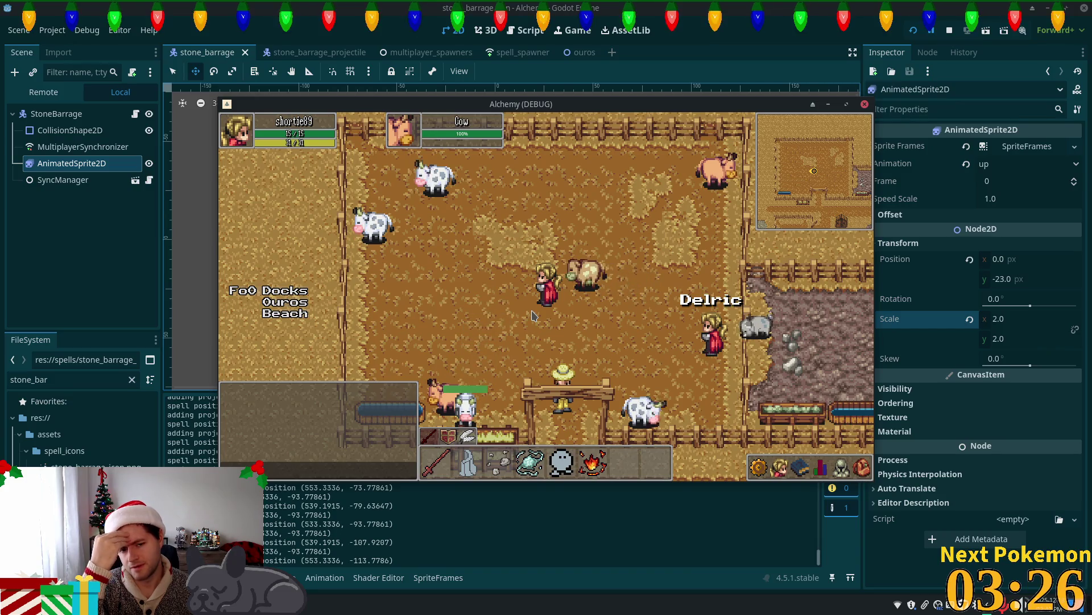
key(3)
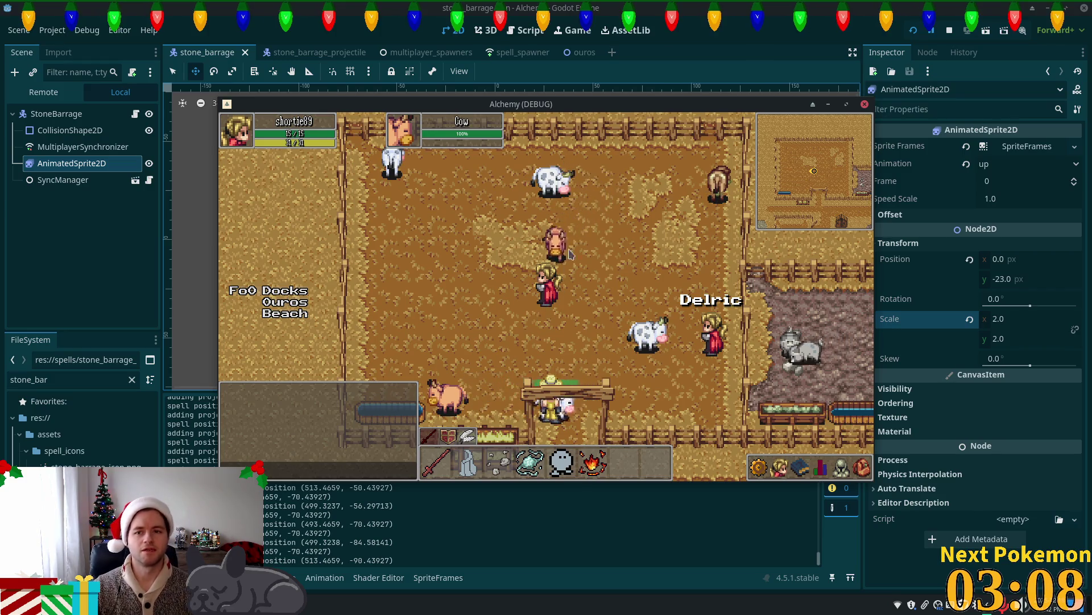
key(F8)
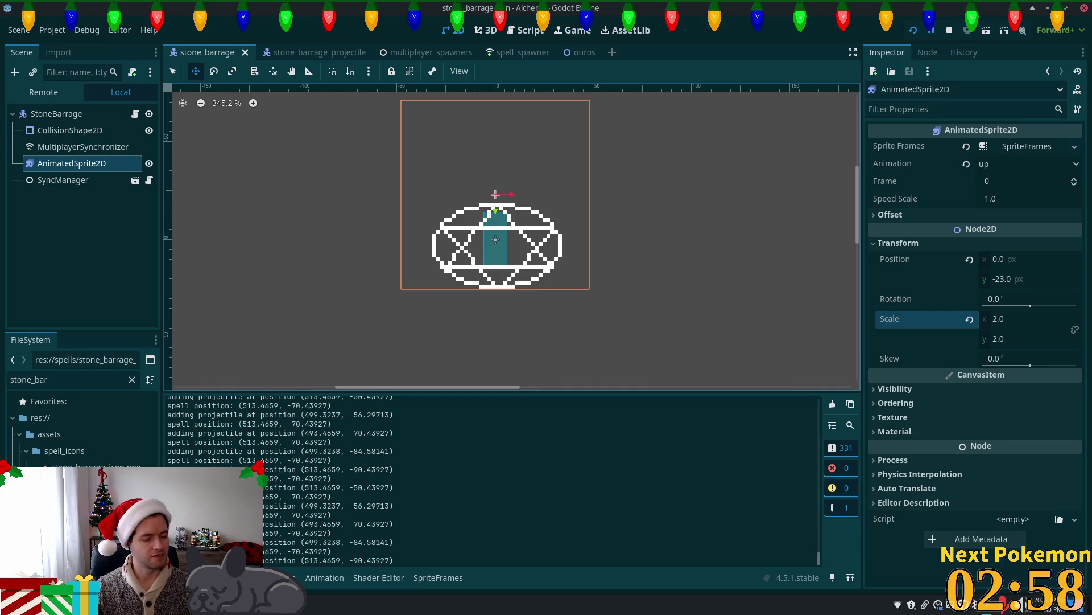
key(alt+Tab)
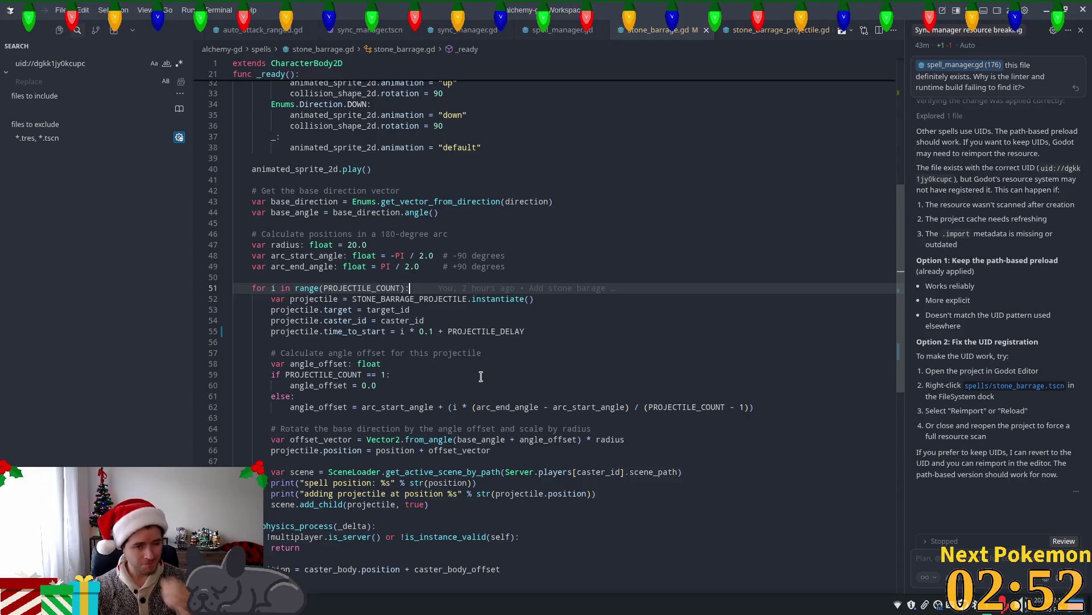
scroll(481, 376, up, 3)
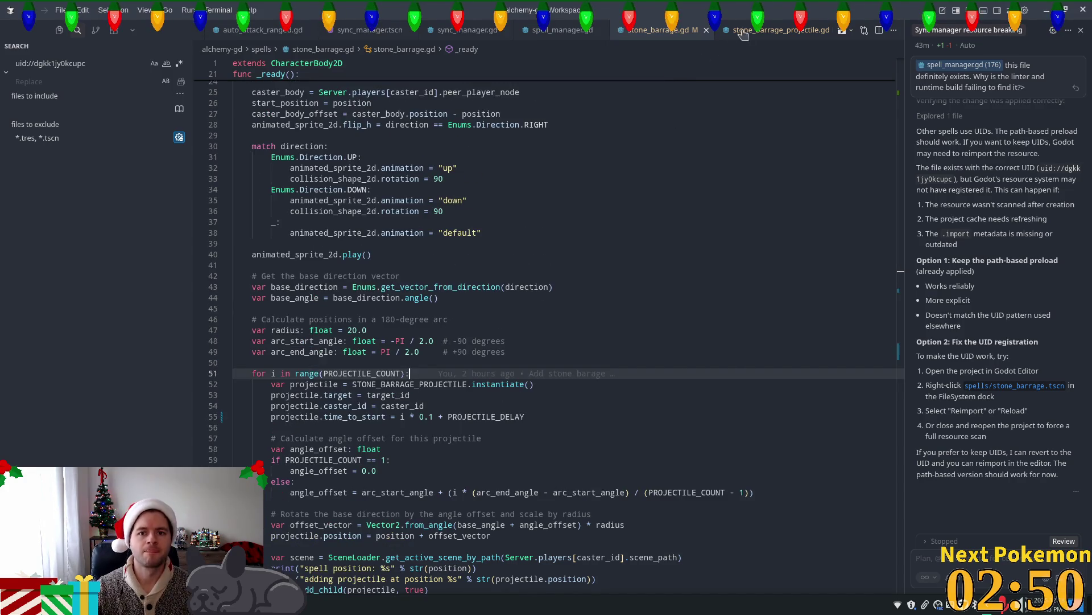
Open stone_barrage_projectile.gd and locate the if !started check in _physics_process.
click(738, 36)
scroll(427, 305, up, 2)
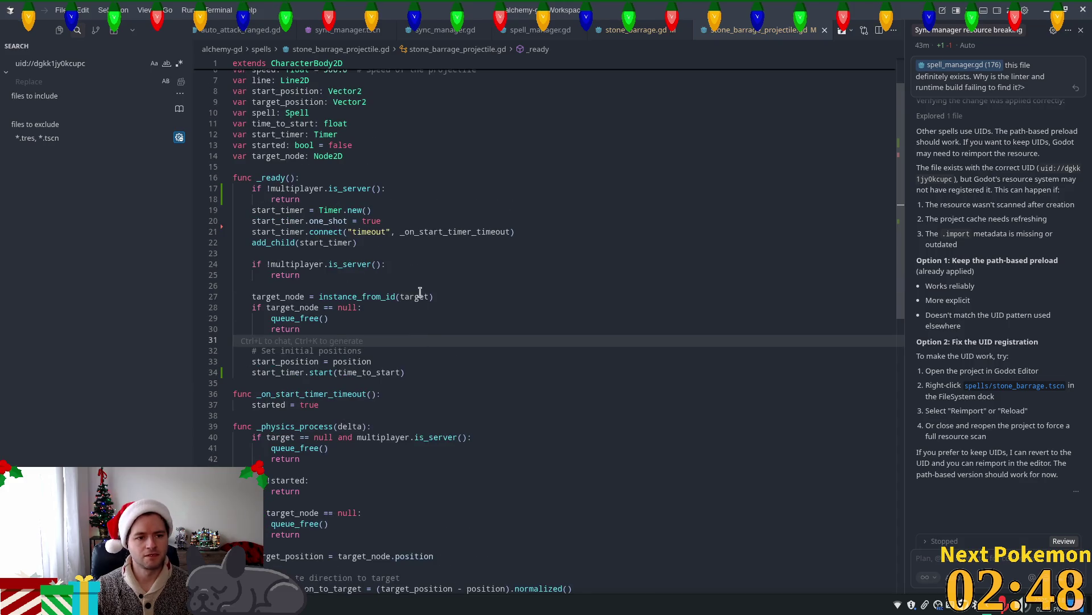
scroll(418, 291, down, 3)
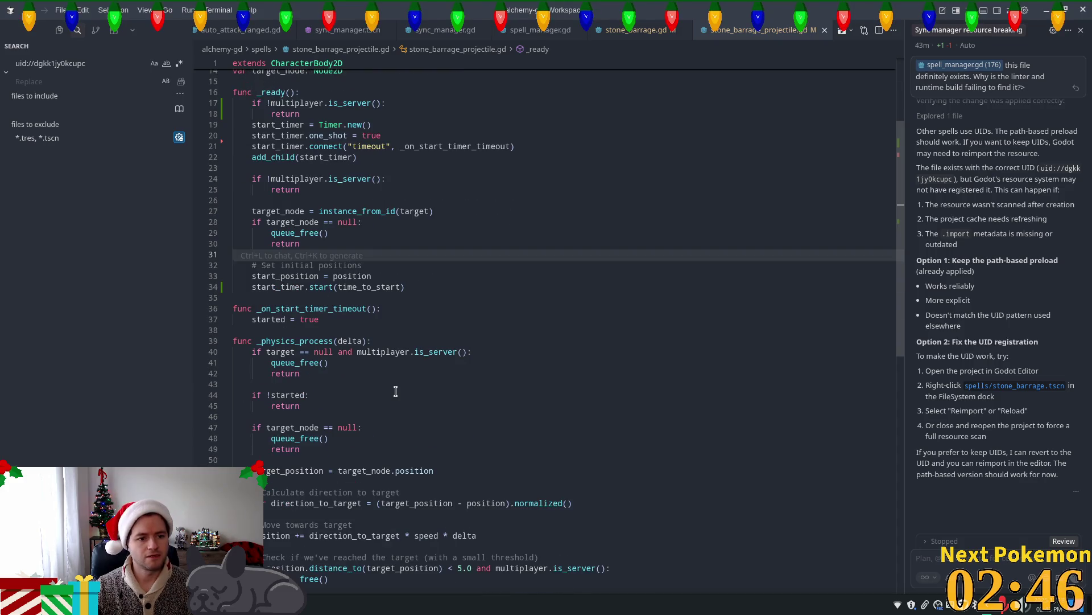
click(365, 360)
scroll(459, 383, down, 2)
click(332, 284)
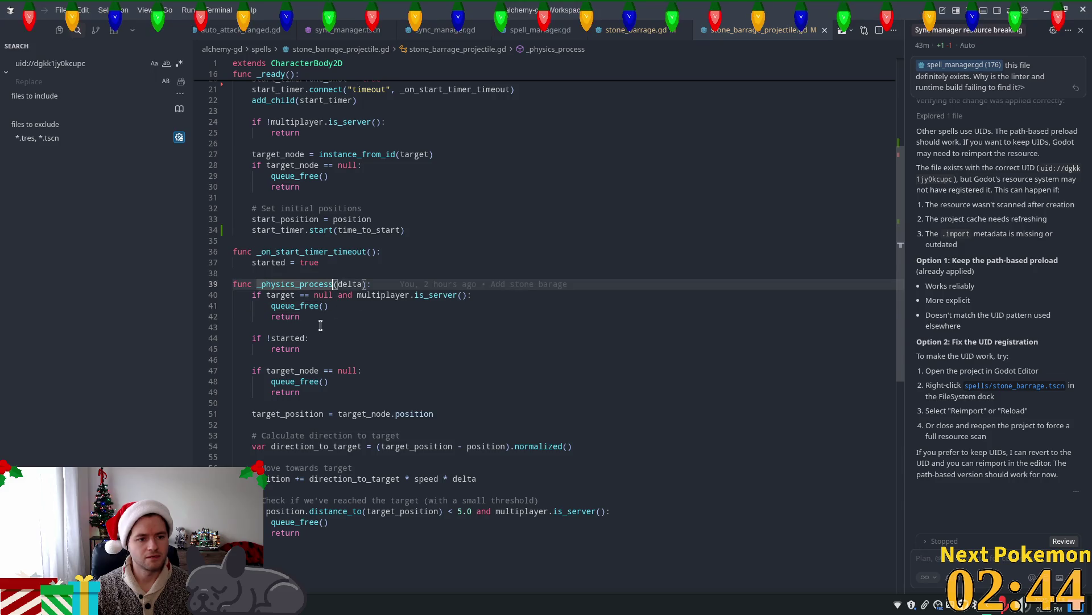
click(320, 325)
scroll(305, 362, down, 3)
click(398, 225)
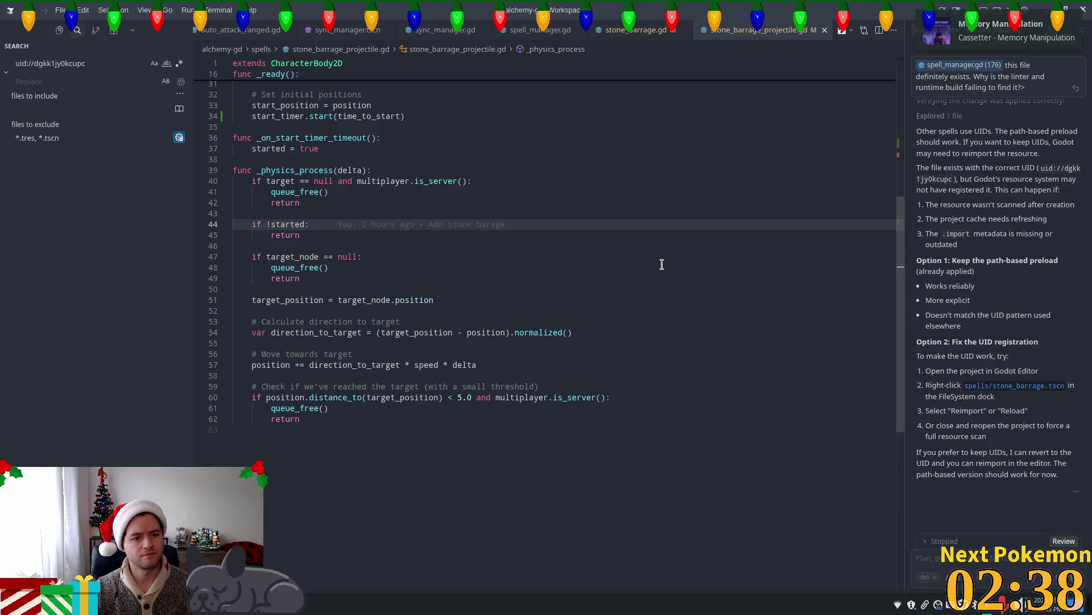
scroll(406, 324, up, 5)
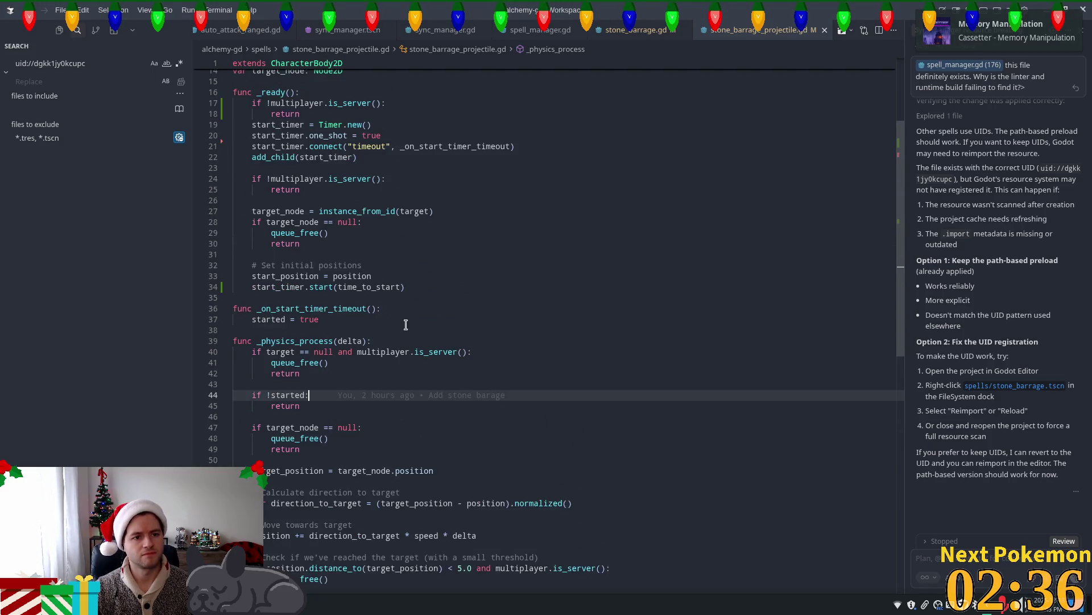
click(313, 315)
scroll(315, 316, down, 3)
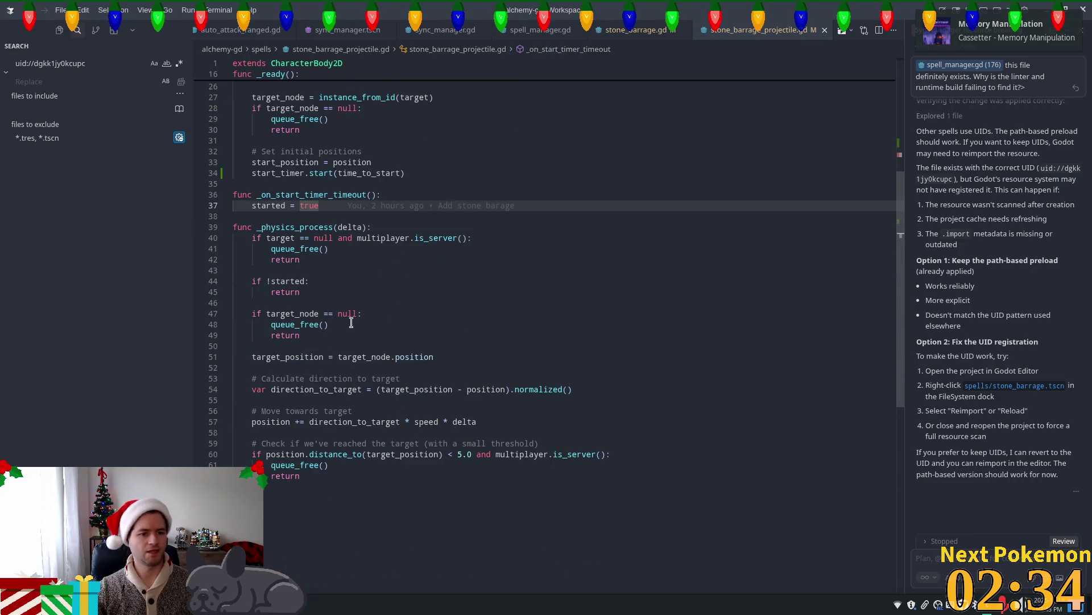
click(310, 283)
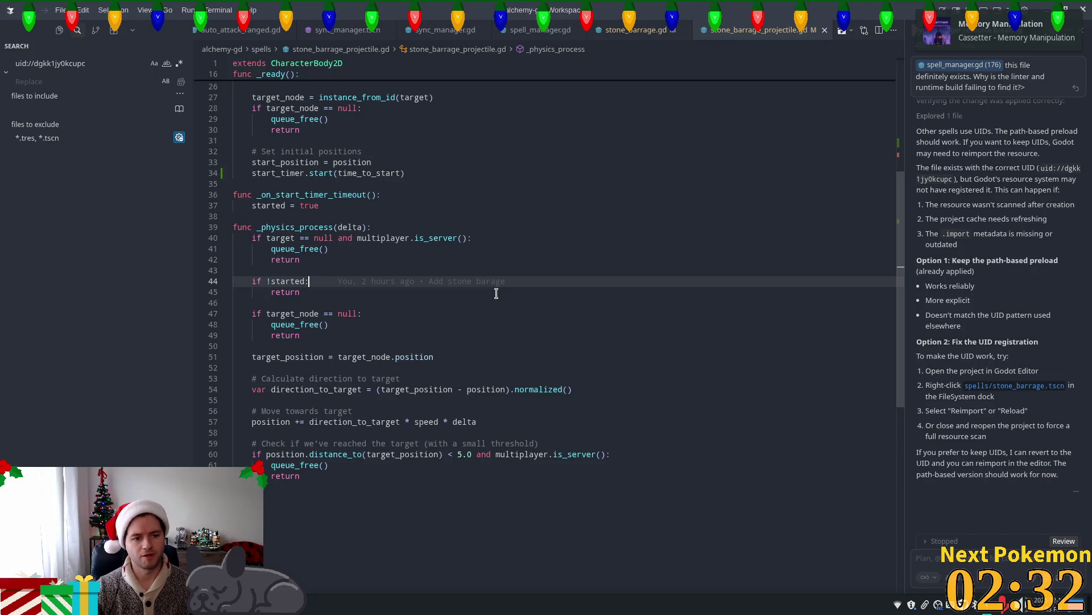
Add position.y += speed * delta under if !started and save the script.
key(Return)
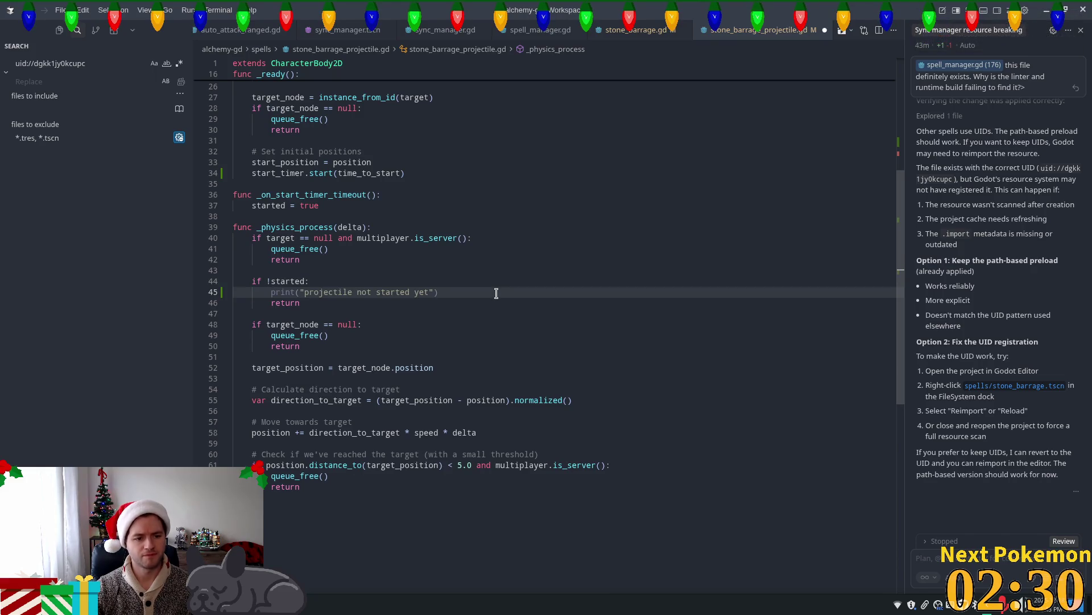
text(pos)
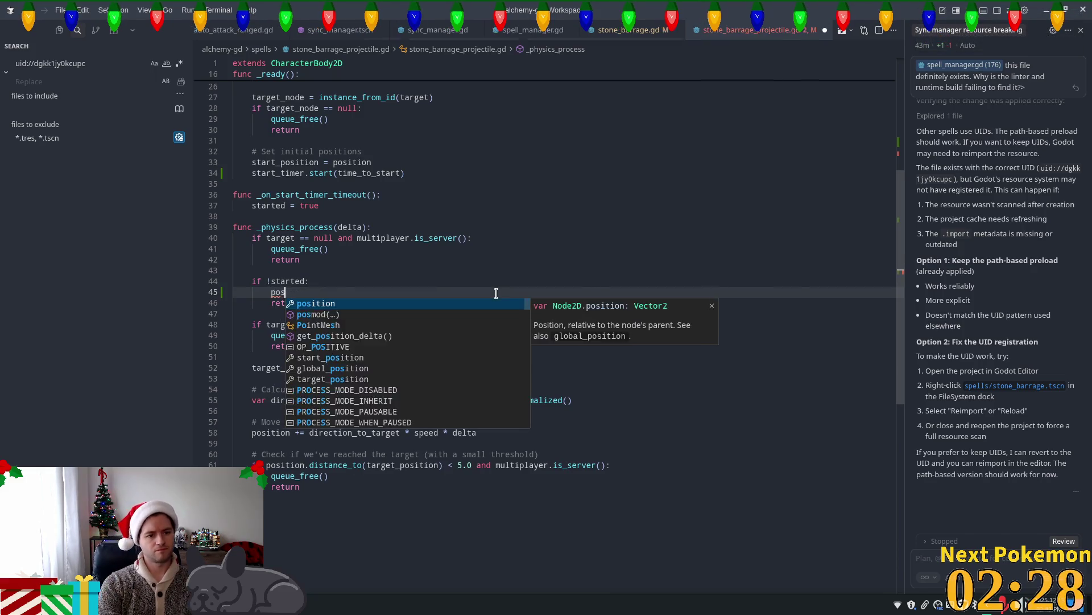
text(ition.y)
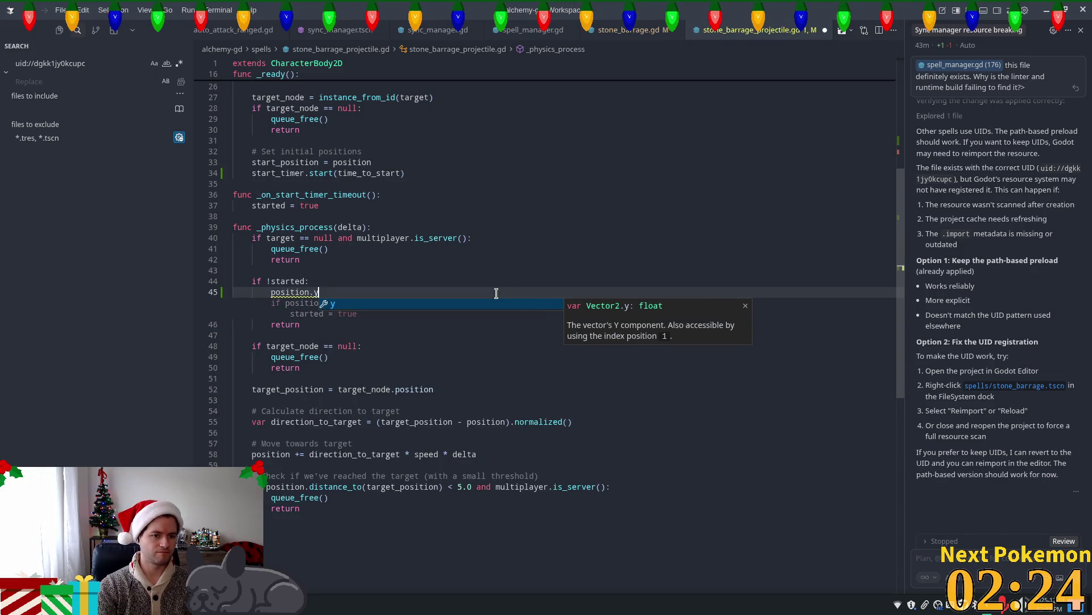
key(Escape)
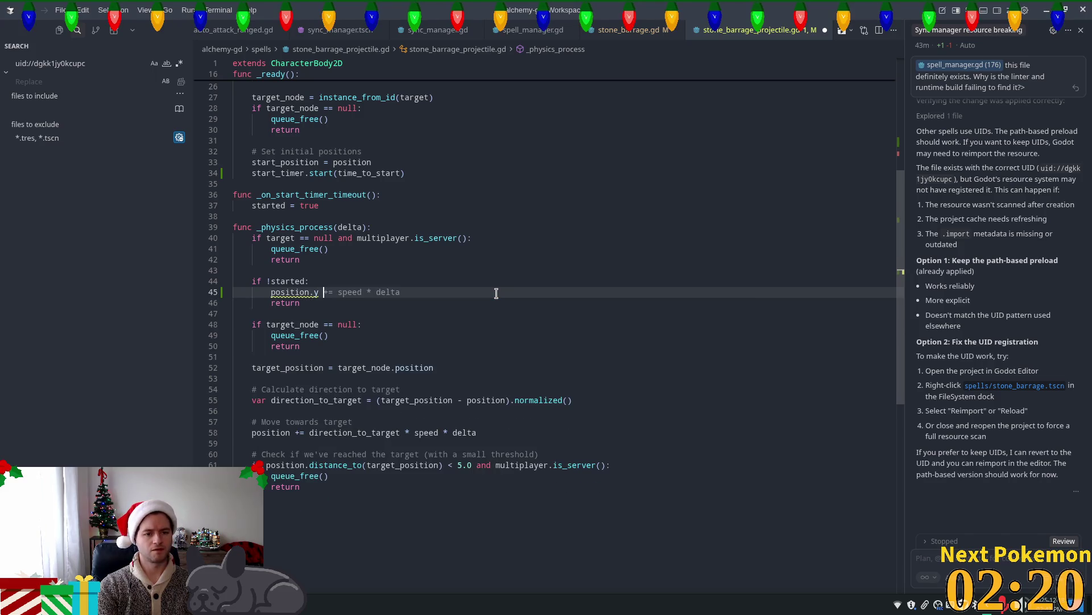
key(Tab)
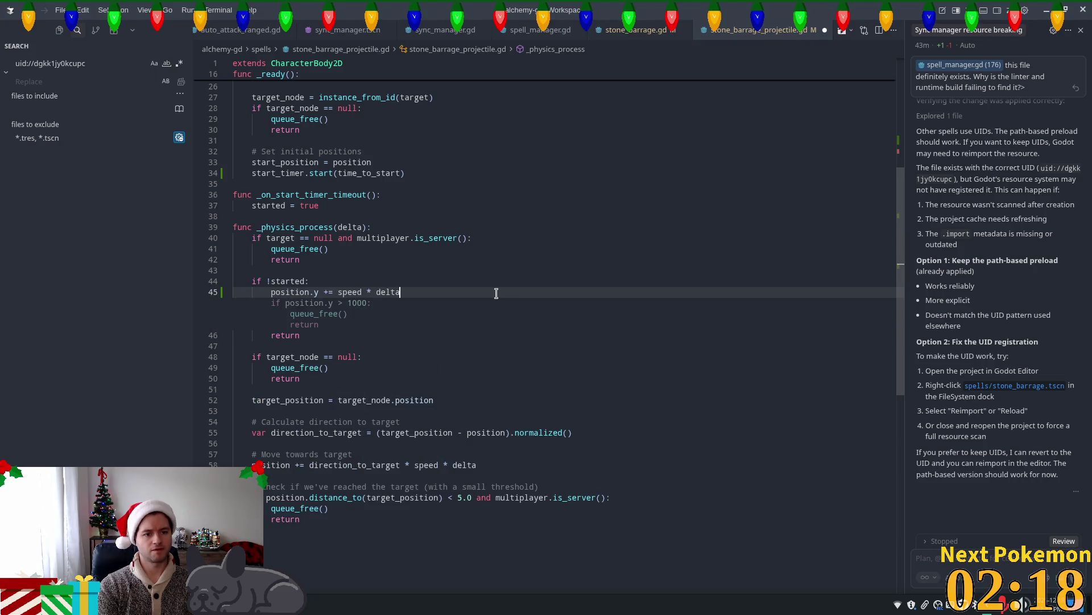
click(498, 257)
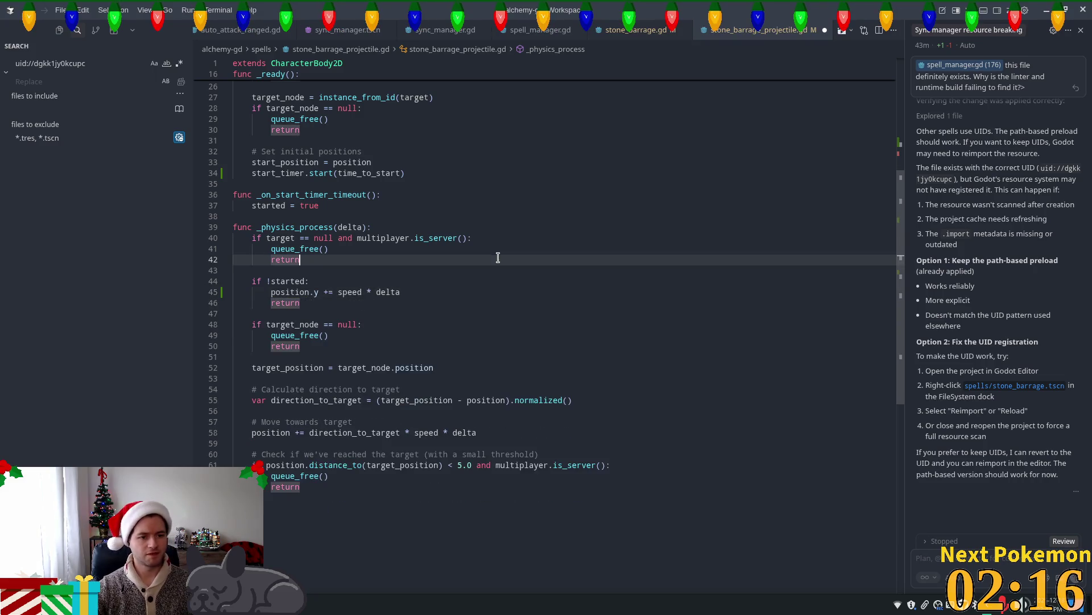
click(448, 284)
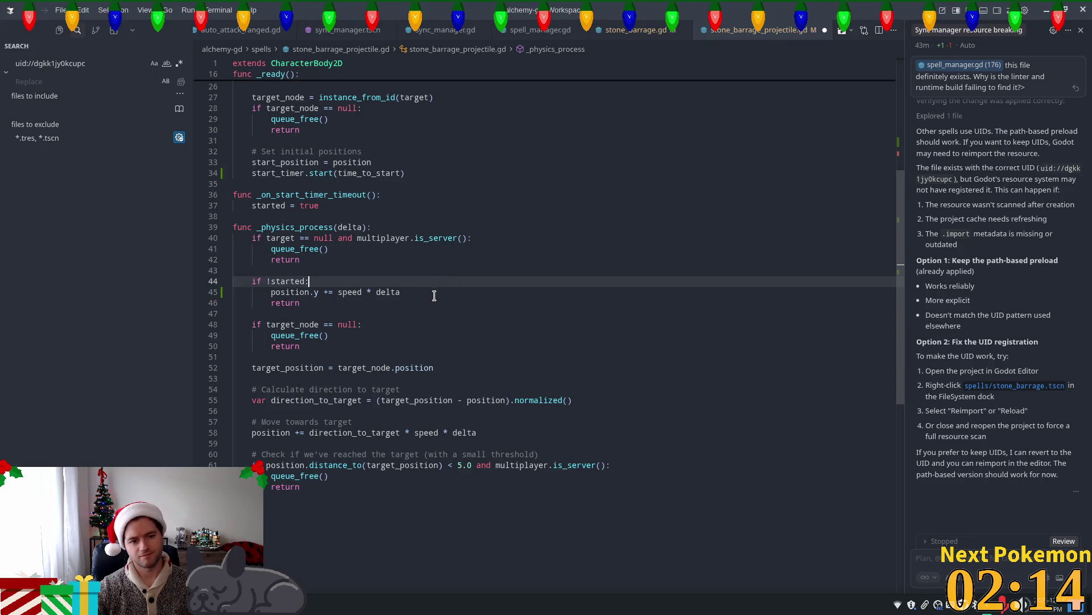
key(ctrl+s)
Run the game in Godot, cast Stone Barrage, stop it, and return to Cursor.
key(alt+Tab)
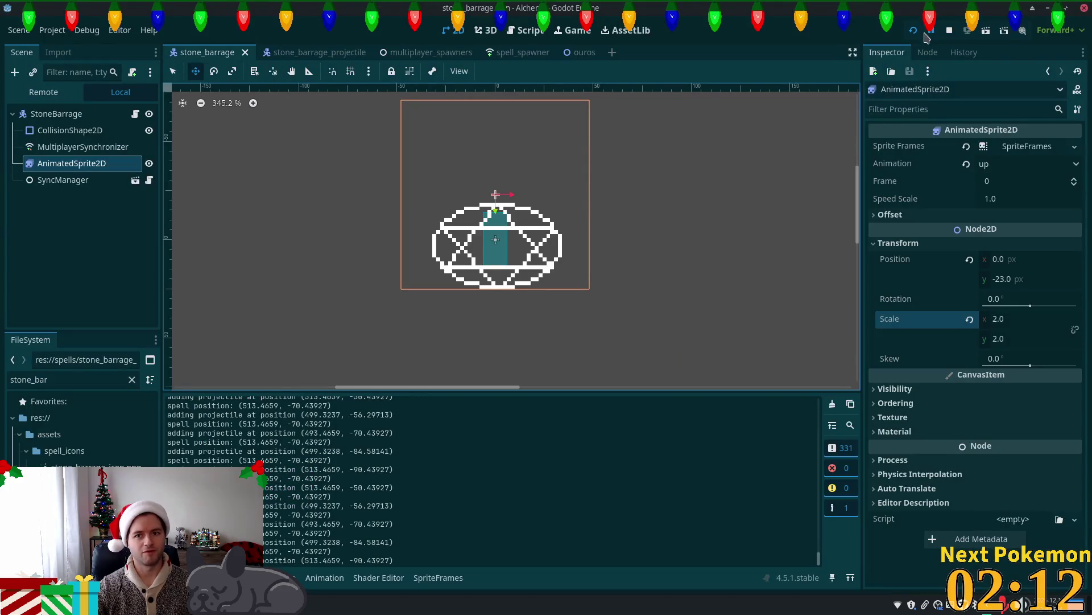
click(914, 30)
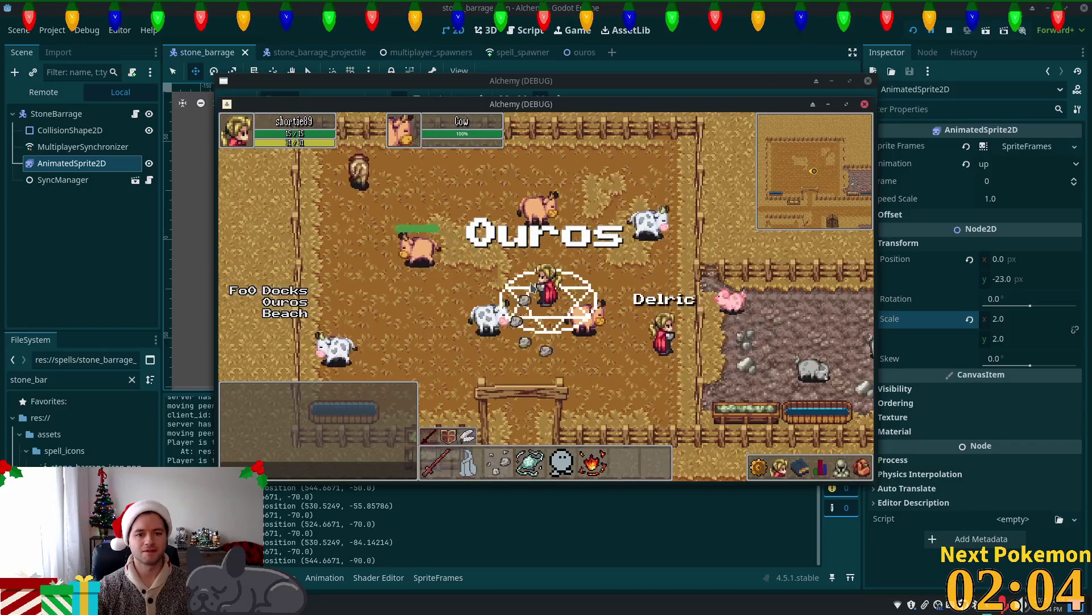
click(530, 288)
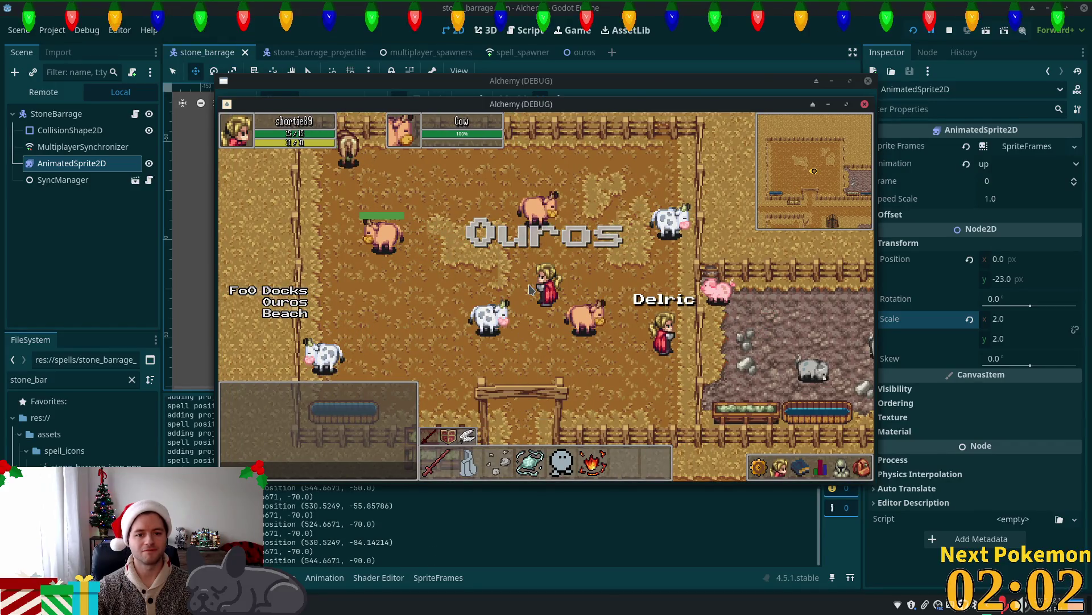
key(F8)
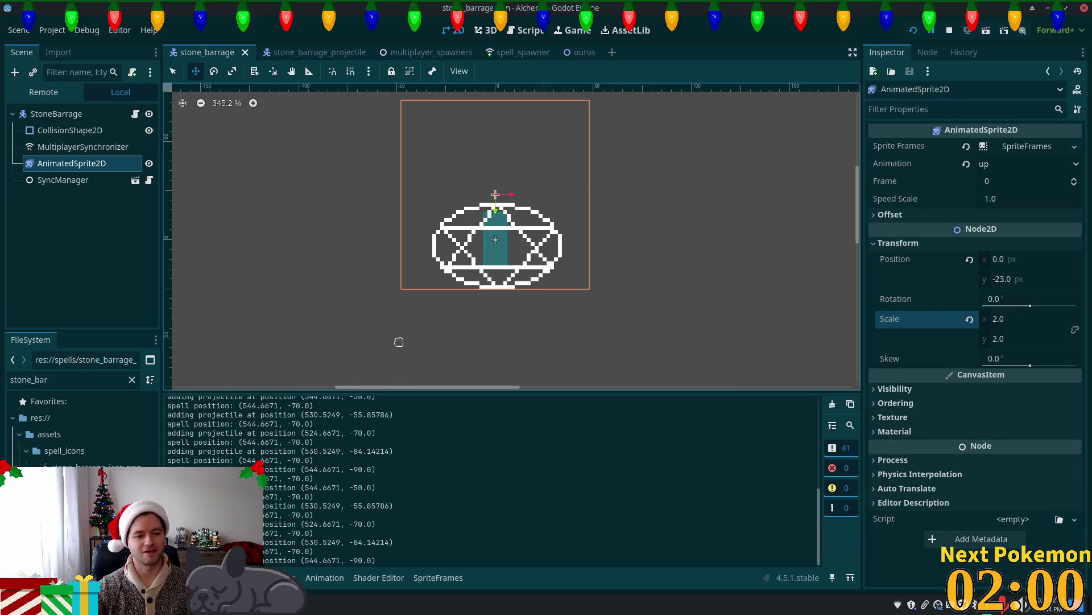
key(alt+Tab)
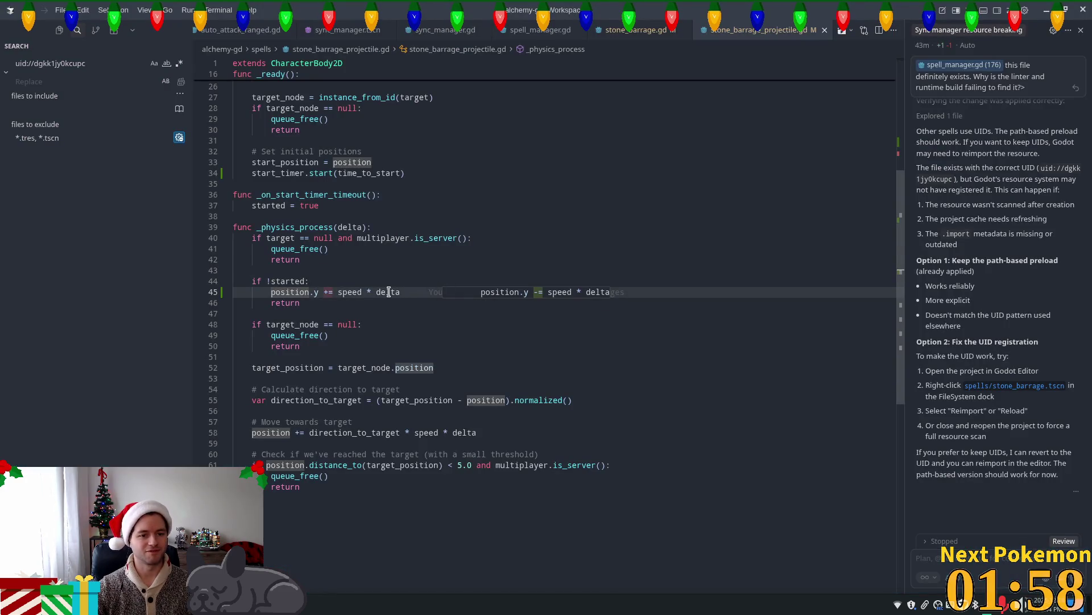
Change line 45 to position.y -= speed * delta so waiting projectiles move upward.
click(344, 292)
click(385, 292)
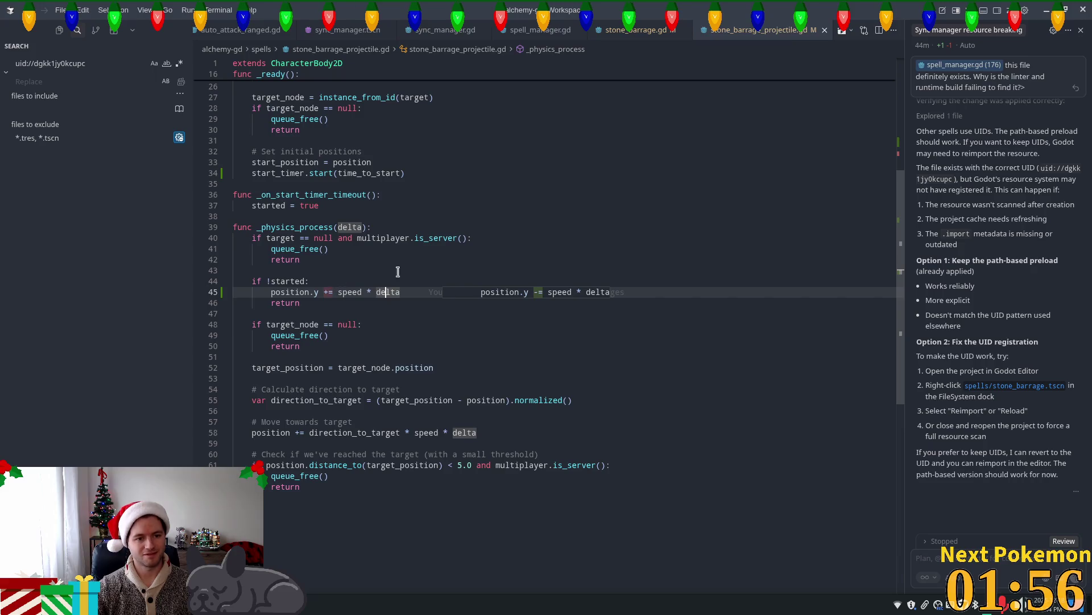
drag(906, 142, 923, 114)
scroll(913, 102, up, 5)
scroll(322, 292, down, 8)
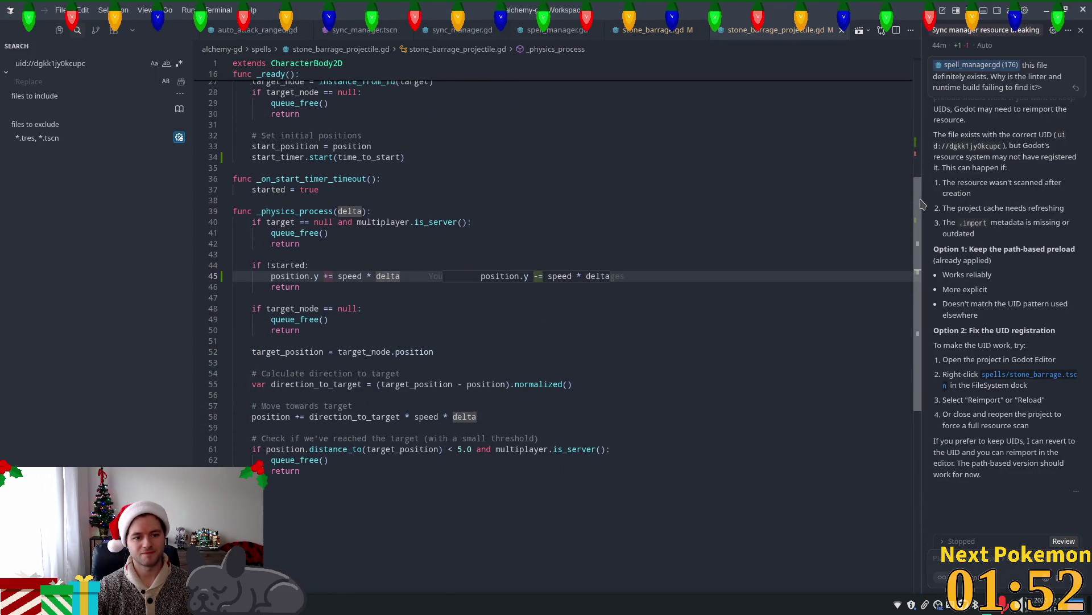
click(367, 276)
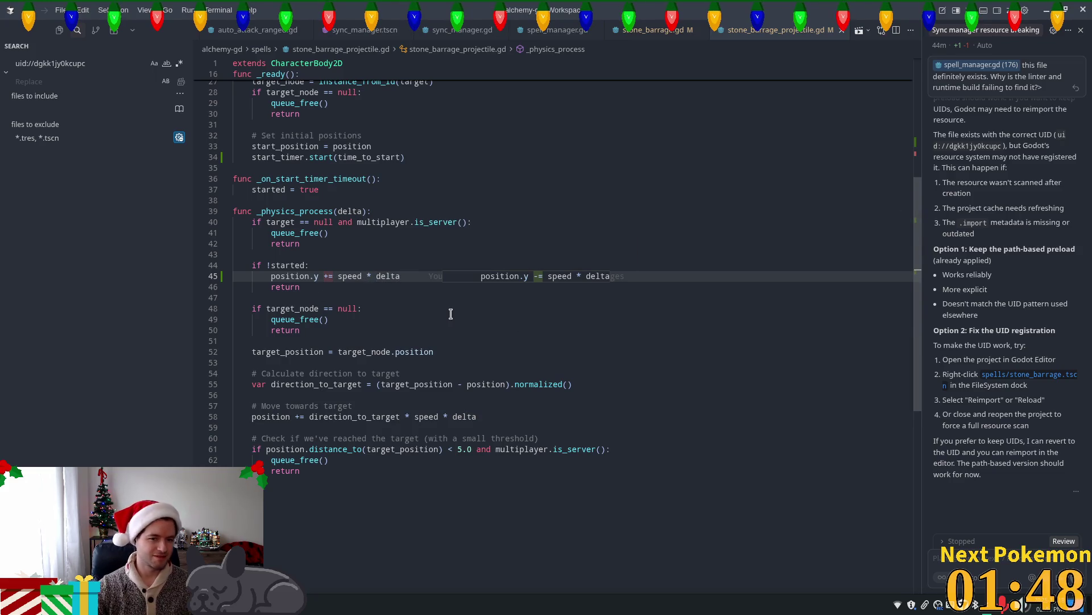
key(Tab)
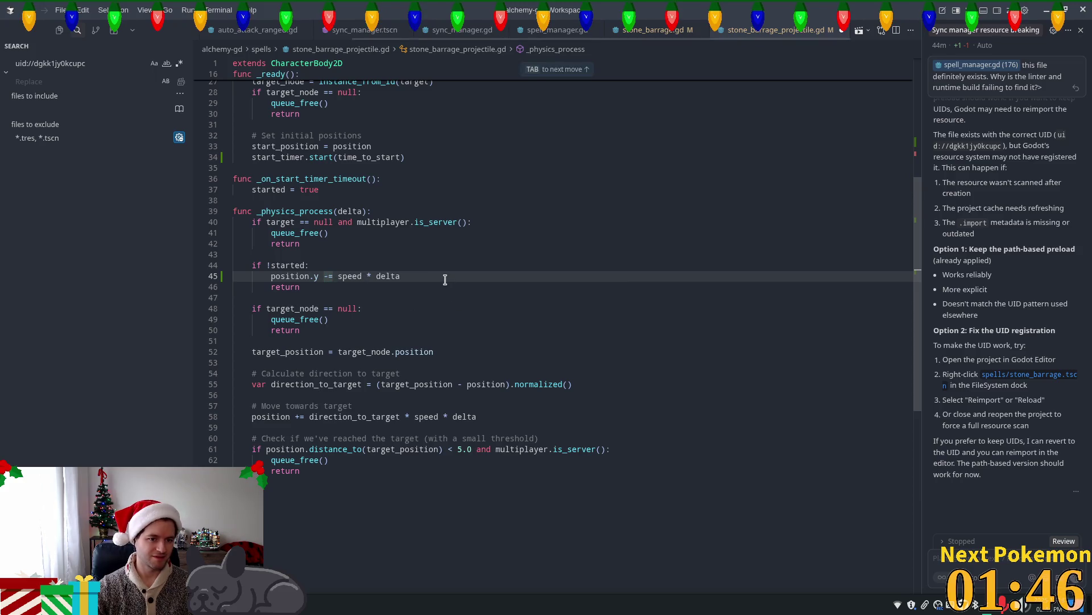
Scroll to the top and review the target_node and speed variable declarations.
scroll(905, 216, up, 8)
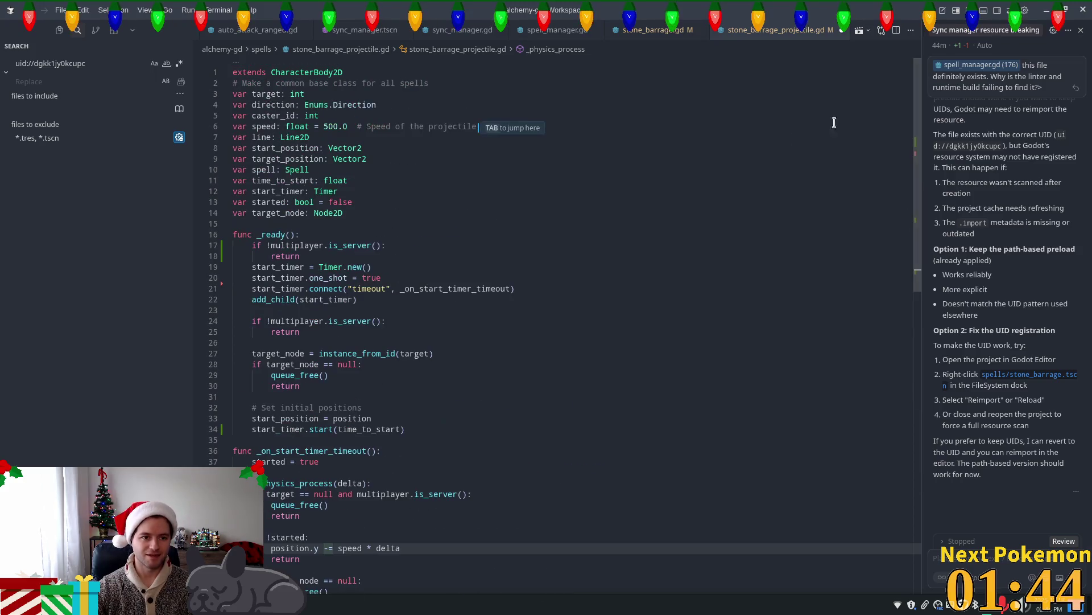
click(309, 213)
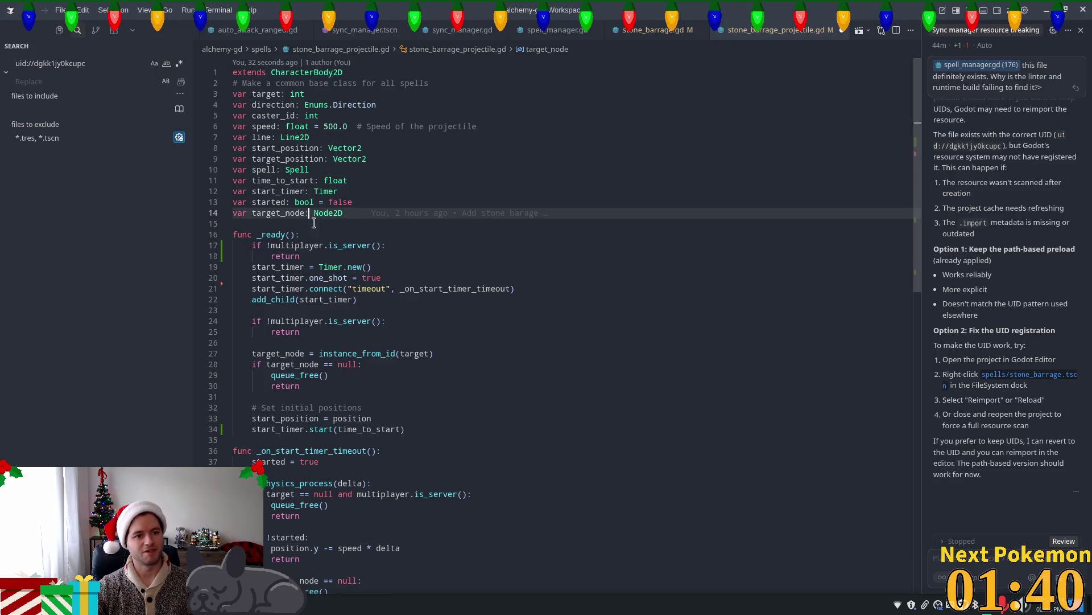
click(291, 115)
click(536, 125)
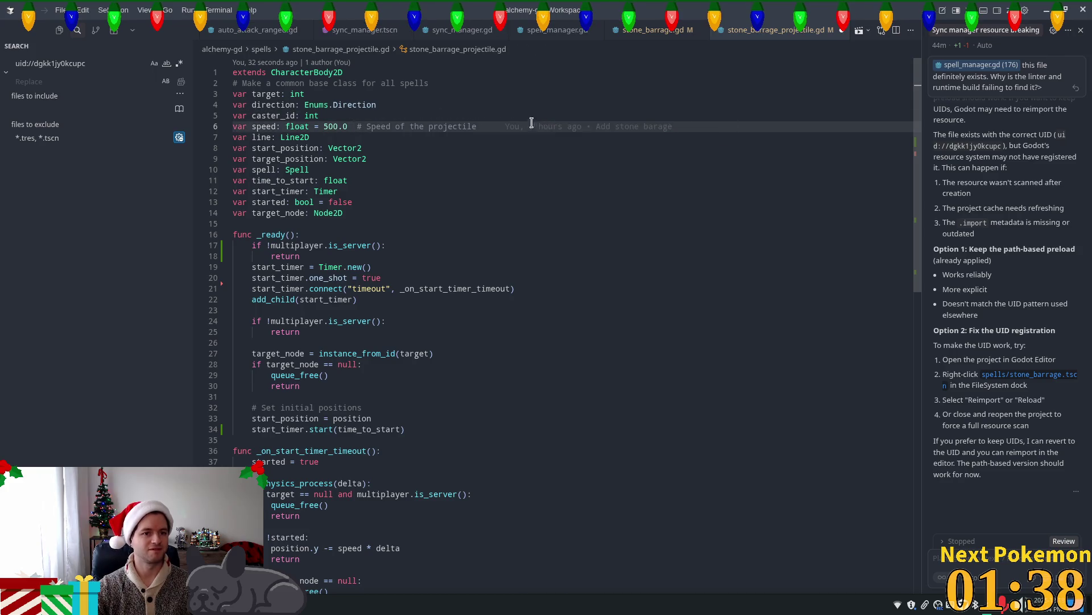
key(Return)
text(va)
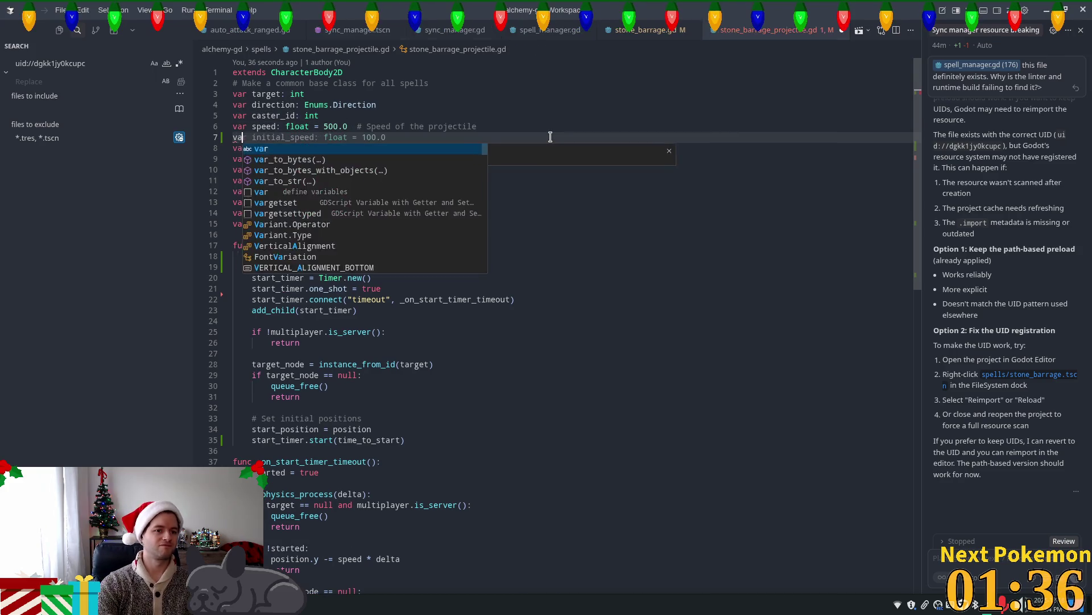
key(Tab)
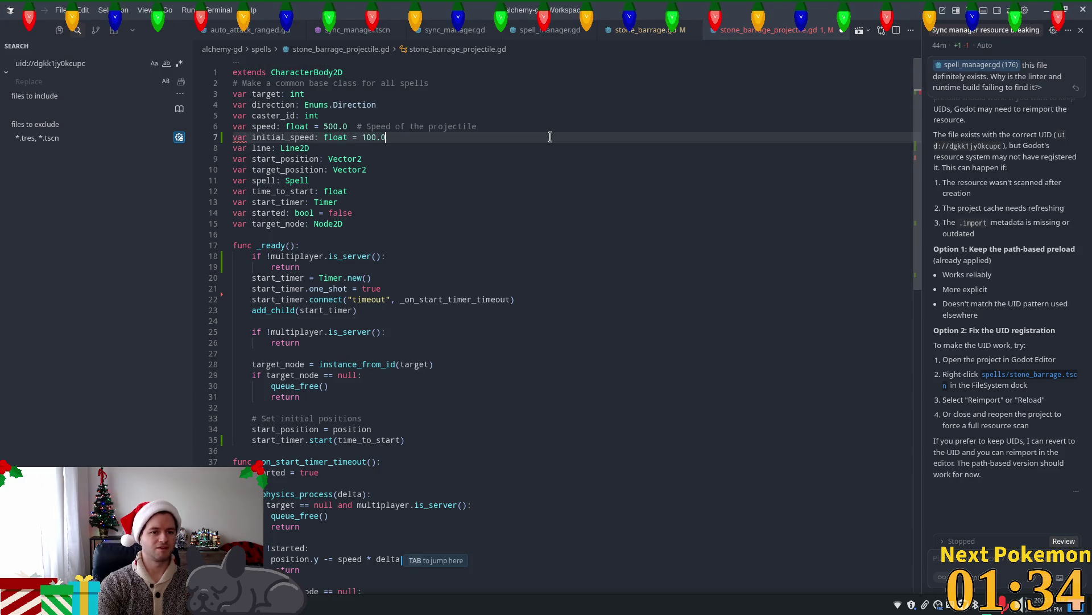
scroll(894, 234, down, 5)
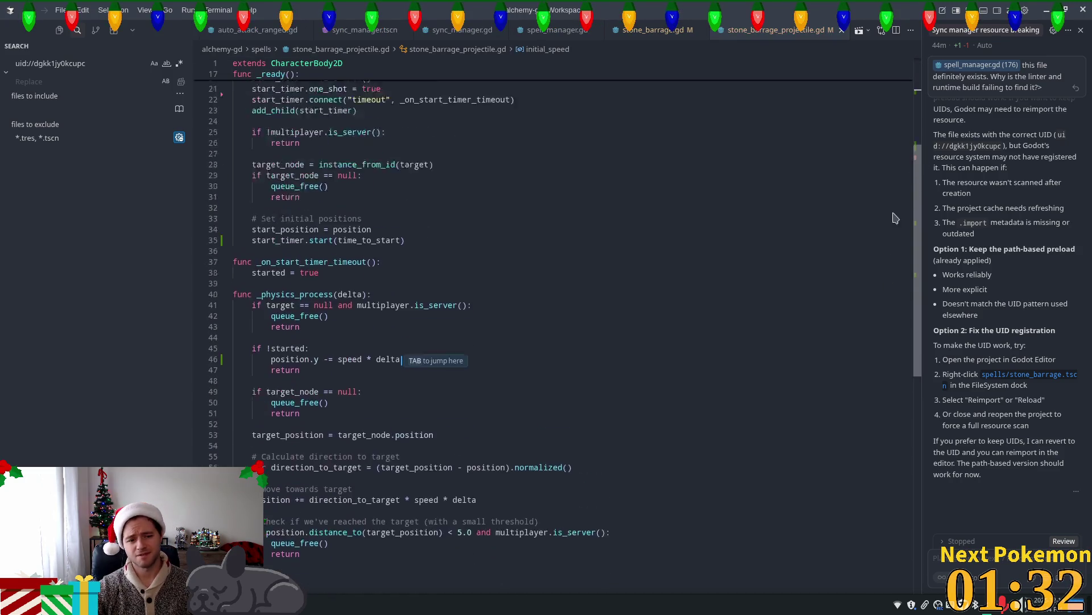
scroll(893, 234, up, 5)
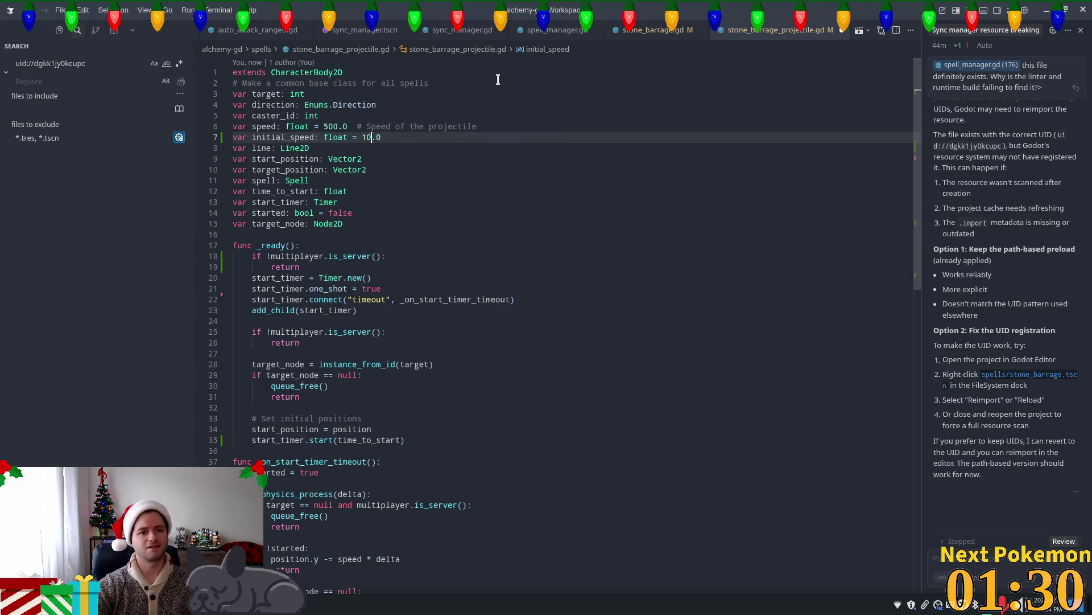
scroll(910, 307, down, 6)
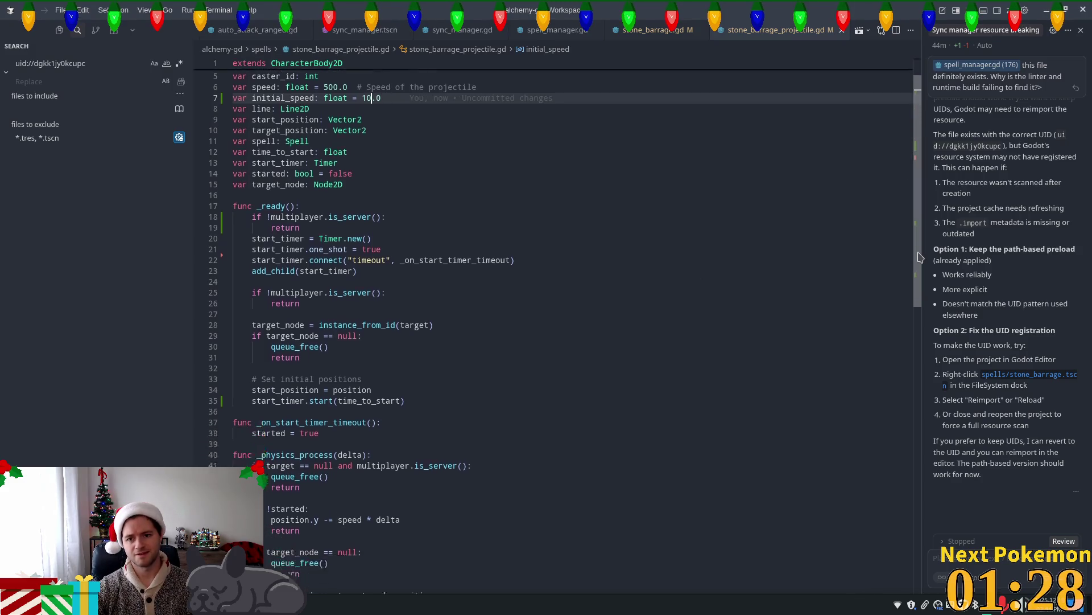
scroll(915, 317, up, 6)
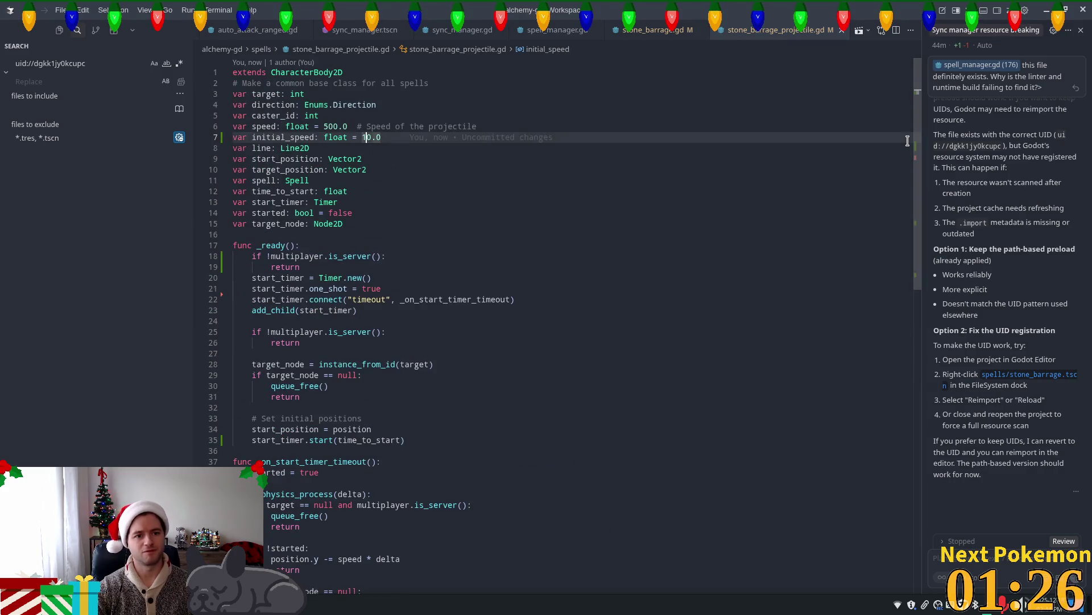
key(shift+Left)
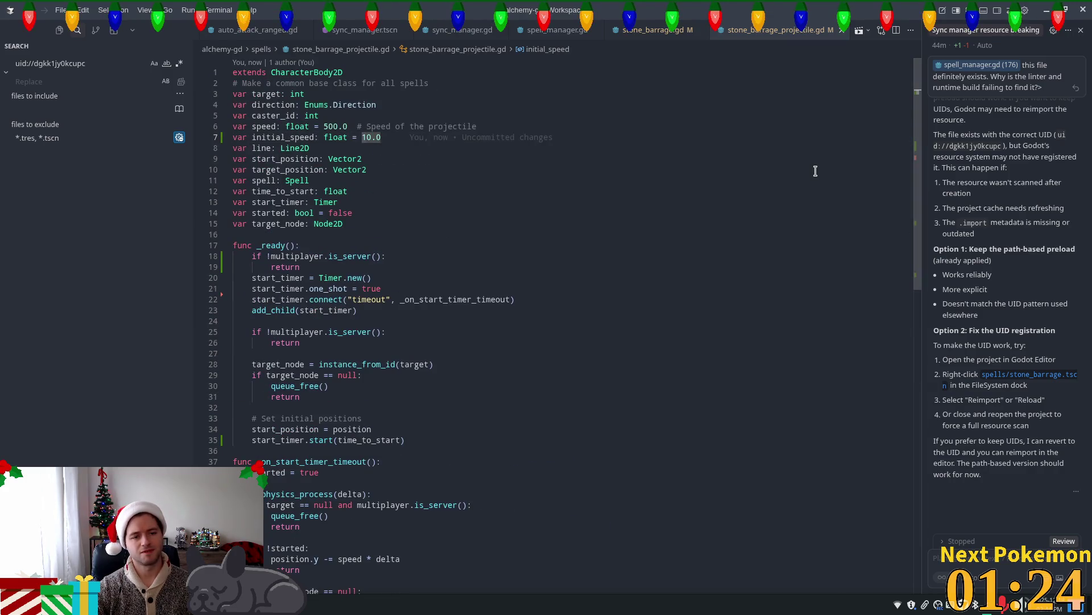
text(2)
key(ctrl+s)
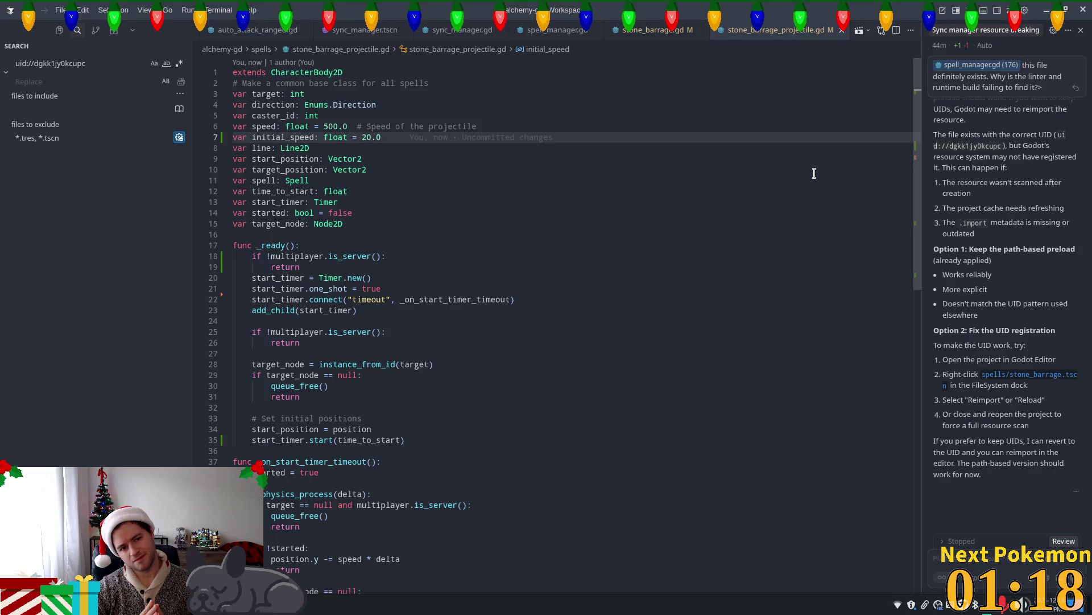
key(shift+Home)
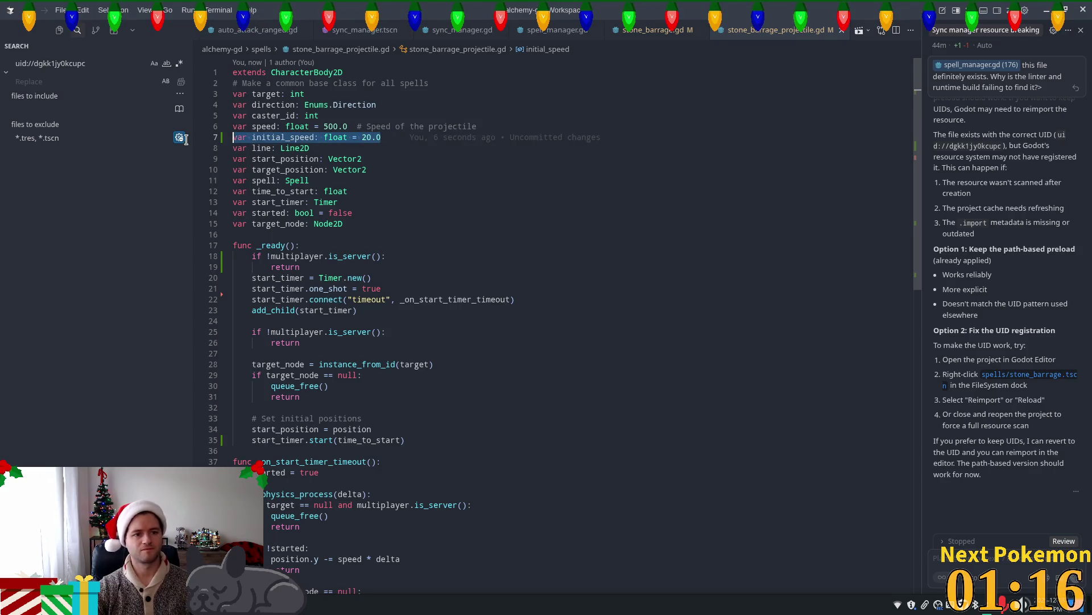
key(BackSpace)
key(BackSpace)
click(449, 160)
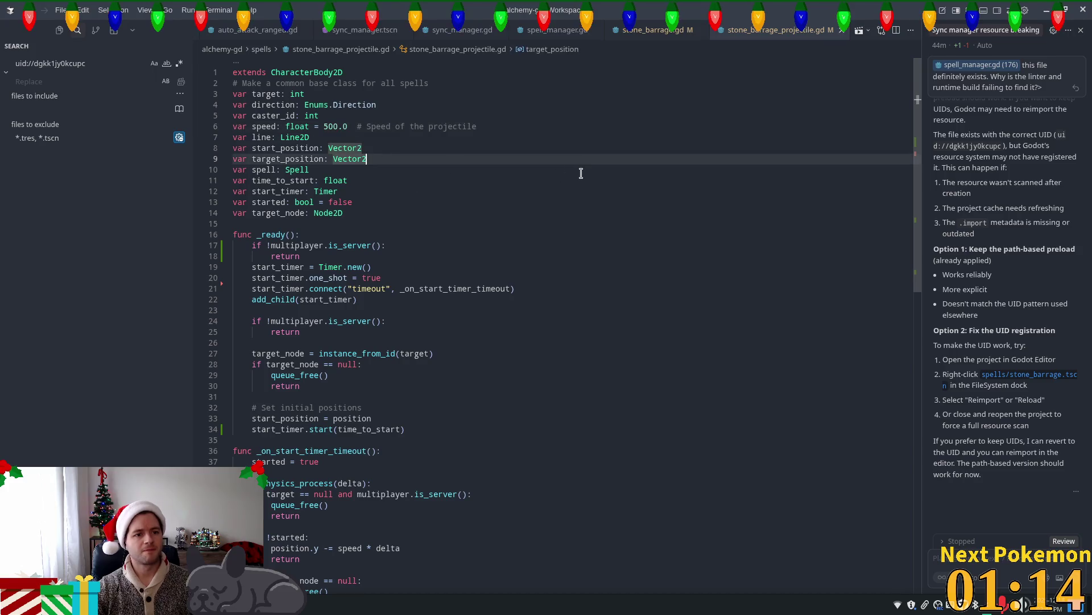
scroll(503, 231, down, 3)
scroll(501, 232, down, 5)
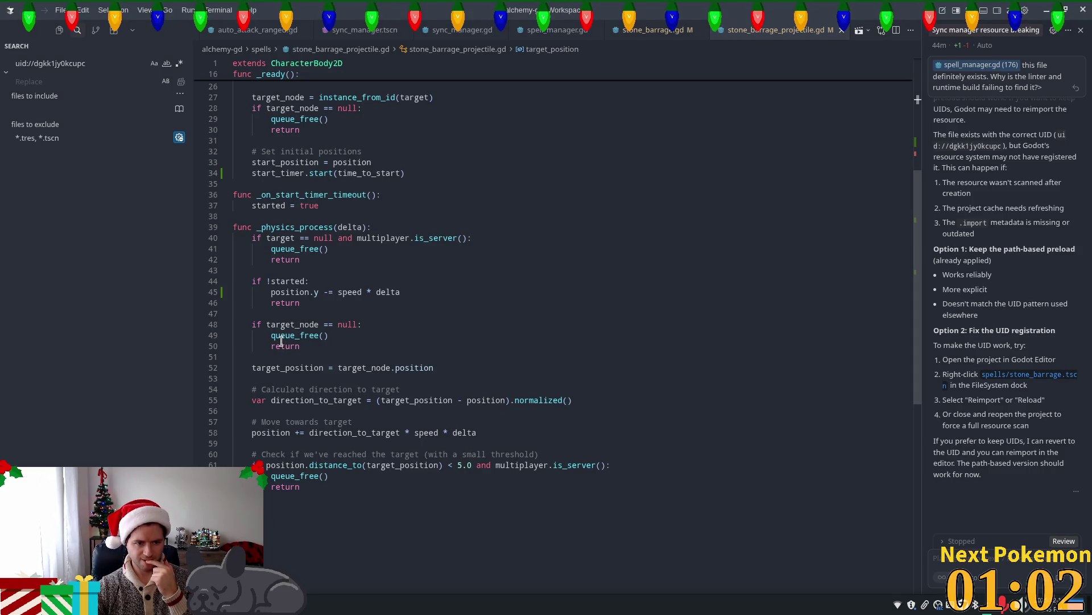
mouse_move(281, 340)
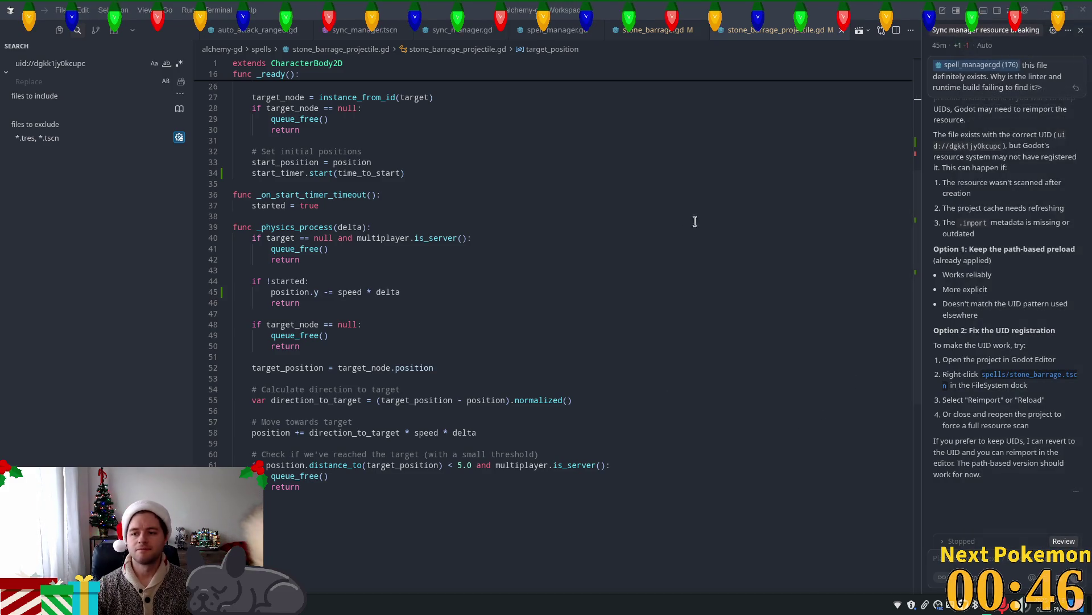
click(670, 249)
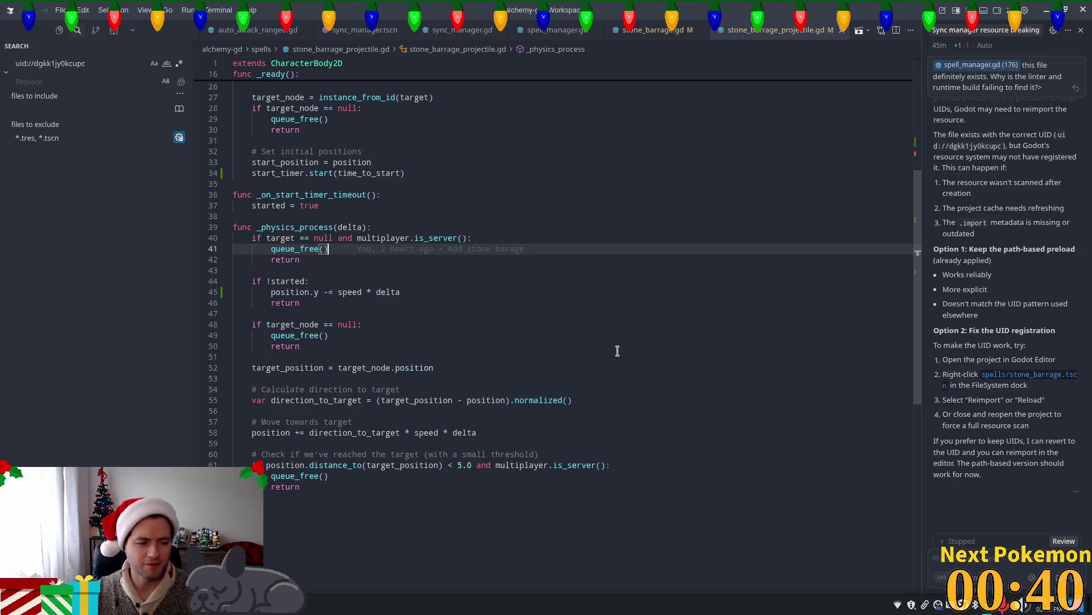
click(358, 285)
click(370, 292)
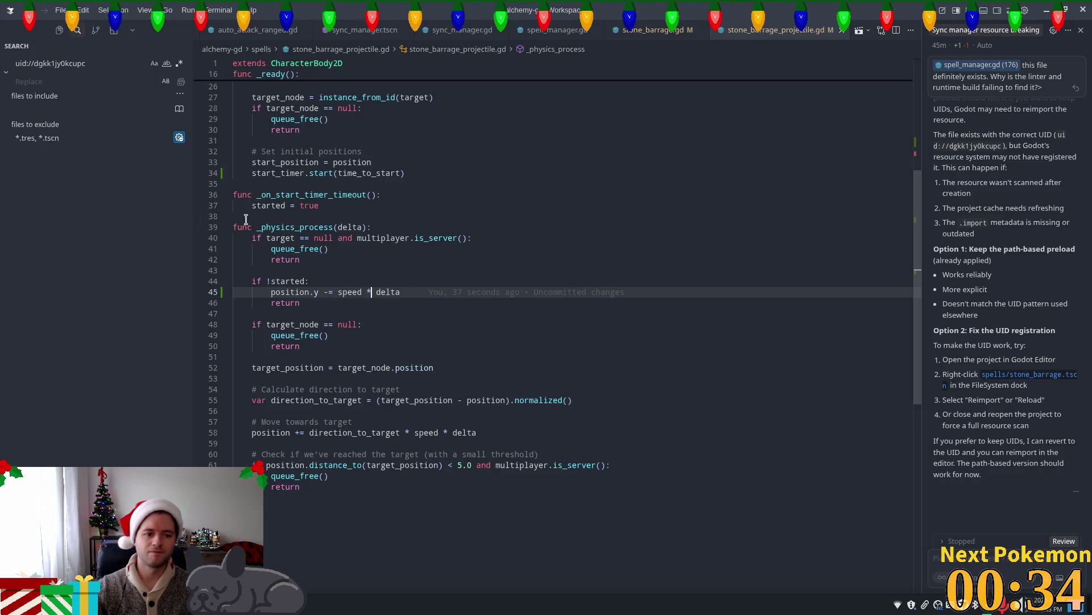
scroll(921, 308, up, 8)
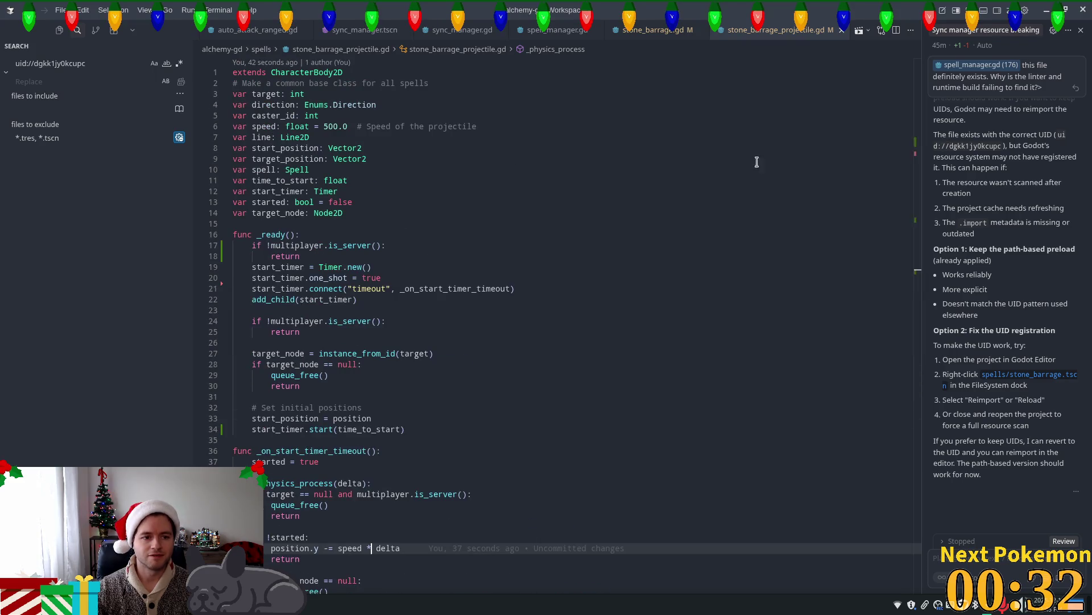
click(396, 202)
Declare 'var max_y_travel: float' with no default after target_node.
key(Down)
key(Return)
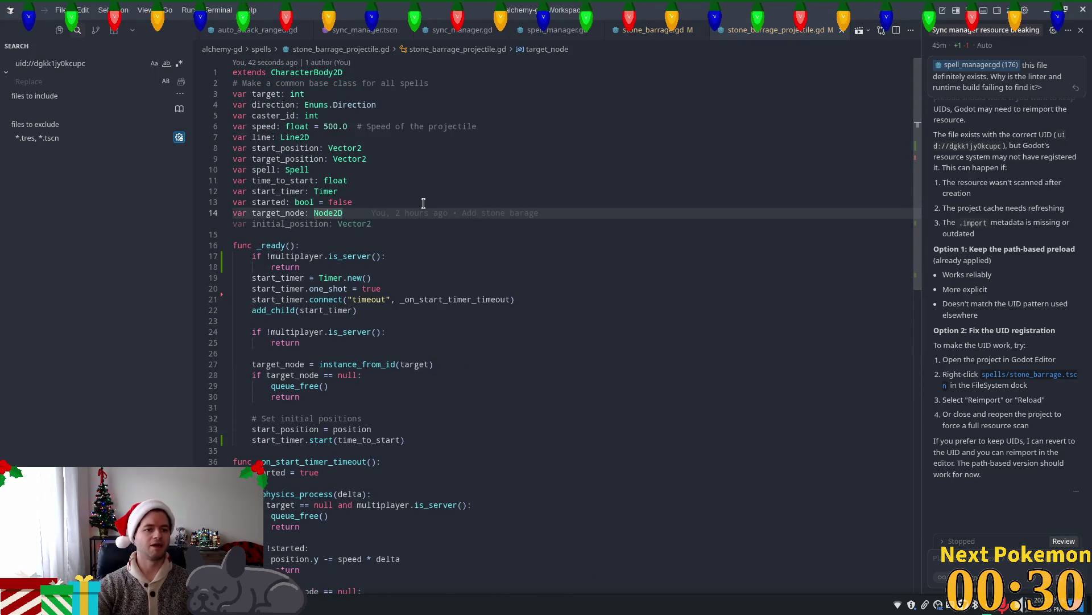
text(var max_)
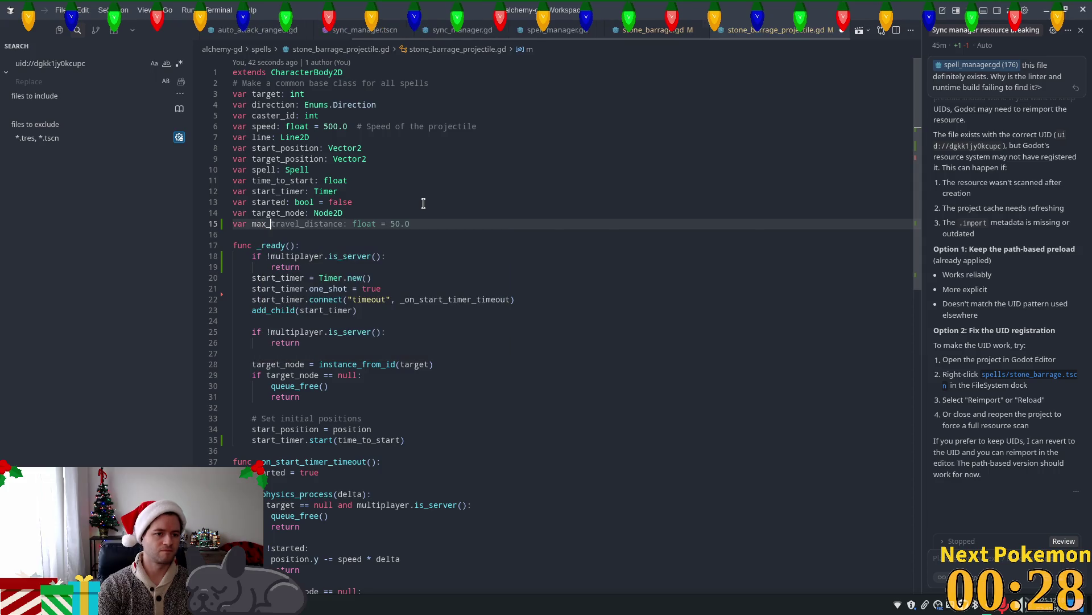
text(y)
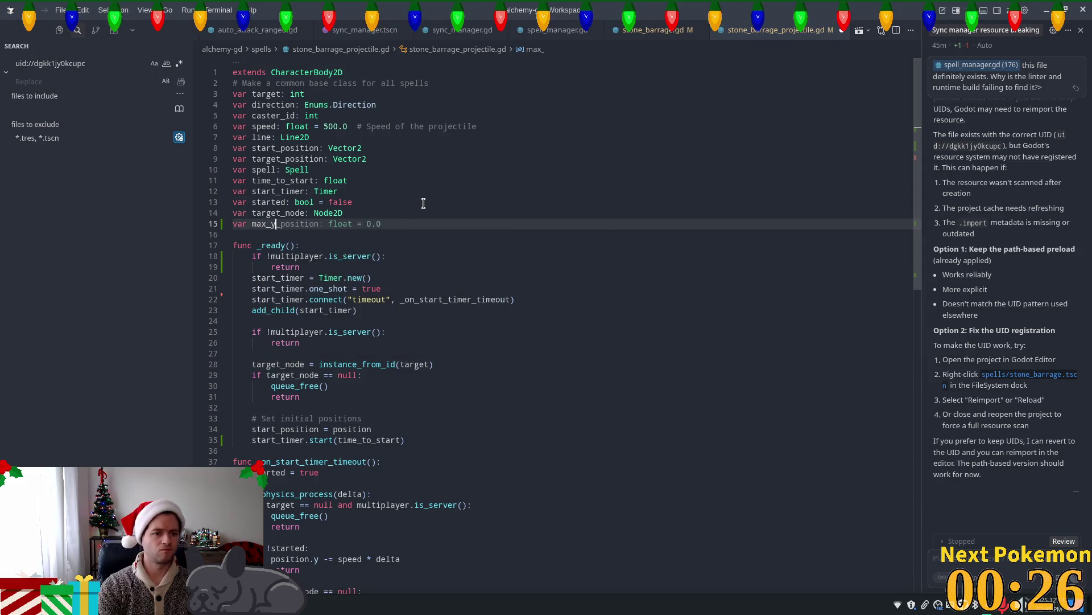
text(_tr)
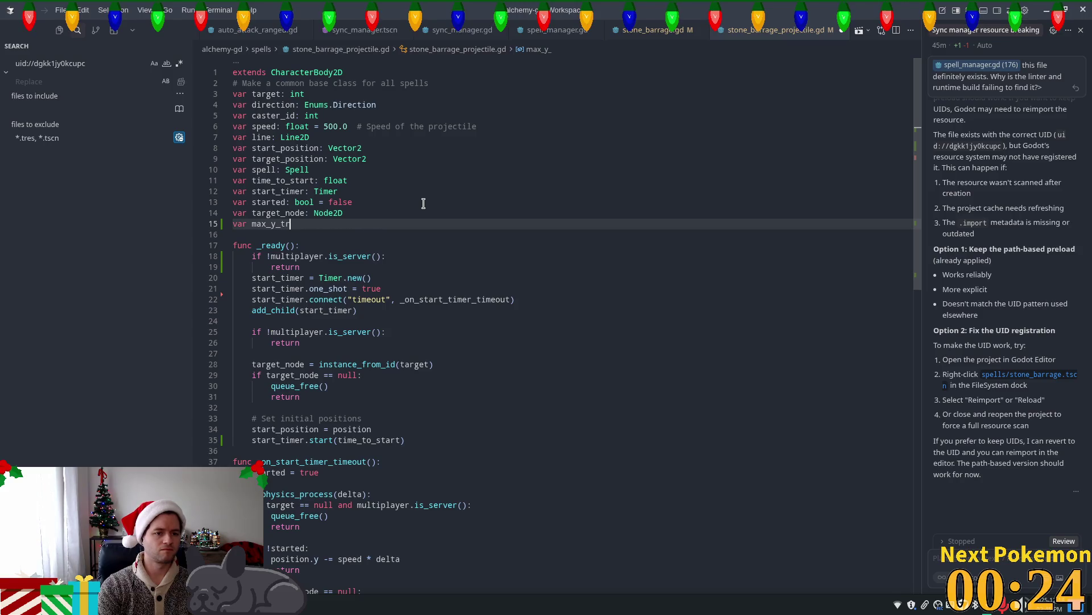
text(avel)
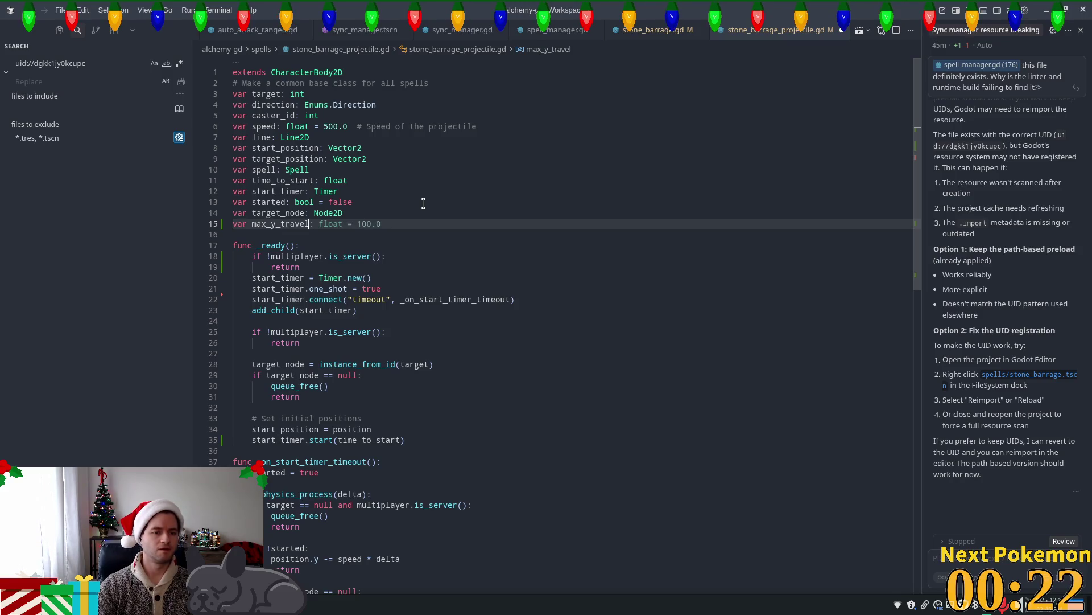
key(Tab)
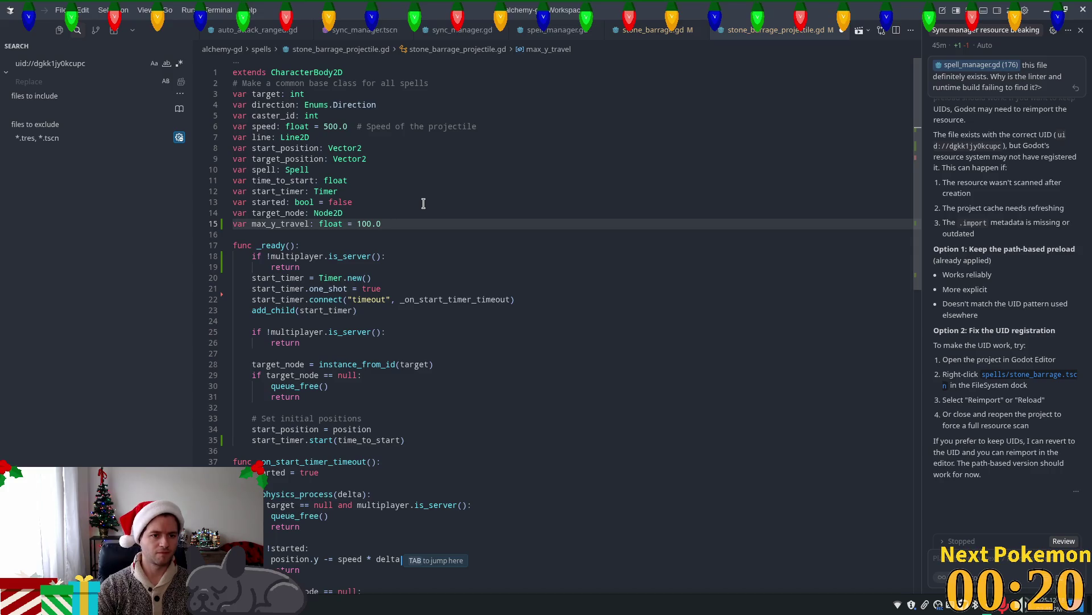
key(ctrl+shift+Left)
key(ctrl+shift+Left)
key(ctrl+shift+Left)
key(ctrl+shift+Right)
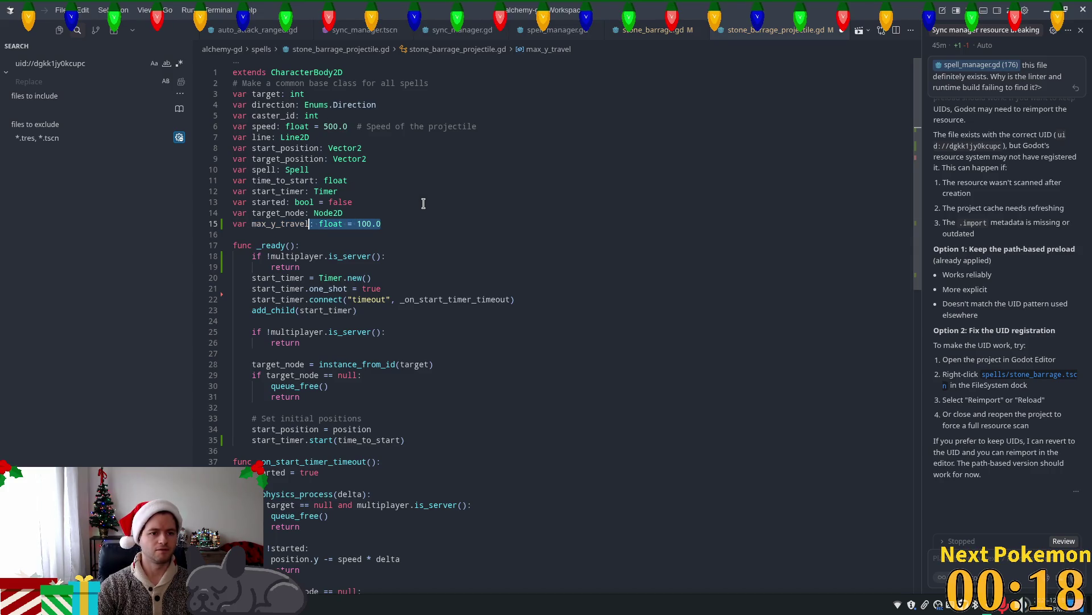
key(shift+Right)
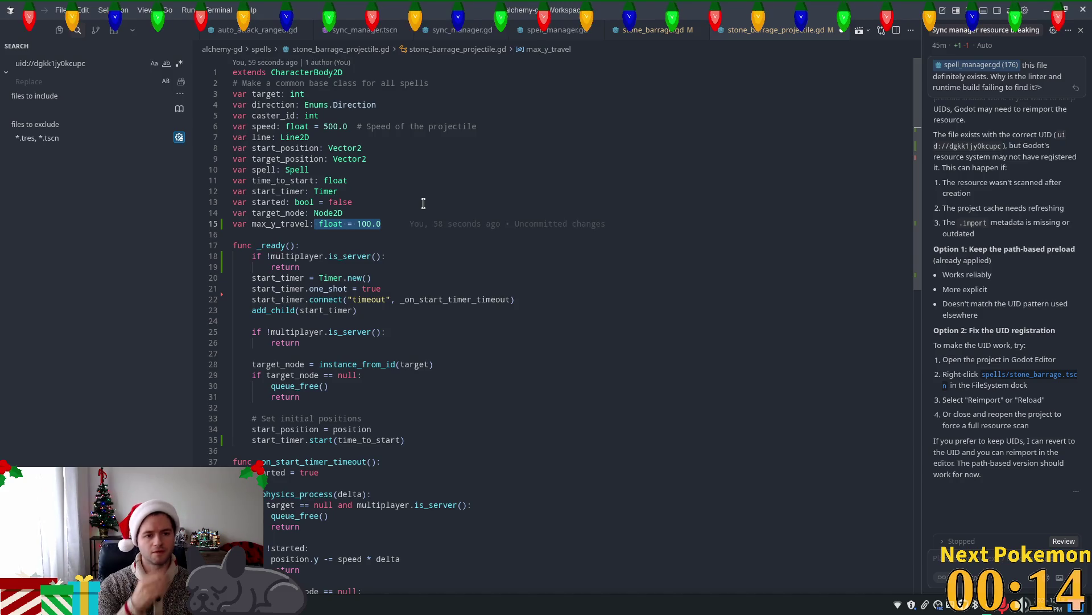
text(float = 10)
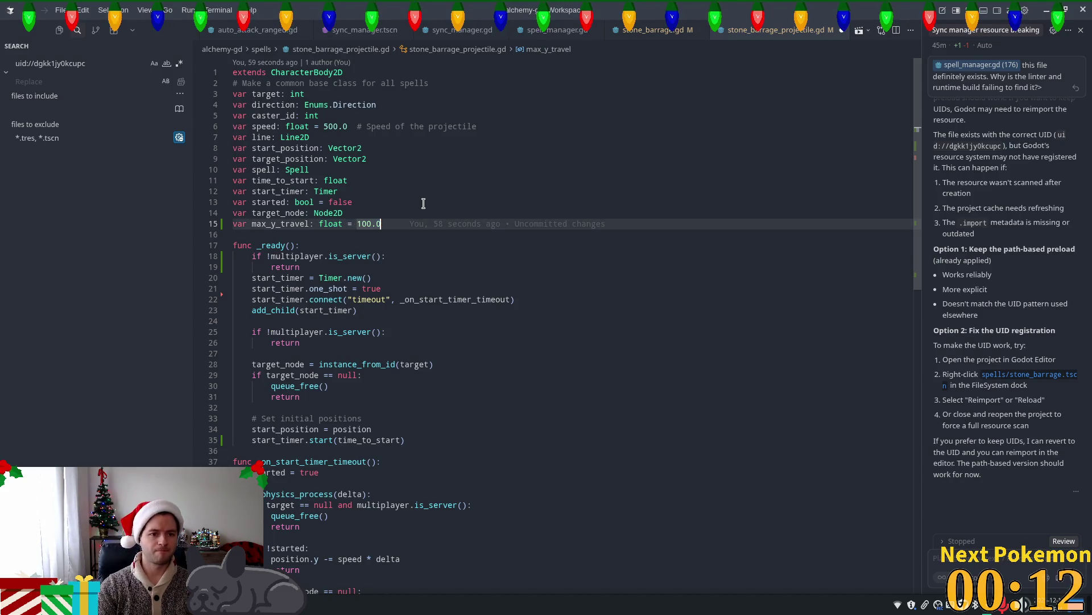
key(BackSpace)
key(BackSpace)
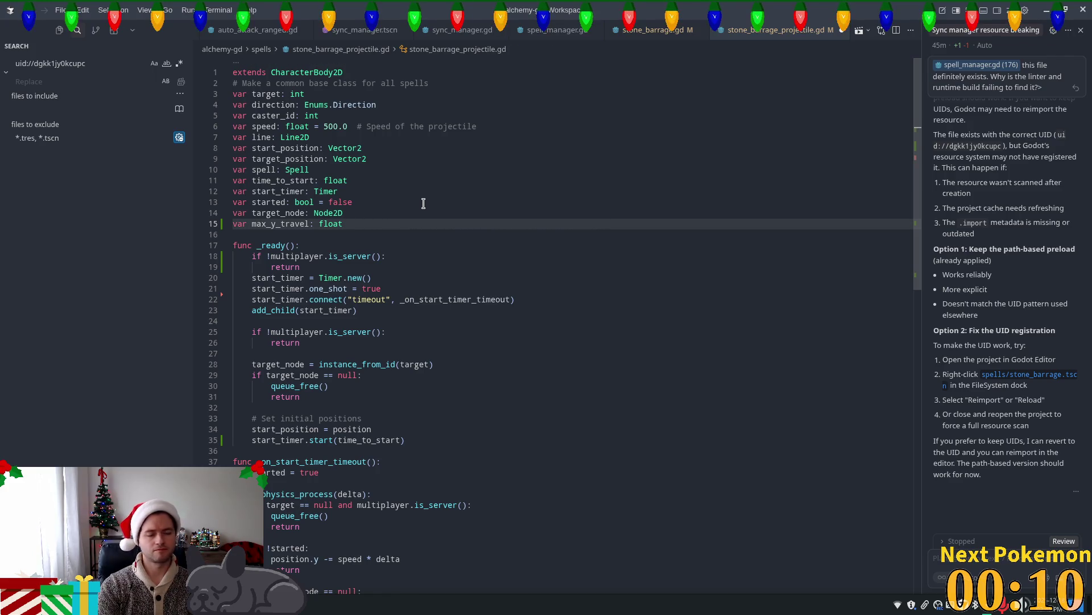
Add a new line in _ready right after the start_timer.start(...) call.
scroll(357, 356, down, 2)
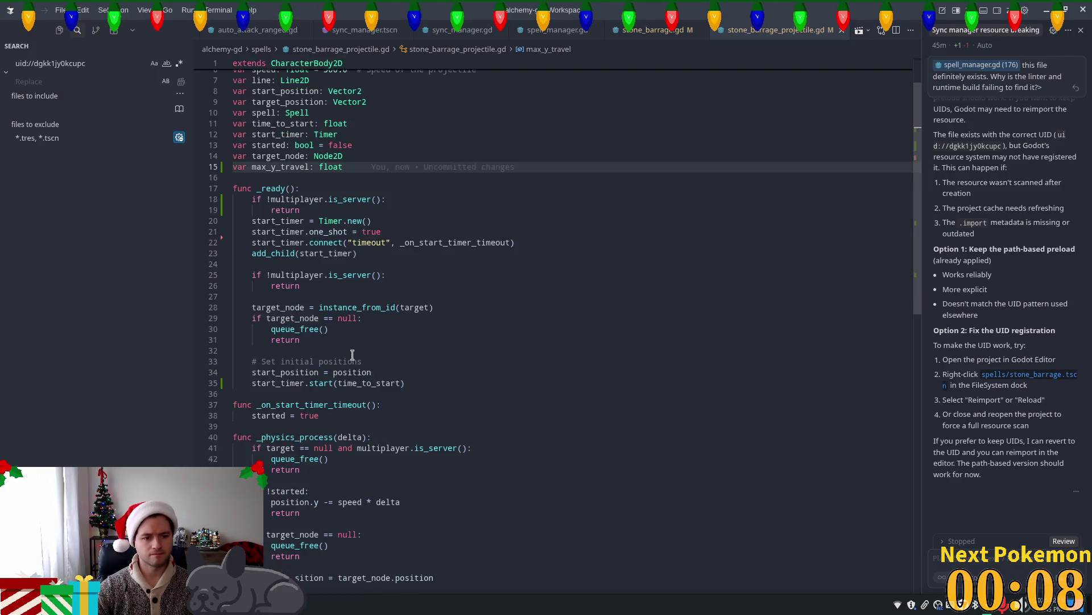
click(405, 383)
scroll(385, 311, down, 3)
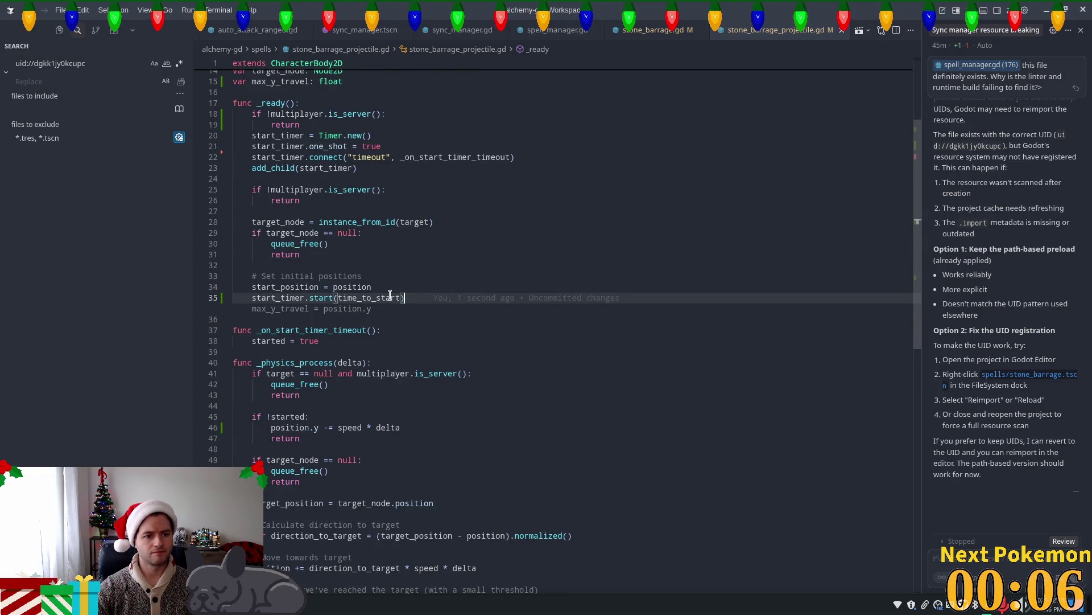
click(391, 297)
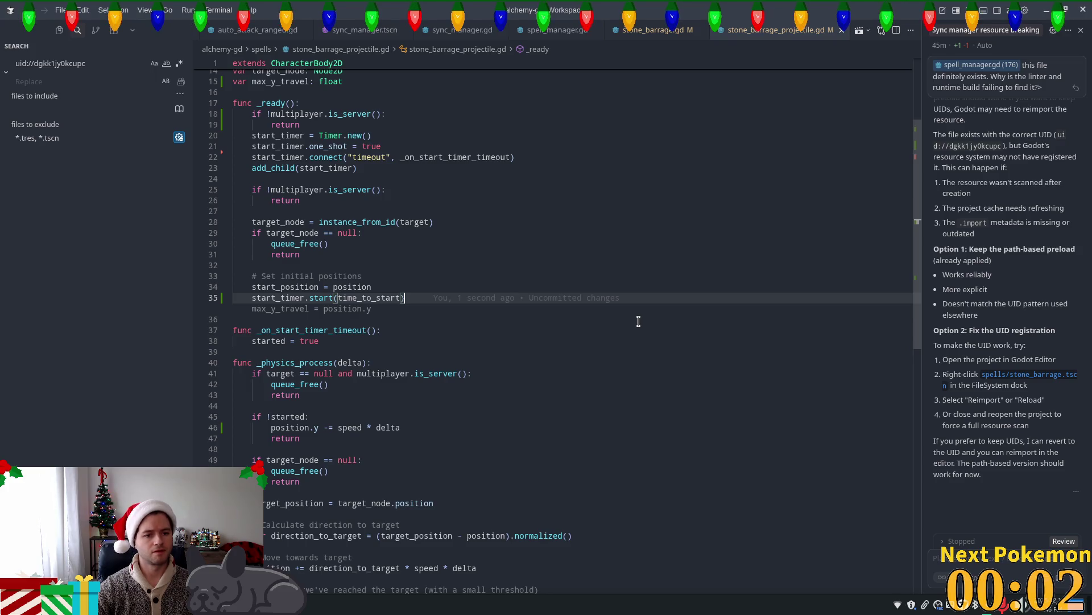
key(Return)
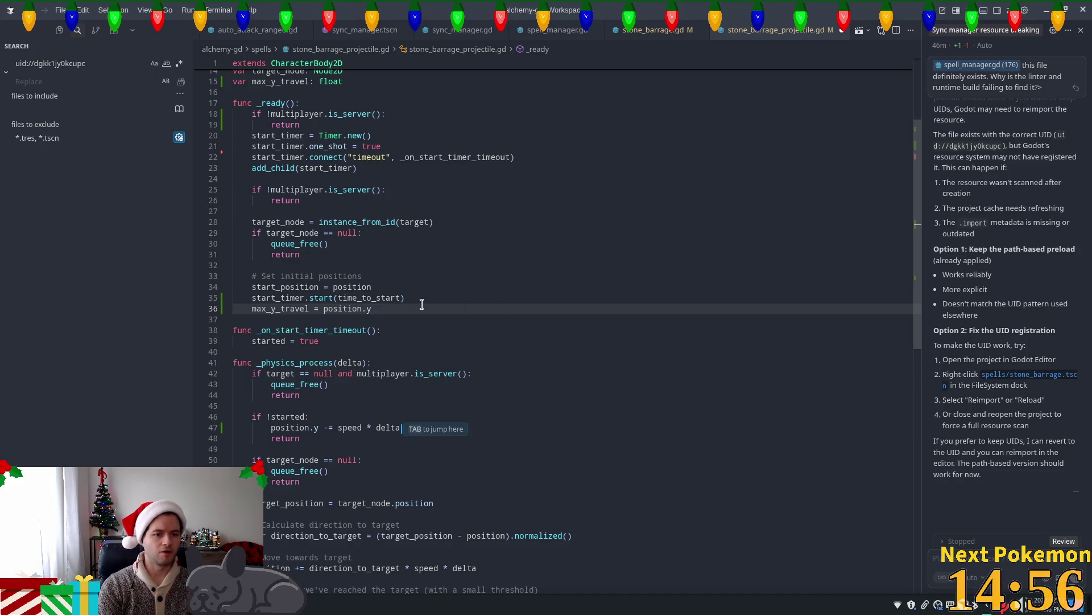
Set max_y_travel = position.y + 20.0 in _ready.
key(Tab)
text(20)
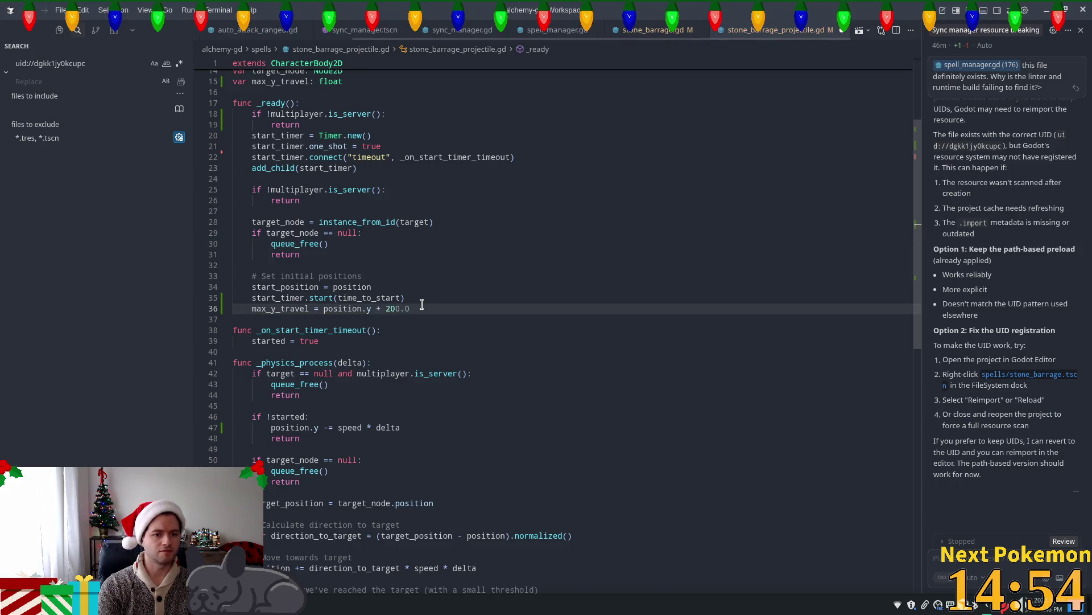
click(410, 253)
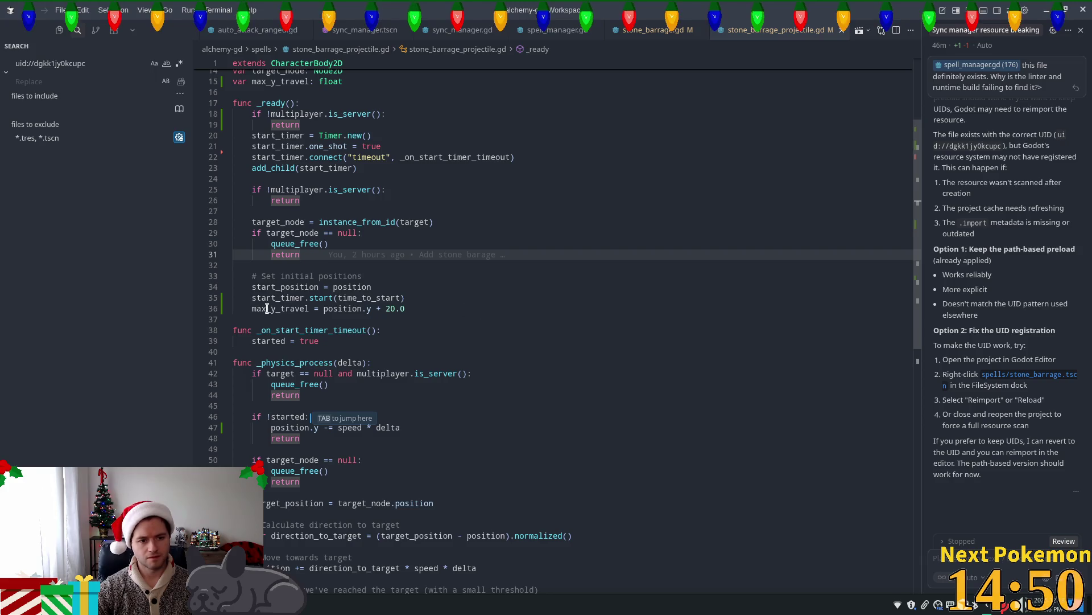
scroll(474, 377, down, 4)
Wrap 'position.y -= speed * delta' in an 'if position.y <= max_y_travel:' check.
key(Tab)
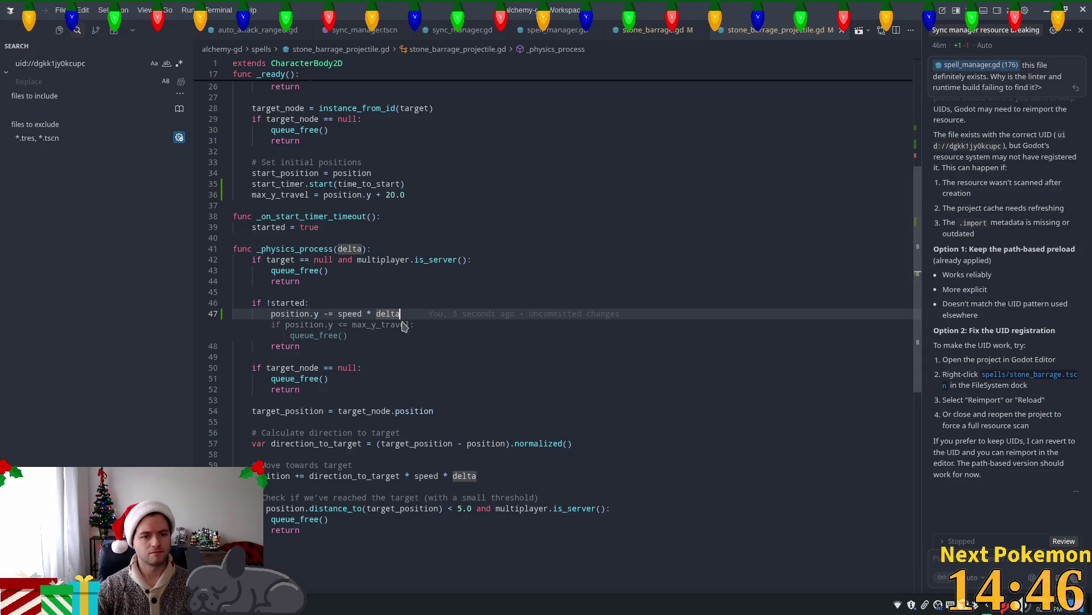
key(Tab)
drag(367, 335, 271, 335)
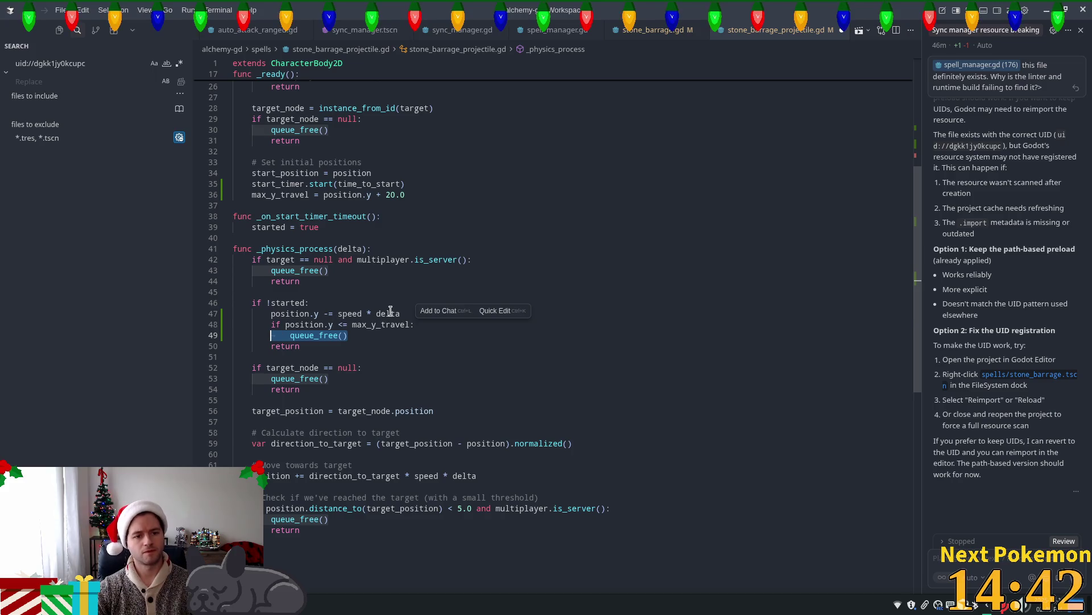
click(390, 311)
key(Tab)
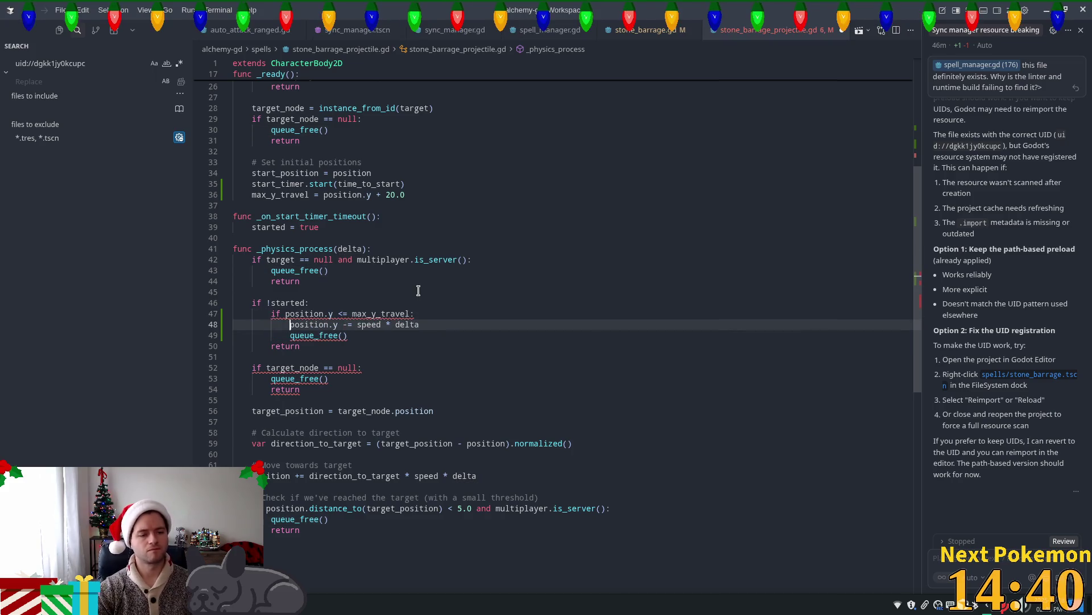
Delete the leftover queue_free() call and the empty line it leaves.
key(Down)
key(shift+End)
key(BackSpace)
key(BackSpace)
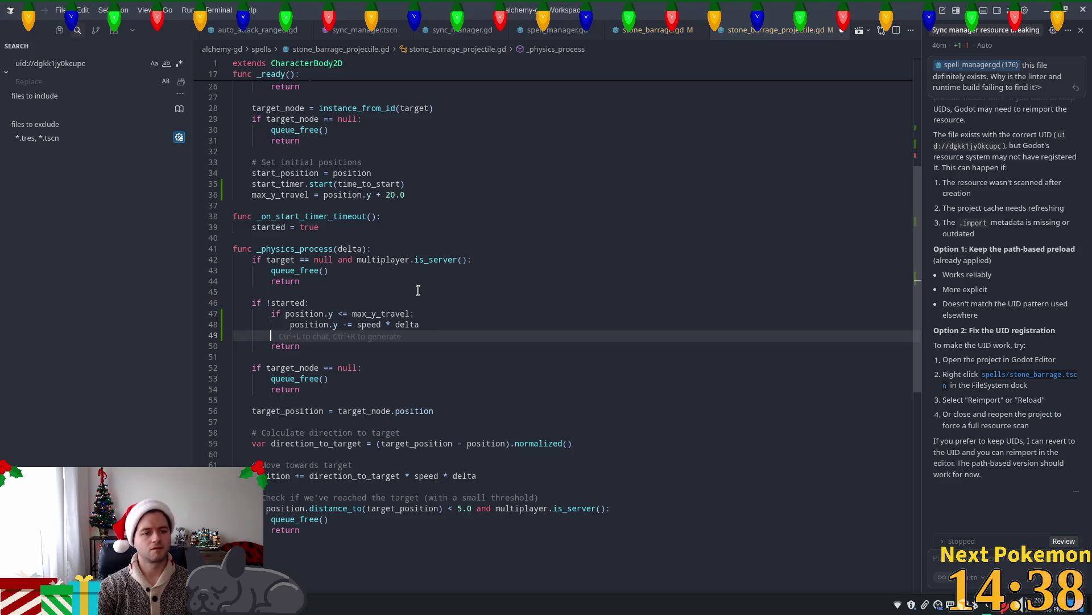
key(BackSpace)
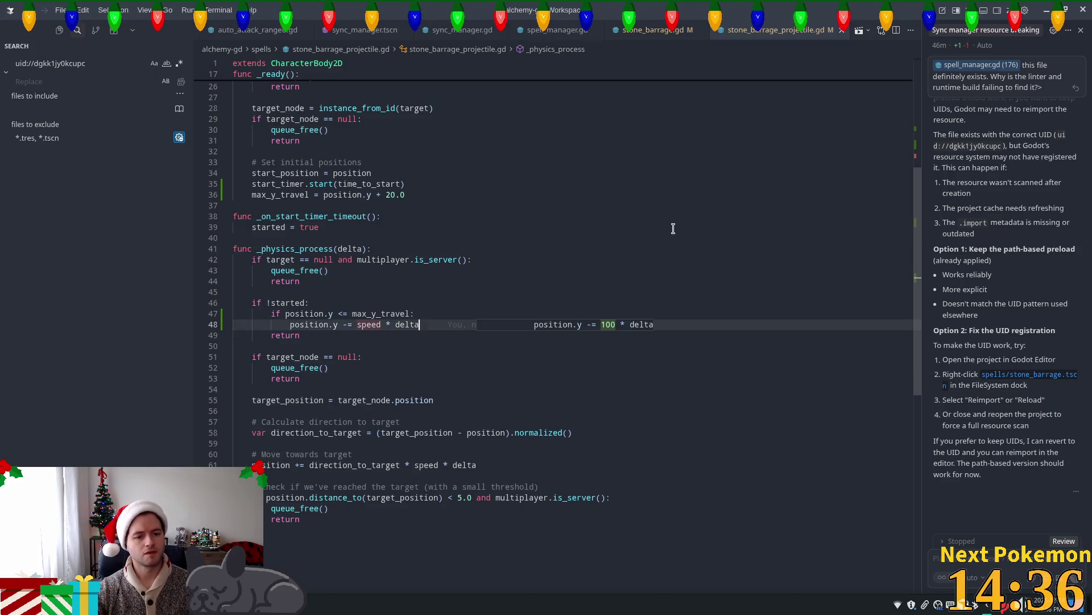
click(673, 228)
key(alt+Tab)
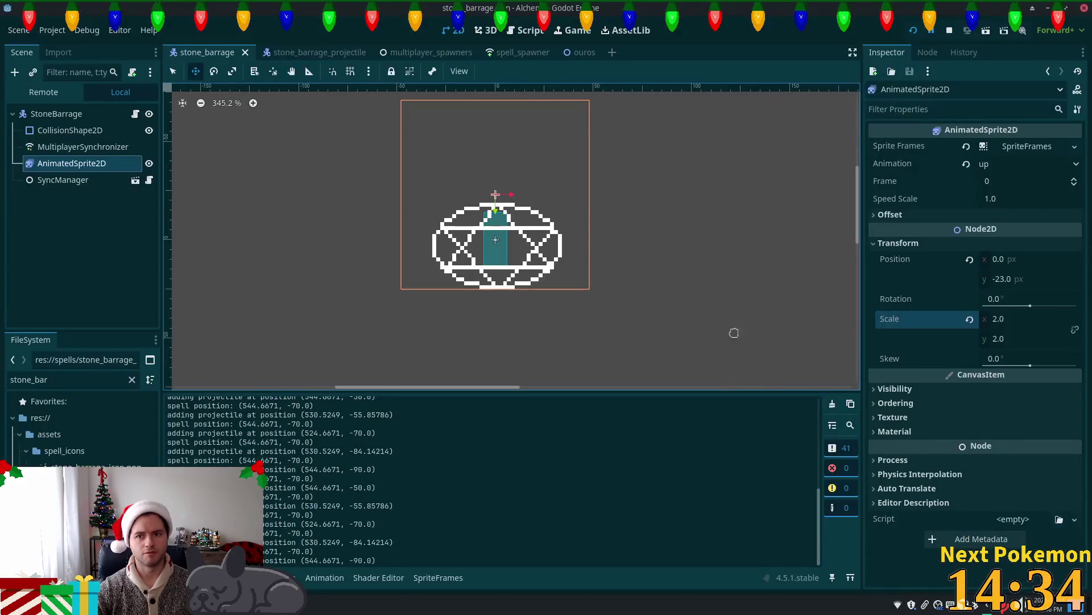
Run the game as client, target a cow, cast stone barrage with 3, then stop.
key(F5)
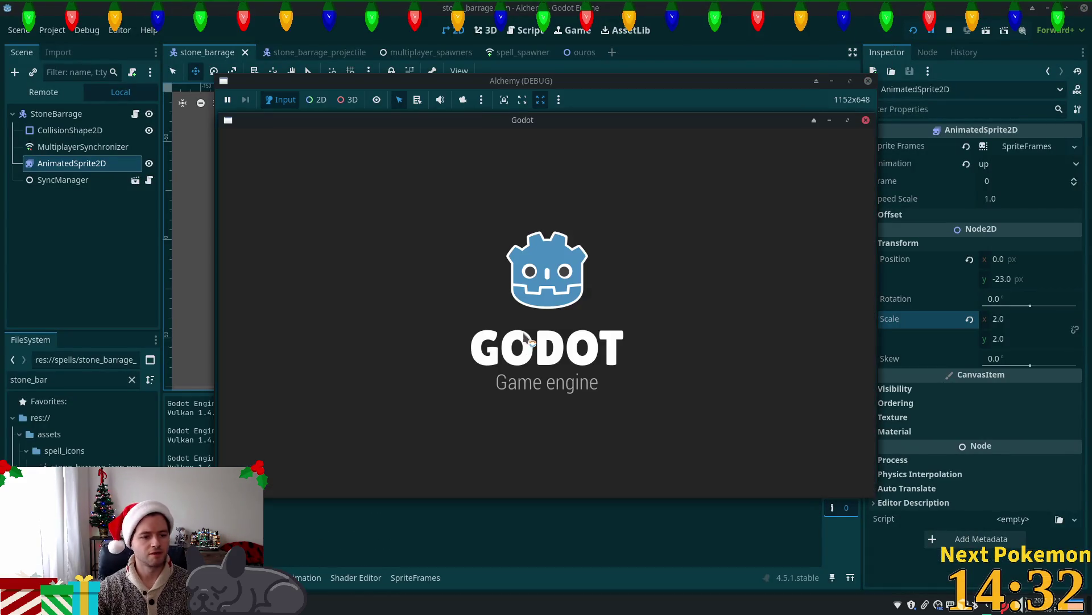
click(630, 302)
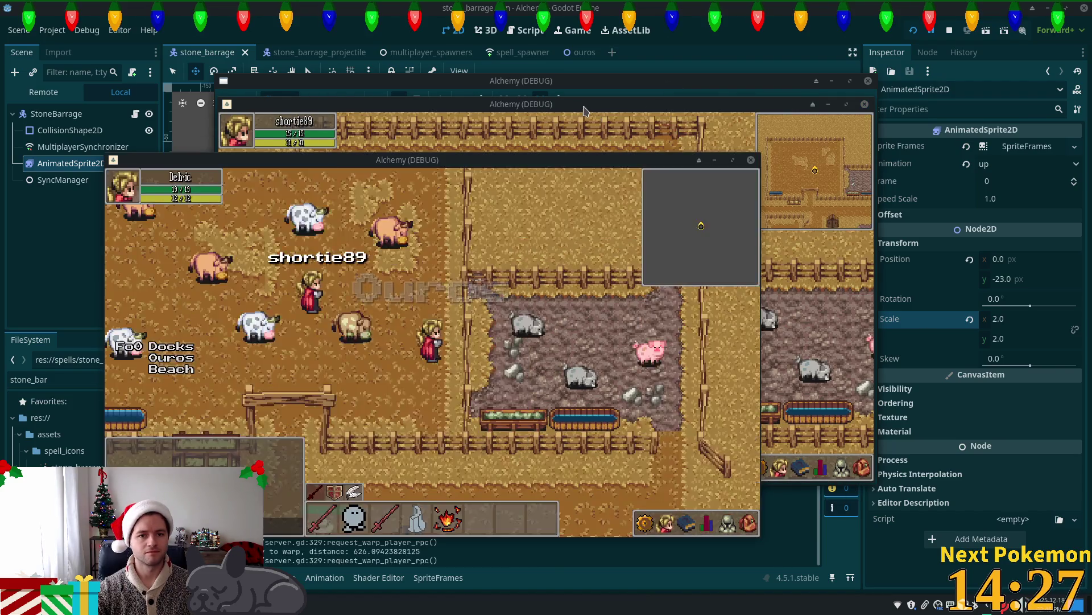
drag(520, 105, 683, 165)
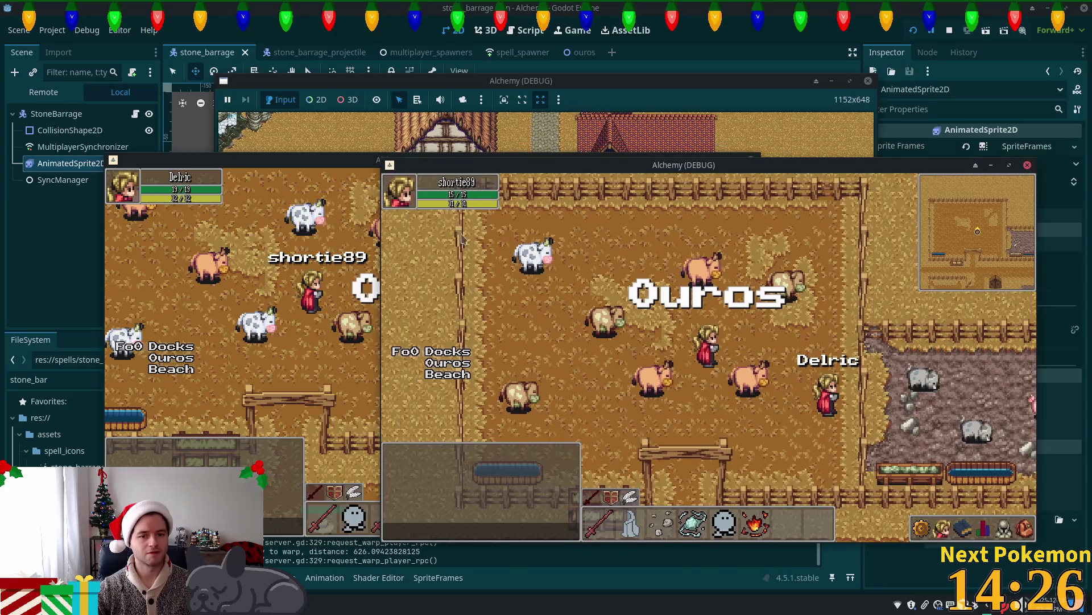
click(586, 273)
key(3)
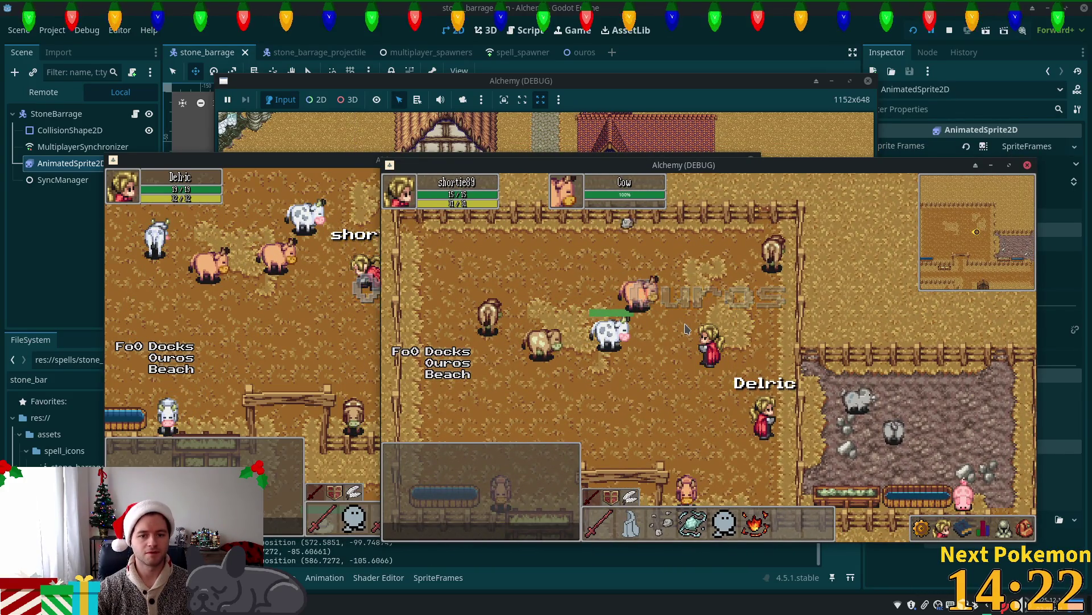
key(F8)
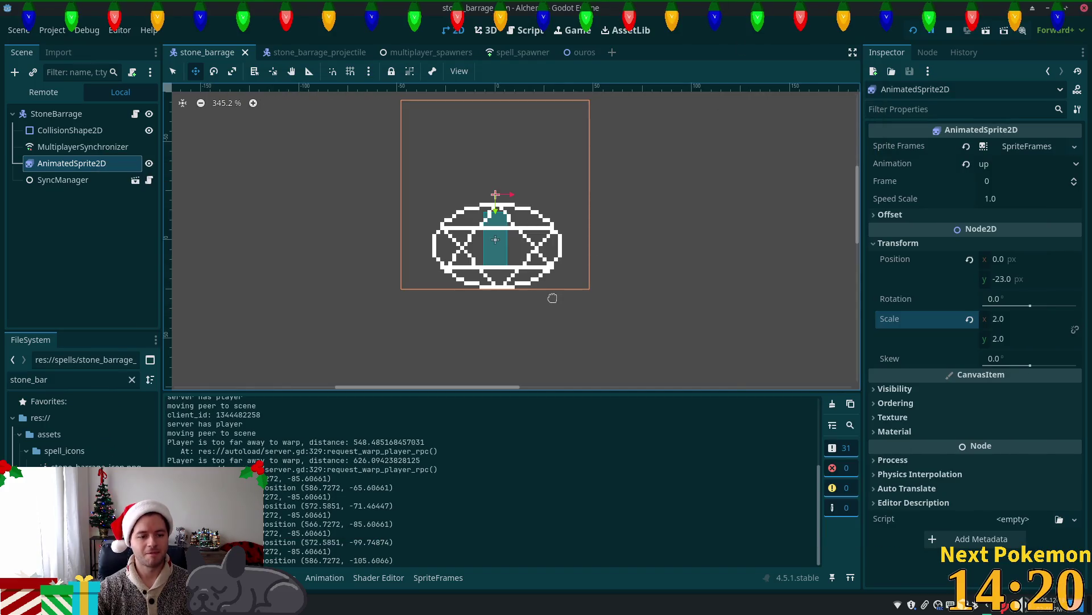
key(alt+Tab)
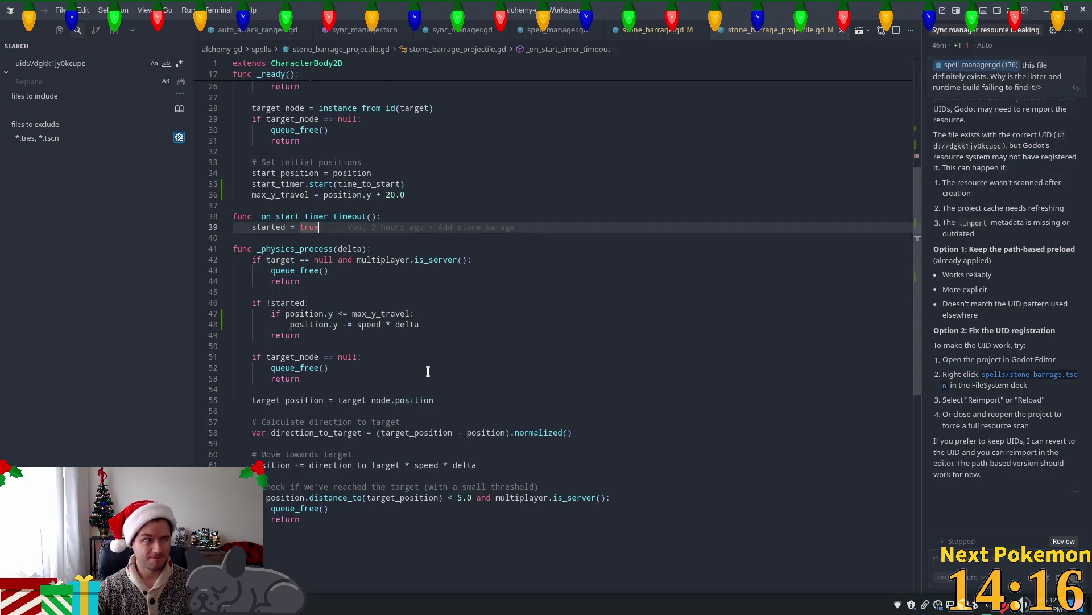
Find start_position and delete the 'start_position = position' line in _ready.
scroll(485, 359, up, 2)
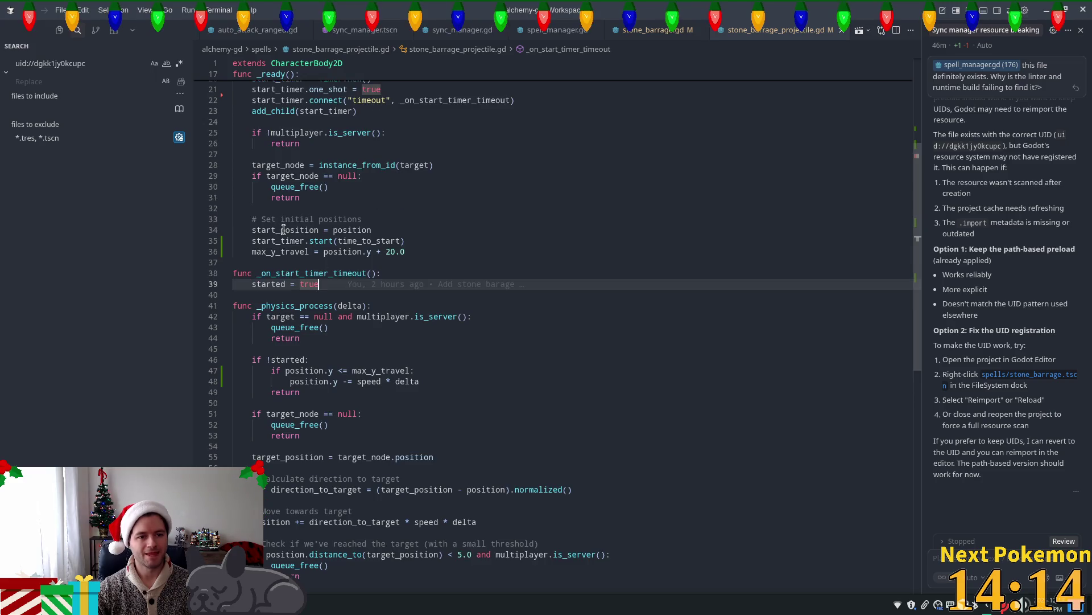
double_click(286, 229)
scroll(449, 290, up, 3)
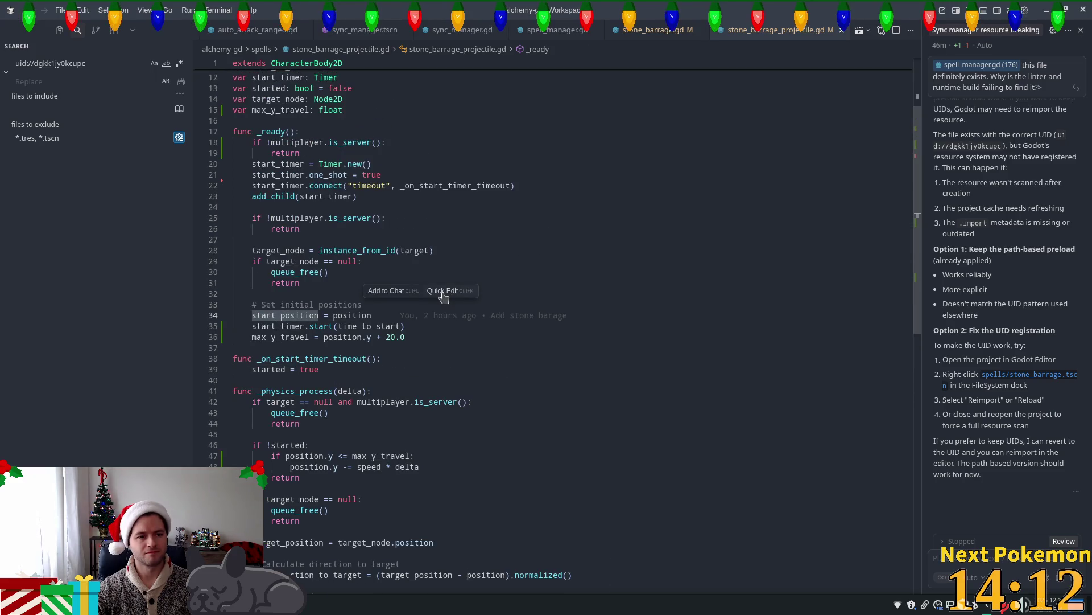
scroll(442, 293, down, 3)
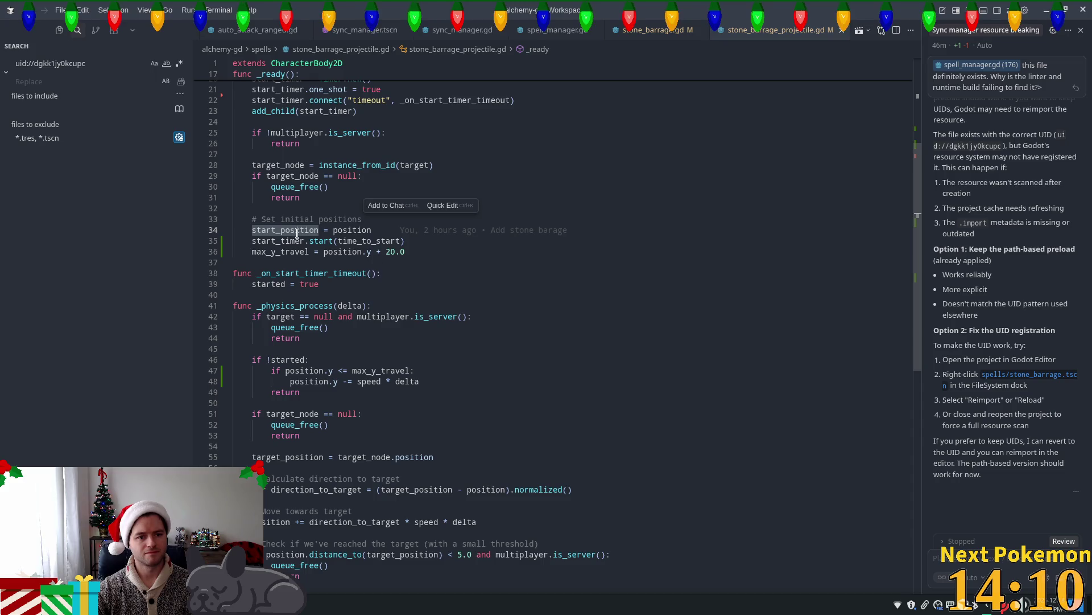
scroll(304, 194, up, 3)
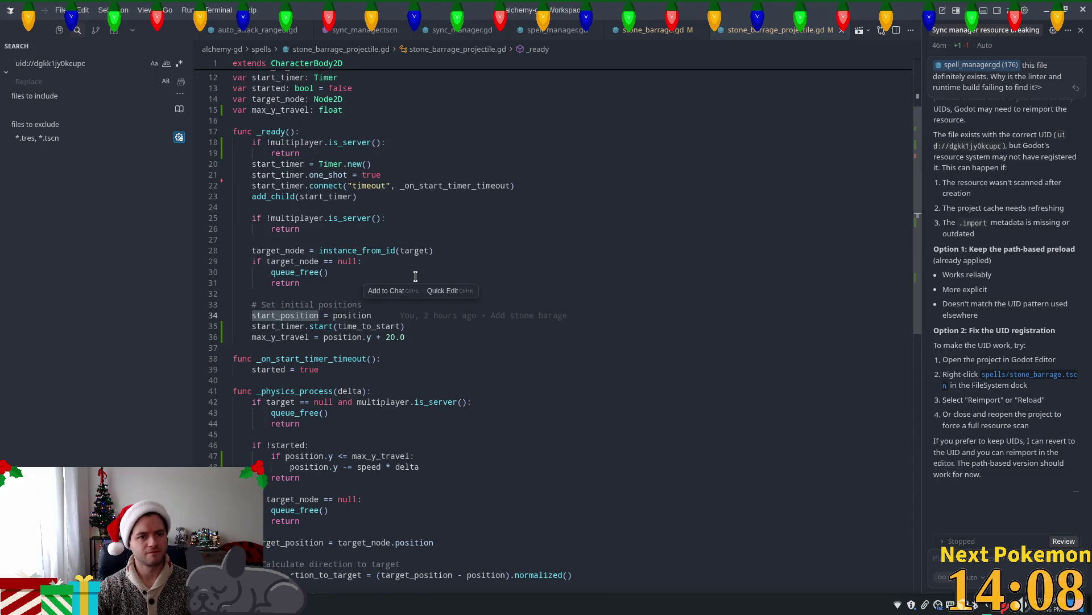
scroll(413, 280, down, 5)
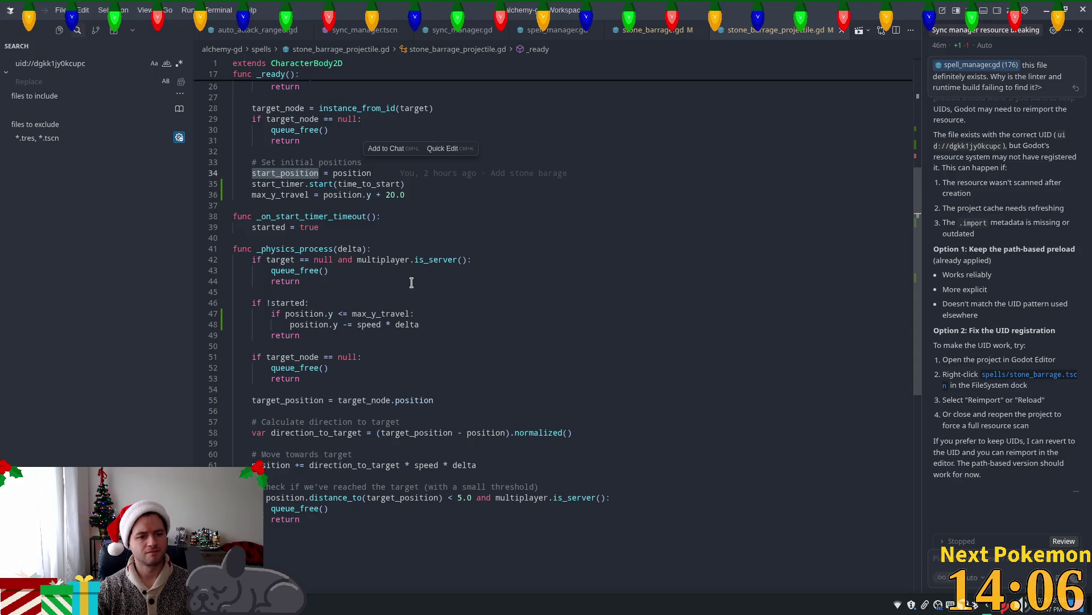
scroll(411, 283, up, 3)
key(ctrl+f)
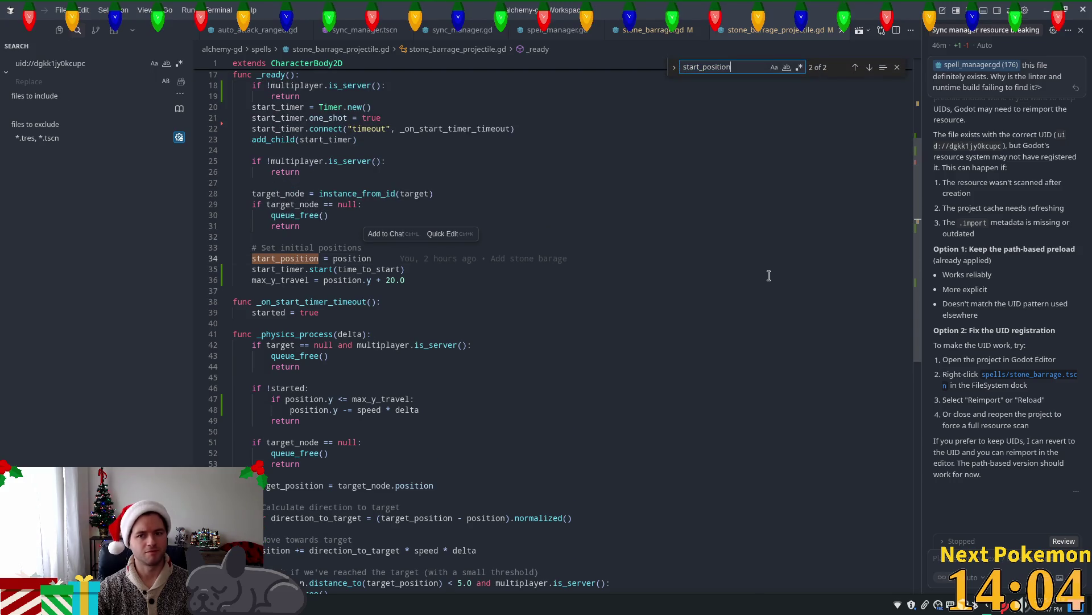
key(Return)
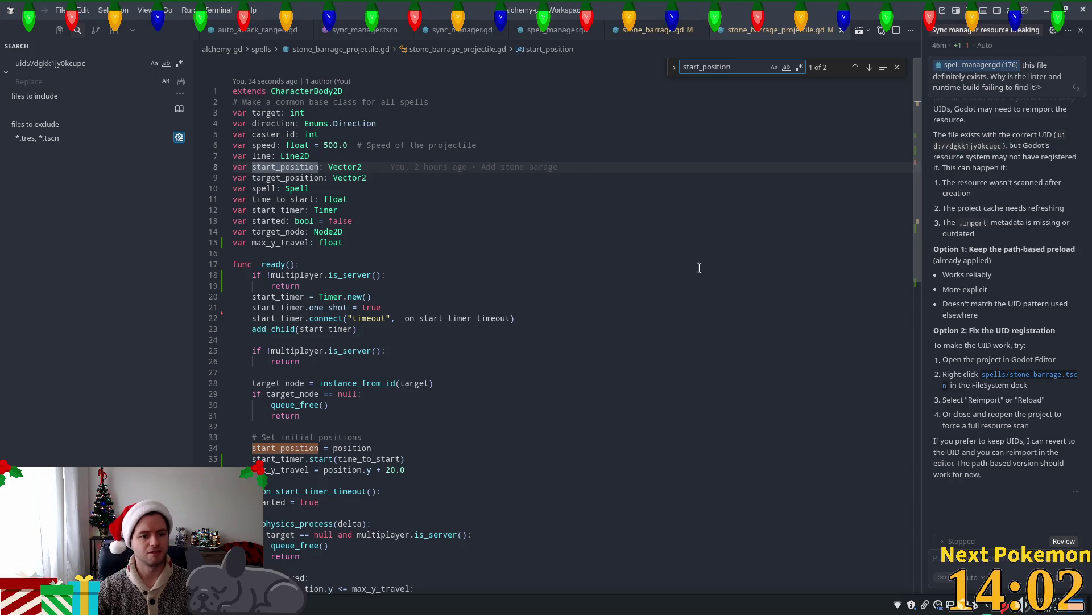
click(399, 436)
key(Down)
key(shift+Home)
key(shift+Home)
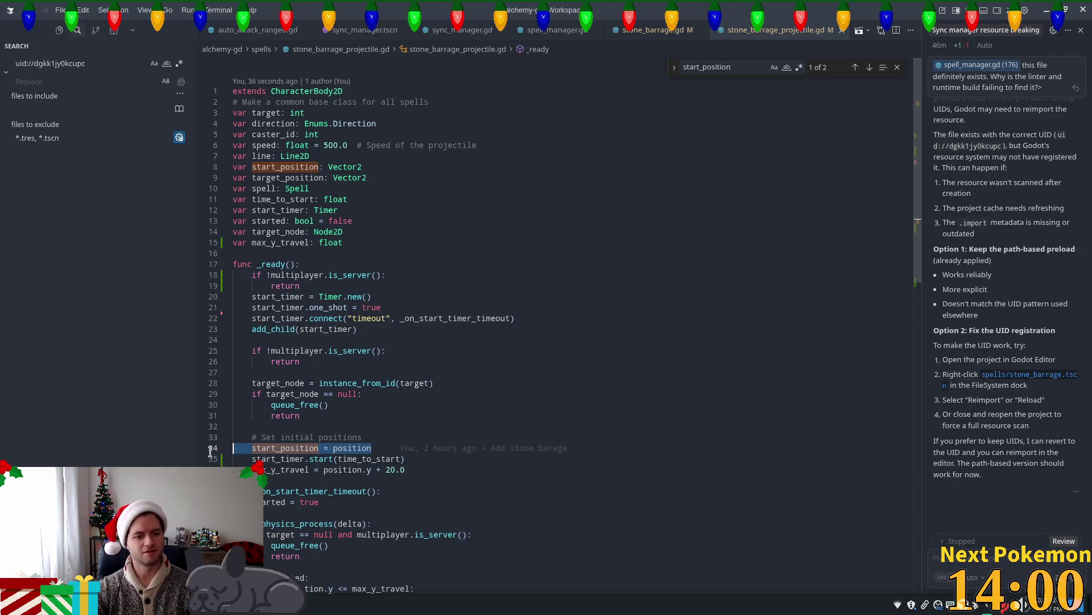
key(BackSpace)
key(BackSpace)
Delete the 'var start_position: Vector2' declaration.
drag(364, 167, 177, 172)
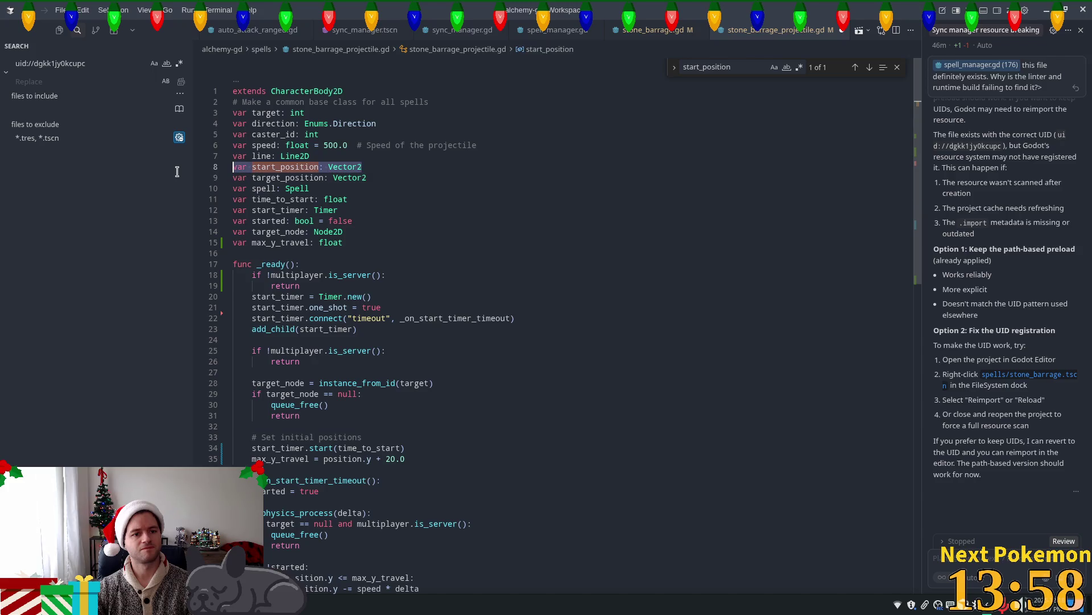
key(BackSpace)
key(BackSpace)
click(424, 318)
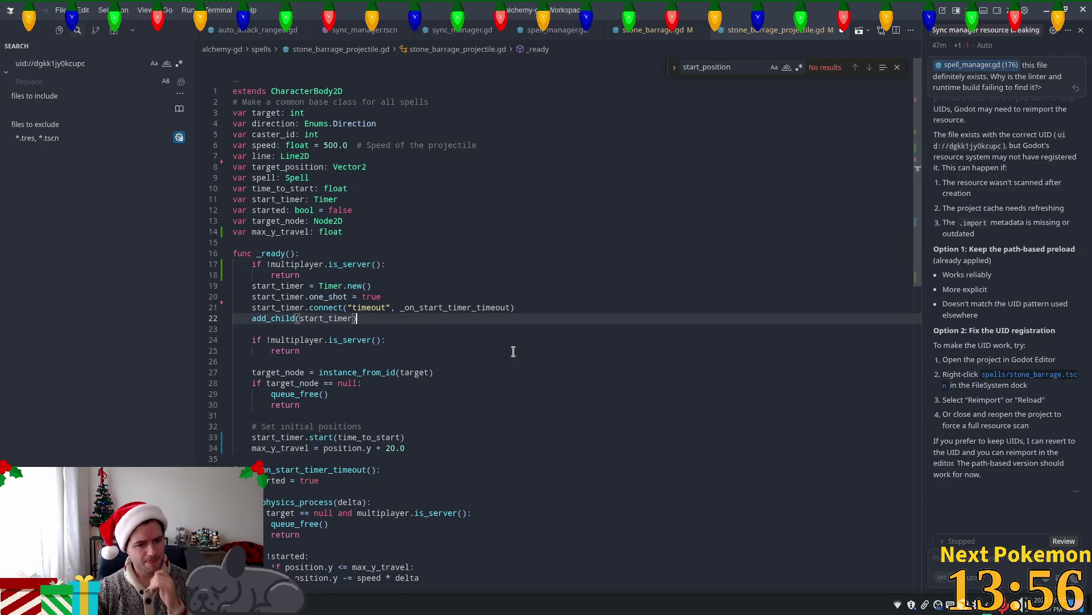
click(407, 394)
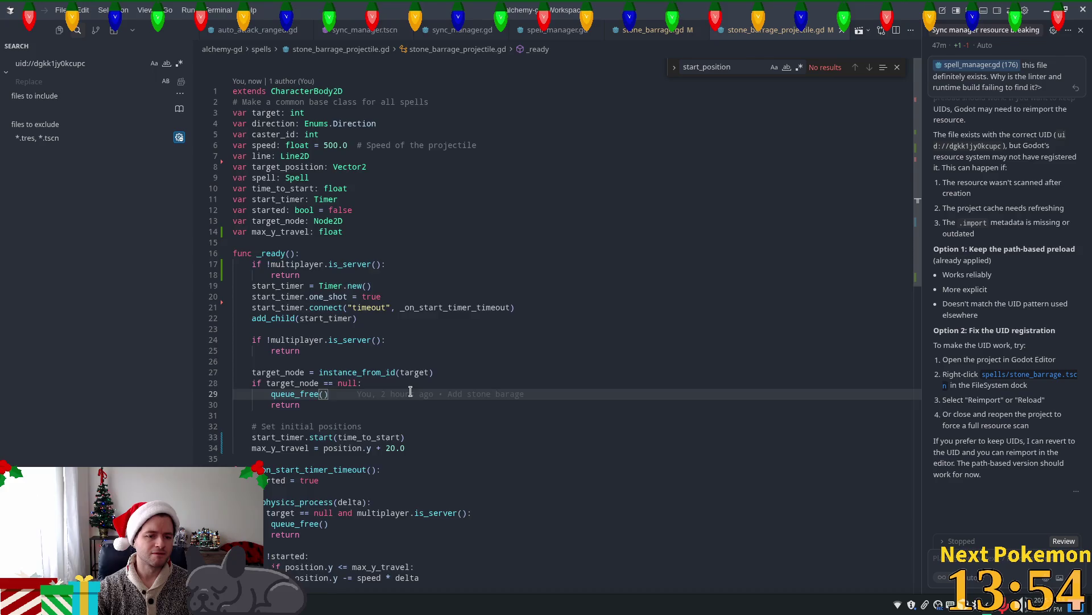
scroll(376, 381, down, 3)
click(383, 363)
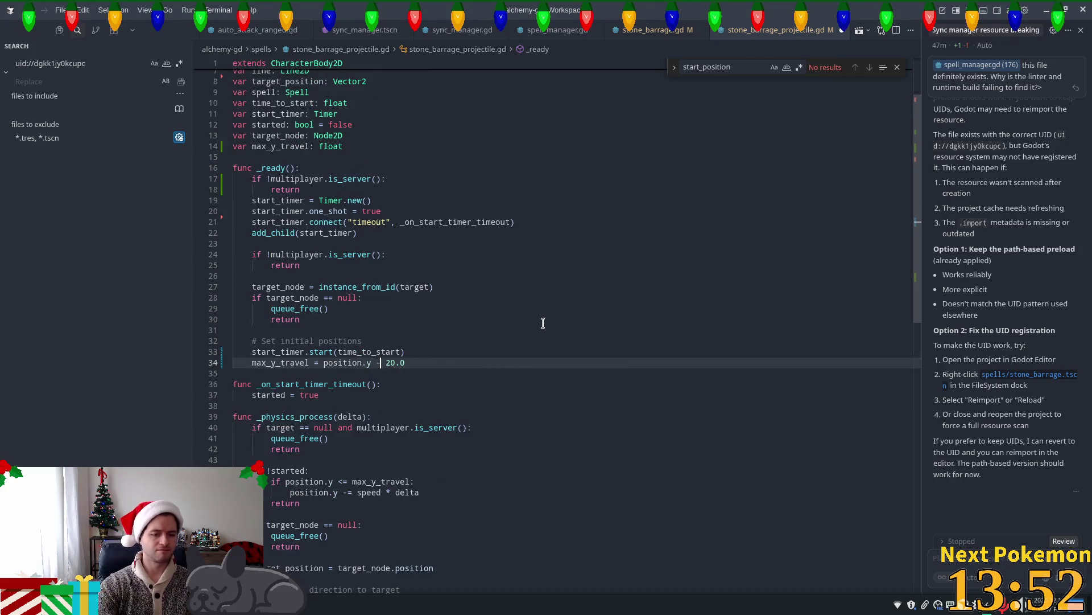
text(-)
Change line 46's y update from += to -= so the projectile moves upward.
click(460, 337)
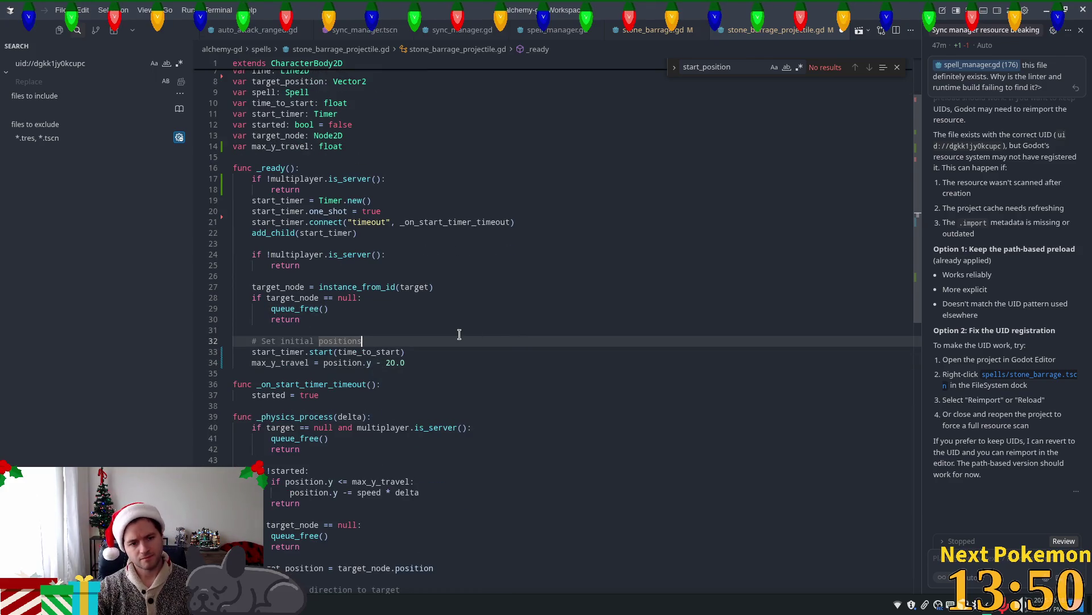
scroll(460, 335, down, 4)
scroll(460, 335, down, 8)
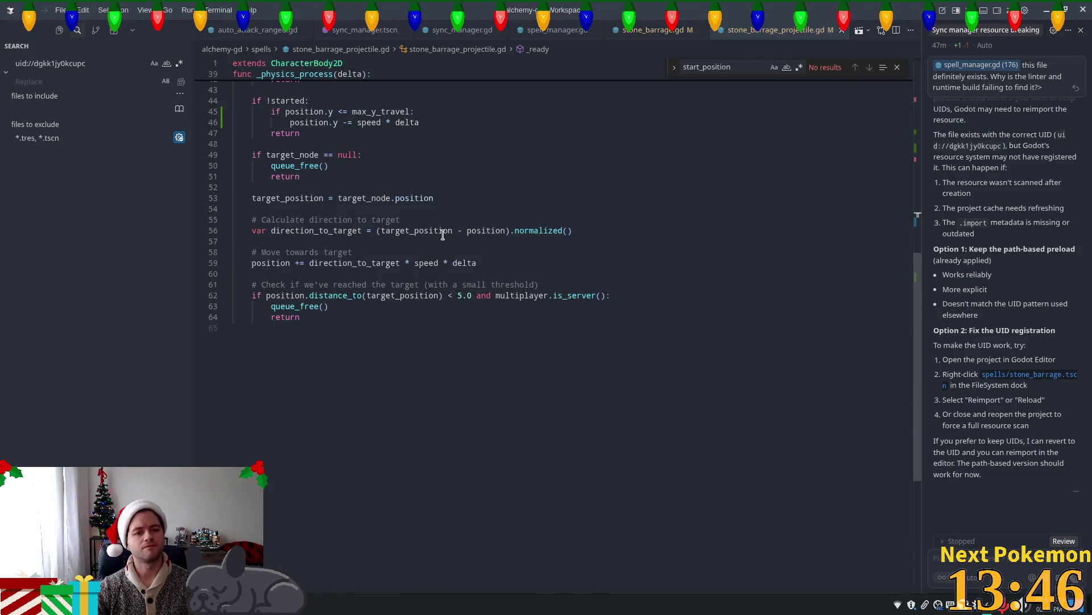
click(443, 240)
click(400, 220)
scroll(401, 220, up, 3)
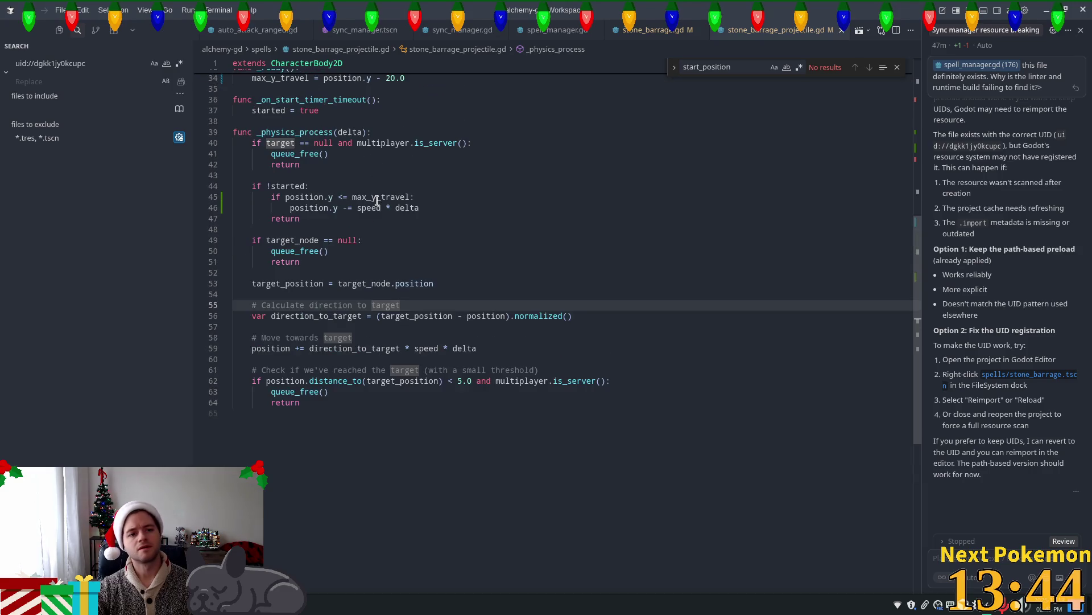
click(346, 207)
key(Delete)
text(-)
click(585, 227)
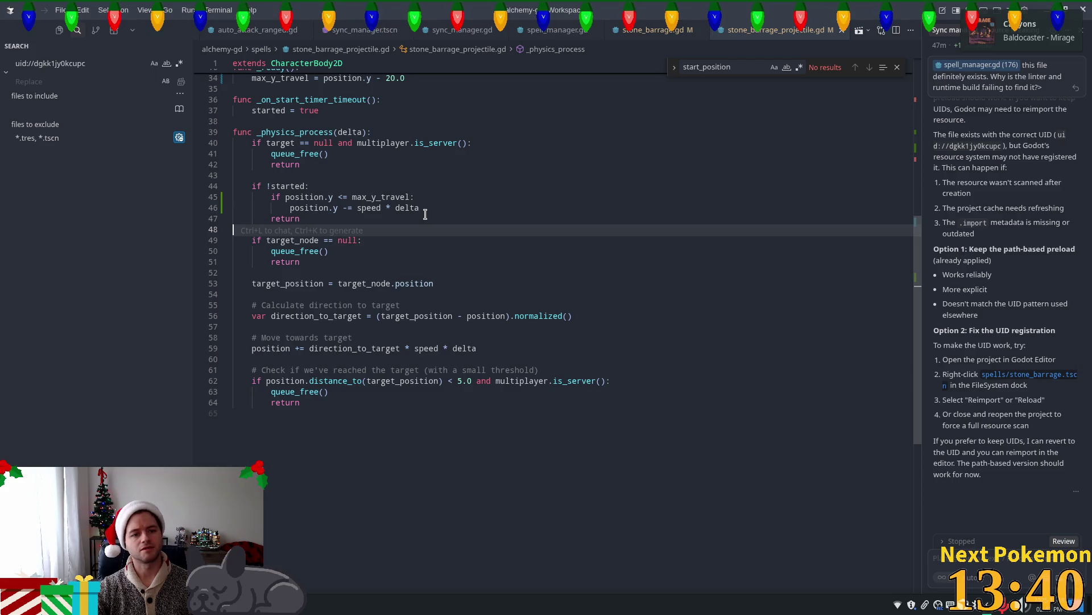
Flip line 45's rise check from <= to >= and save the script.
click(343, 197)
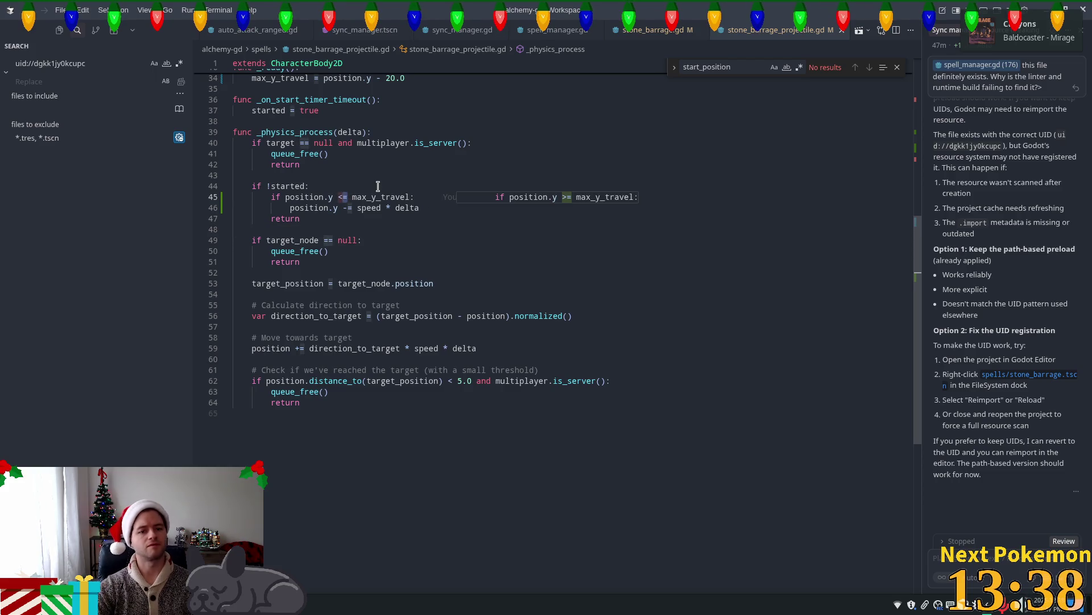
key(Tab)
key(ctrl+s)
key(F5)
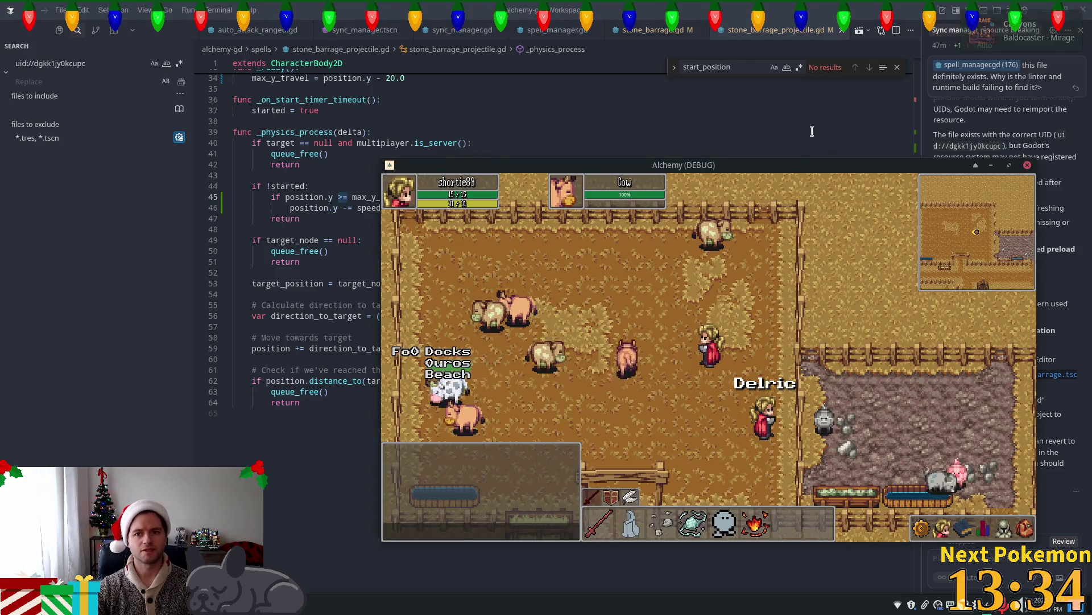
Target a cow and cast stone barrage repeatedly while walking around the farm.
click(662, 302)
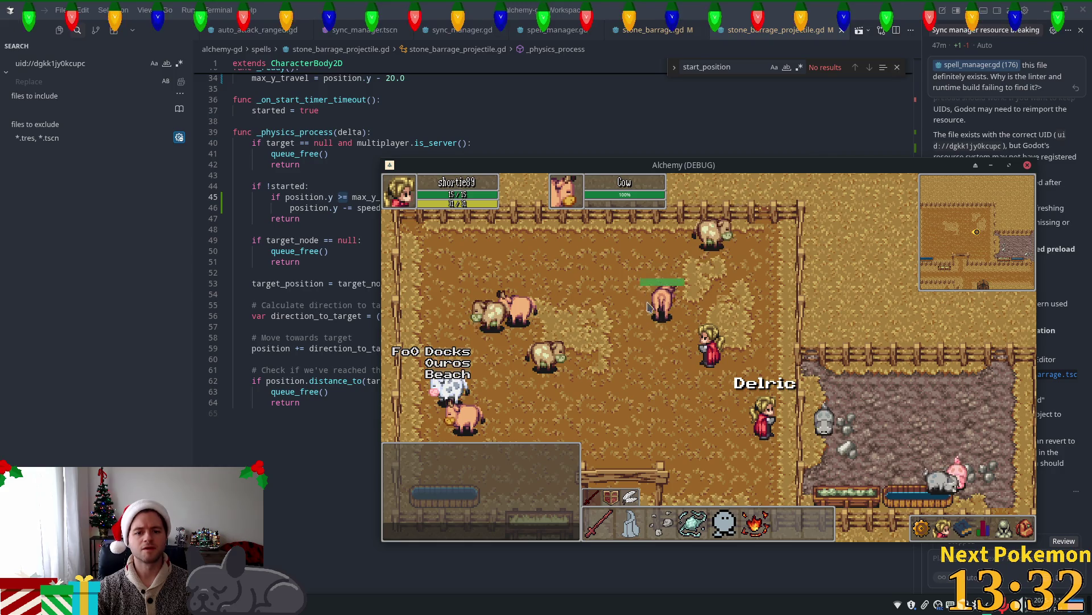
key(3)
key(s)
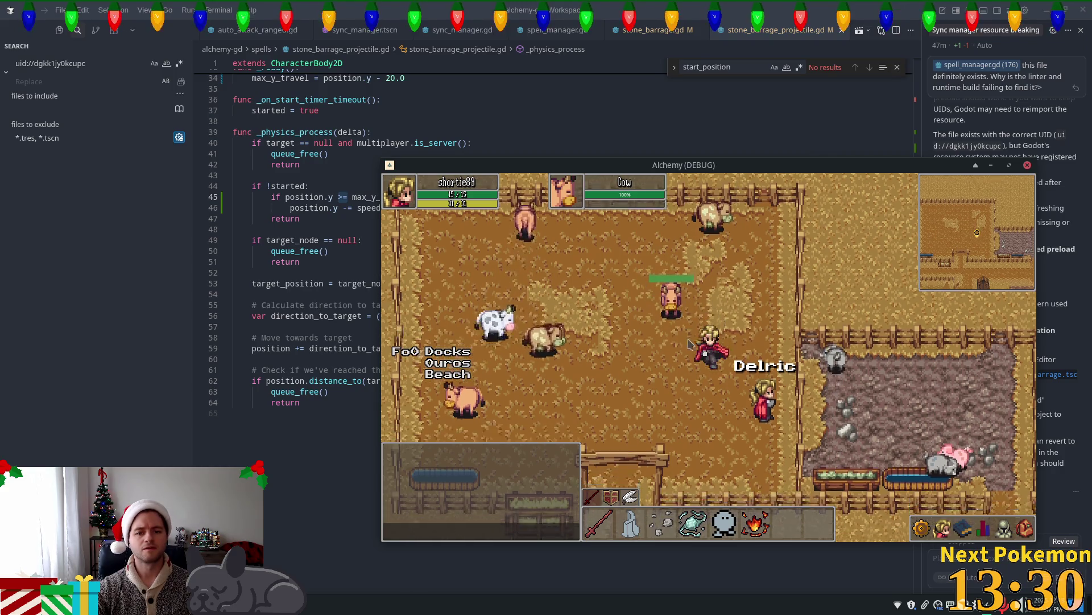
key(1)
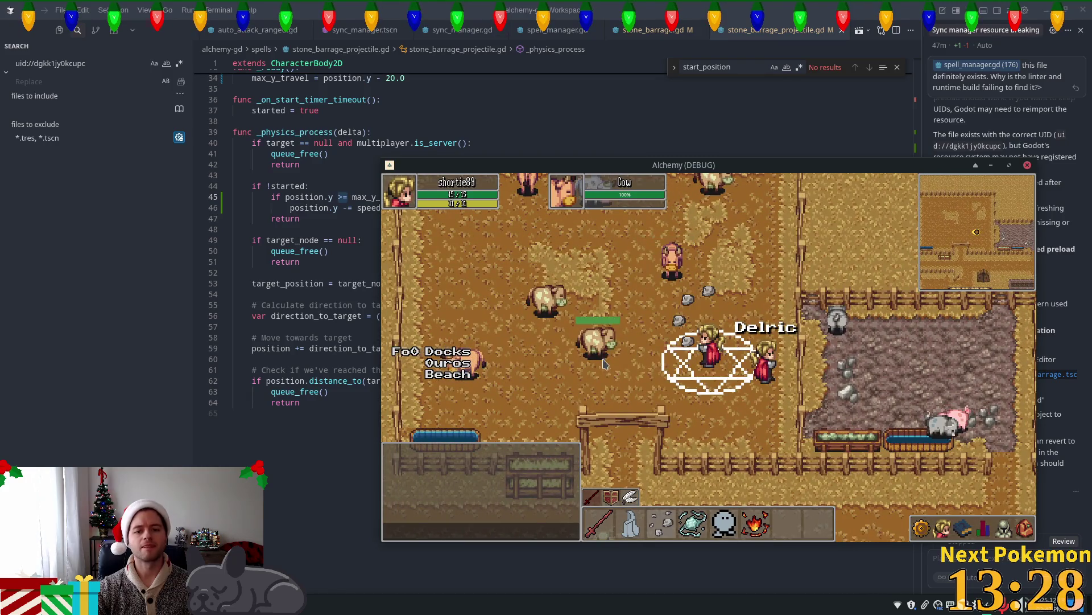
key(a)
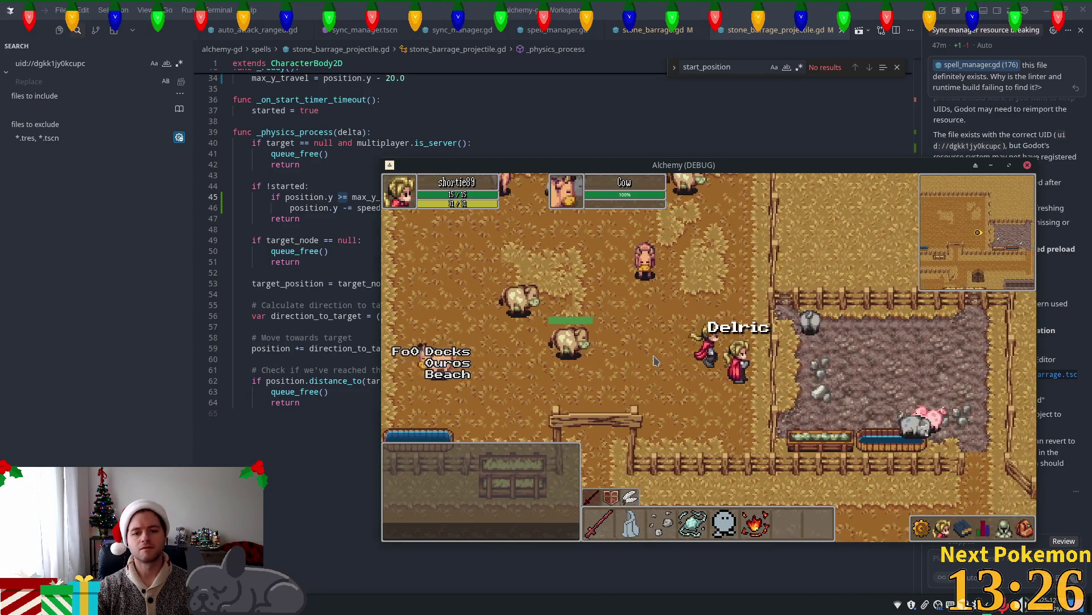
key(w)
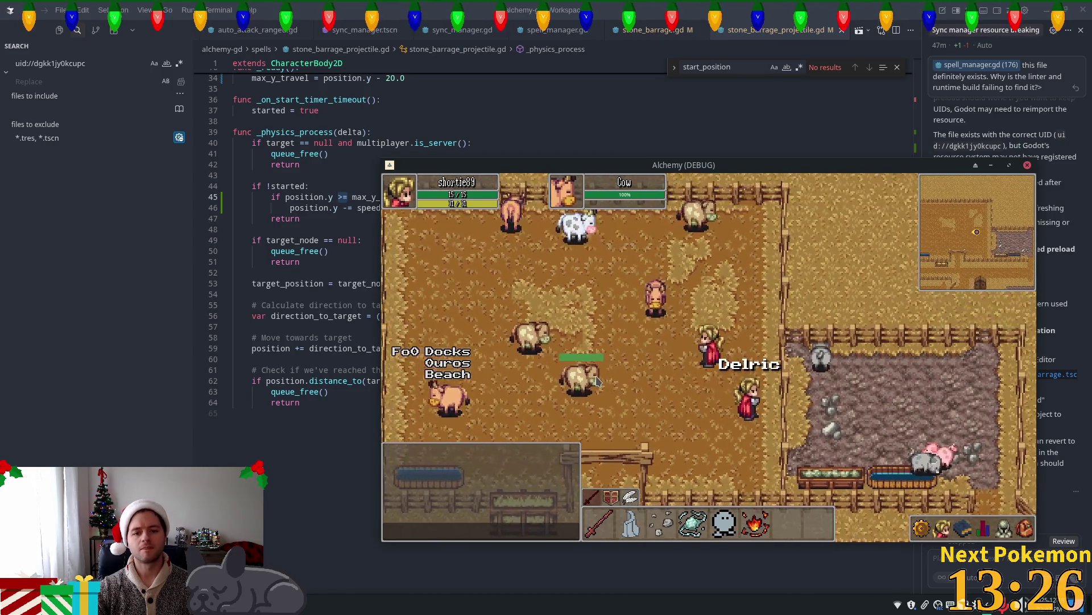
key(w)
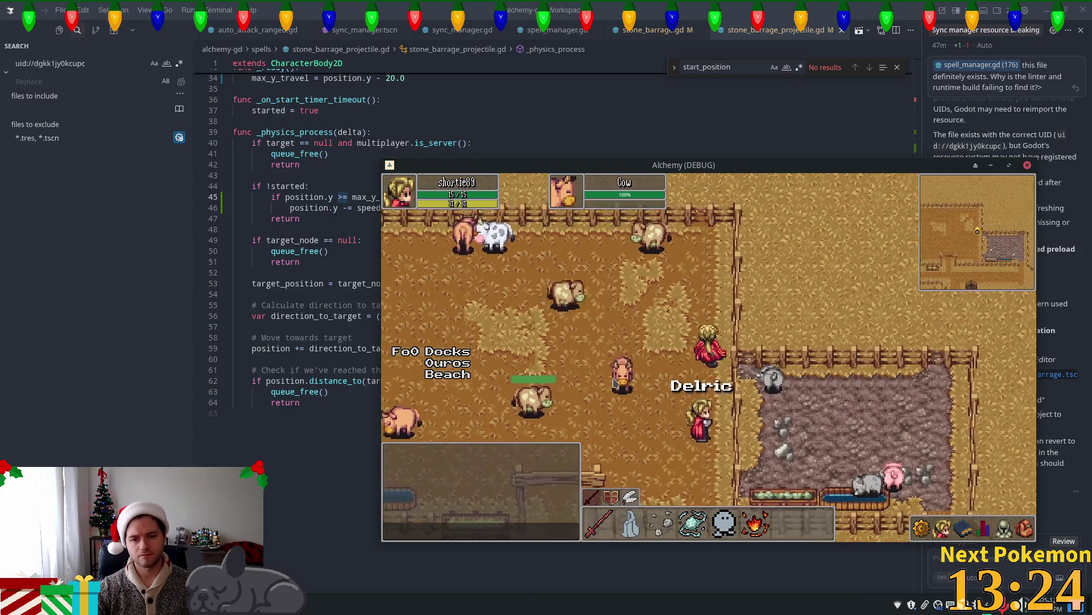
key(1)
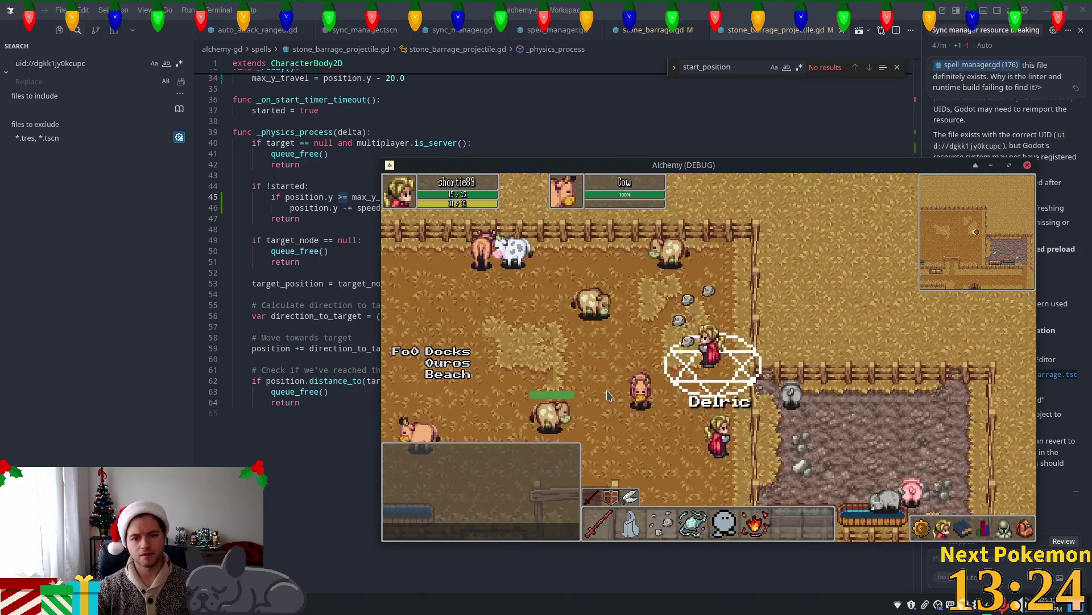
key(s)
key(a)
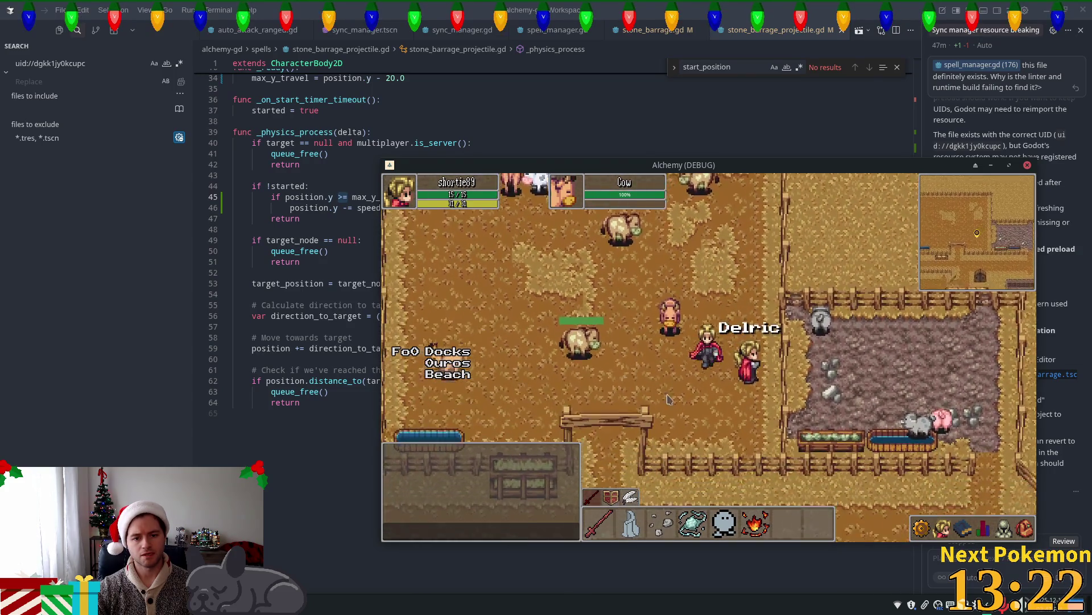
key(s)
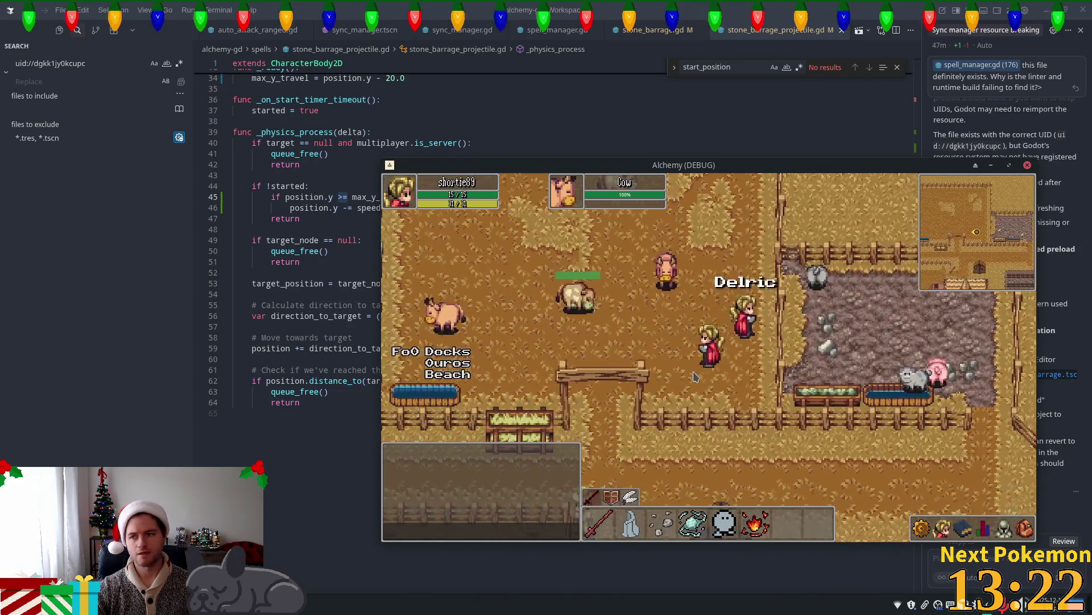
Open and close Cursor's chat agent list, then return to the projectile script.
click(986, 30)
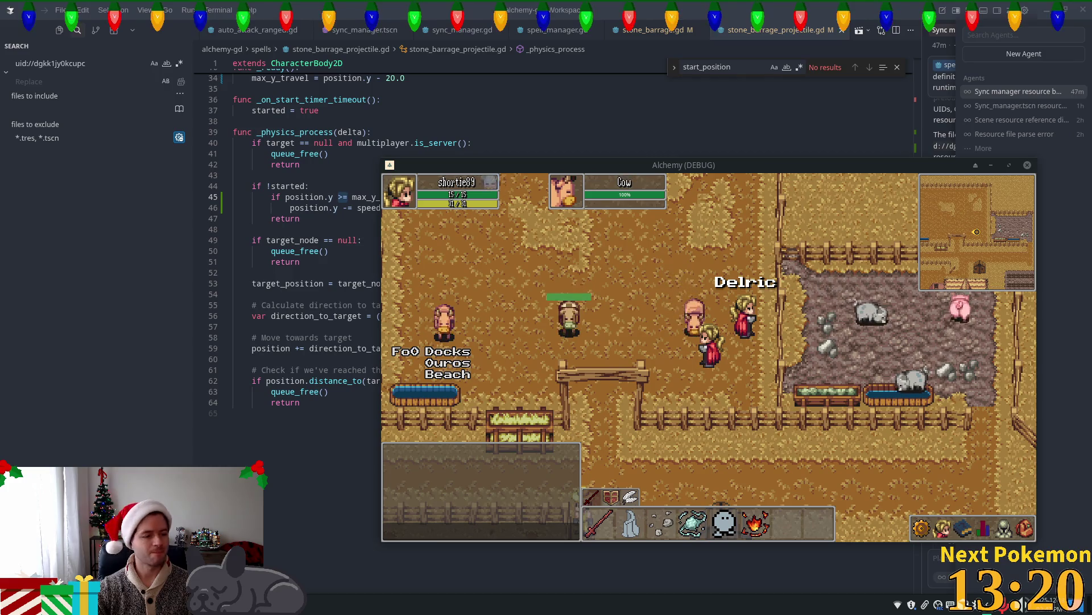
click(1012, 91)
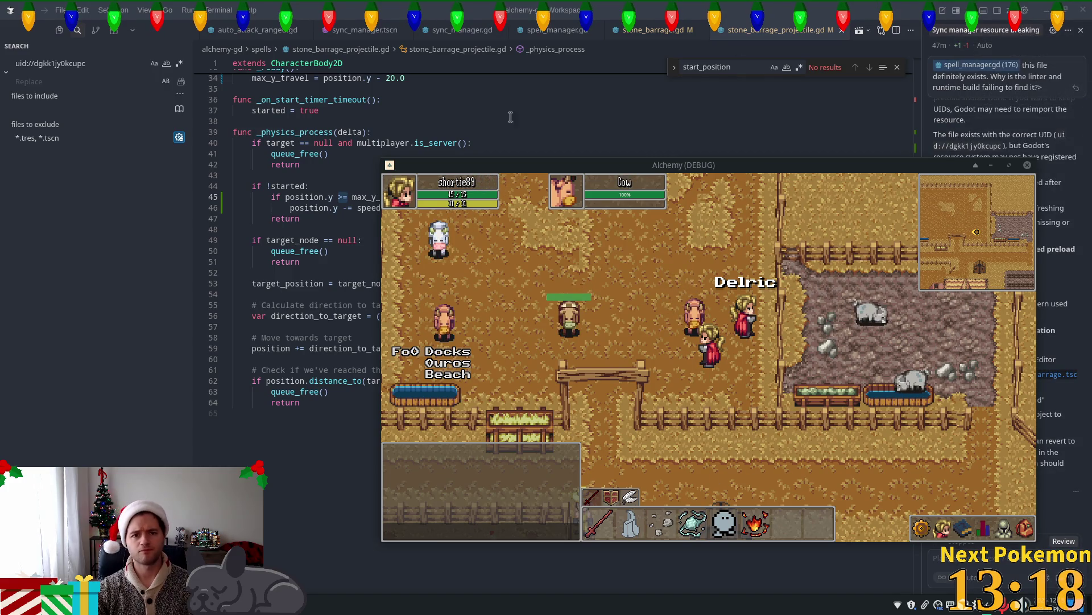
click(472, 136)
Change line 34's offset from 'position.y - 20.0' to 'position.y - 10.0'.
scroll(405, 120, up, 1)
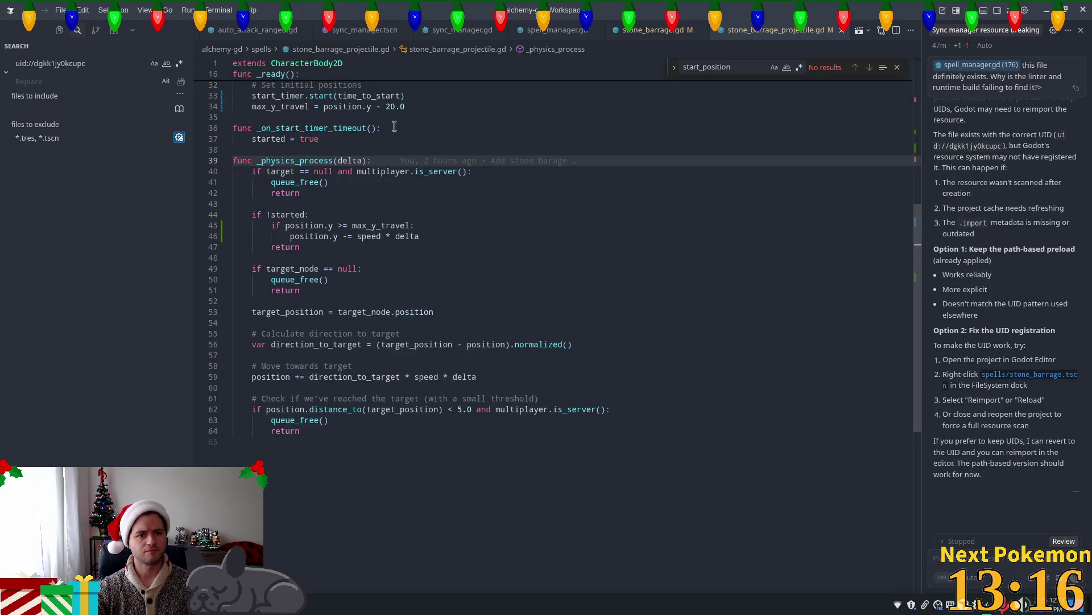
click(395, 107)
scroll(421, 187, up, 4)
scroll(423, 202, up, 2)
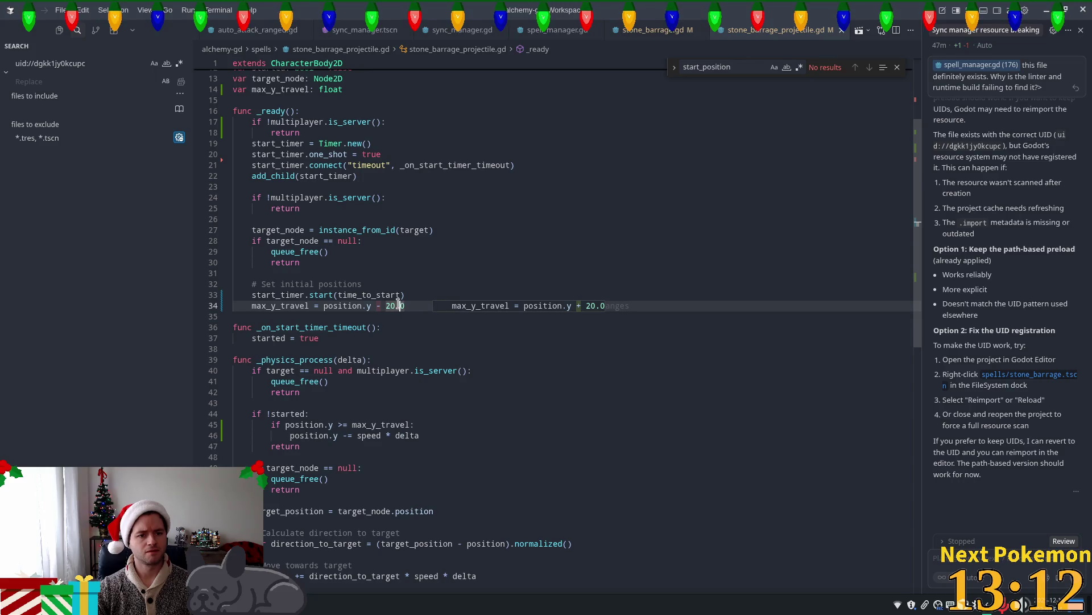
key(ctrl+shift+Left)
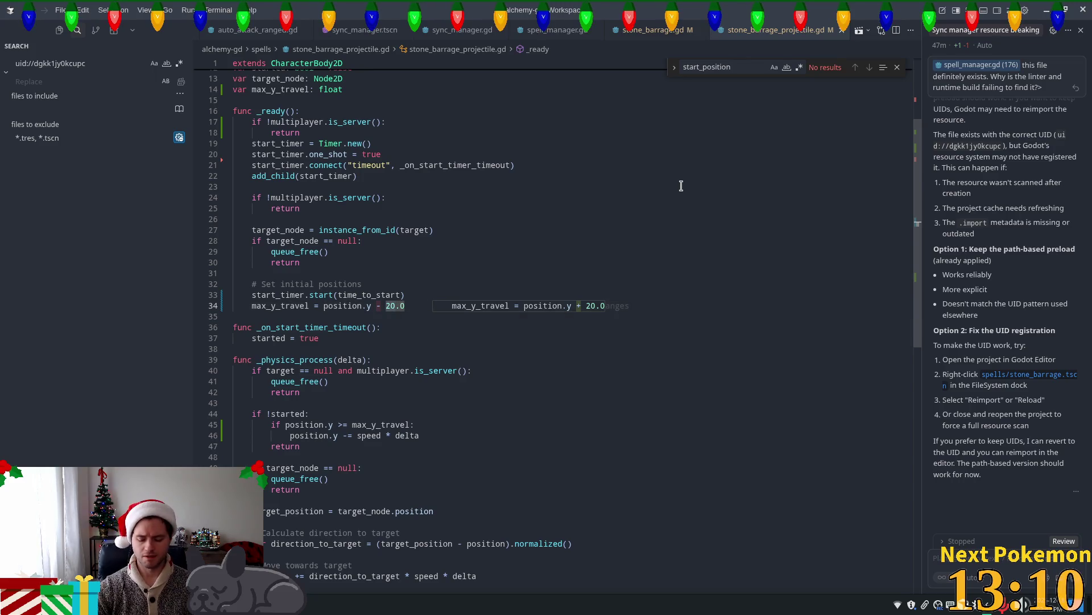
text(1)
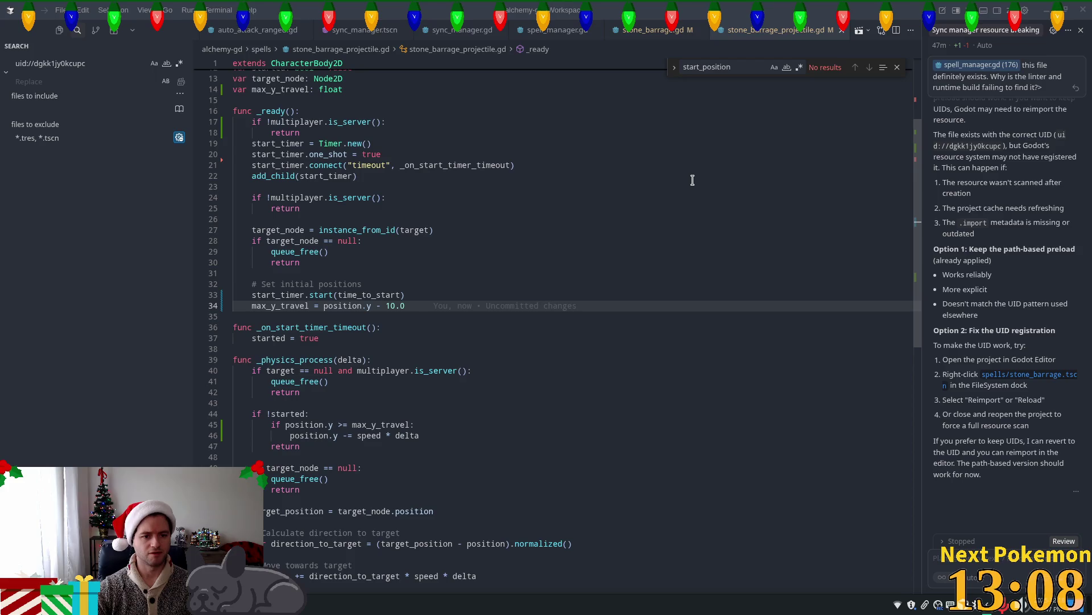
key(alt+Tab)
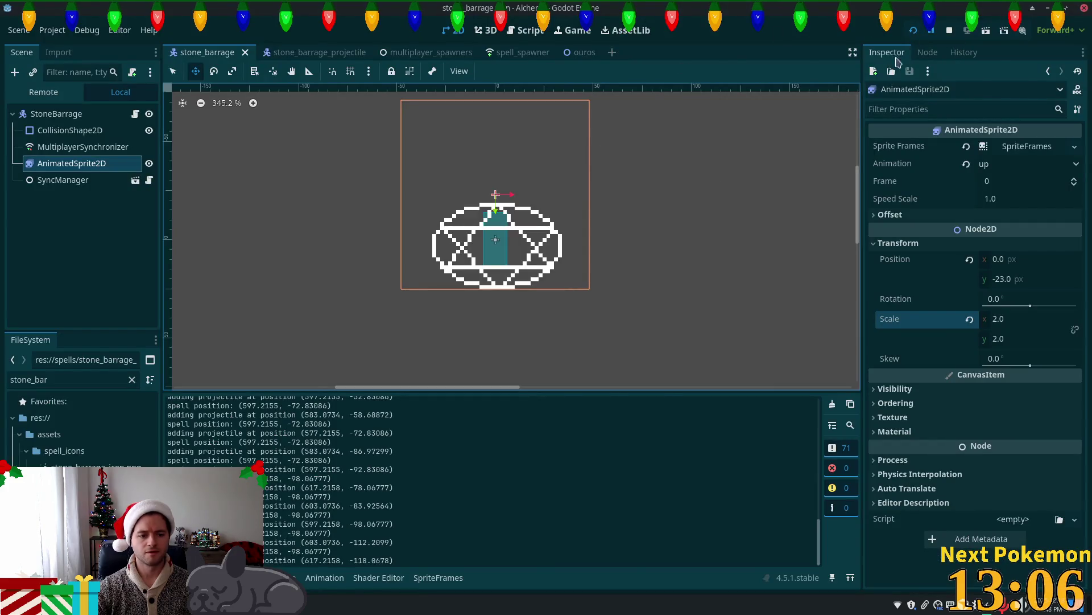
Run the game, target creatures including a pig, cast stone barrage, then restart with F5.
key(alt+Tab)
key(alt+Tab)
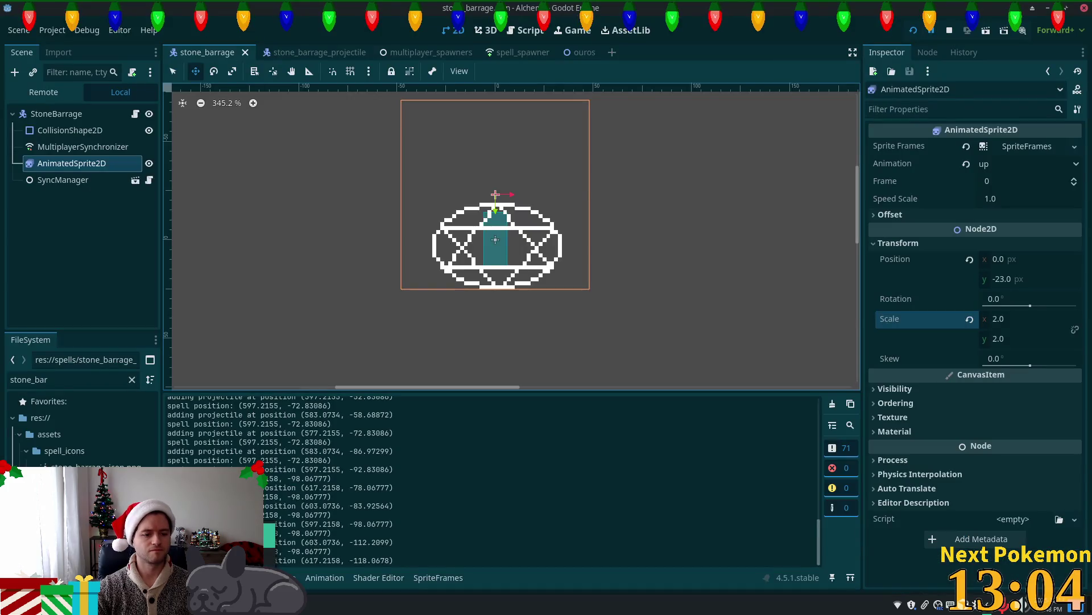
key(alt+Tab)
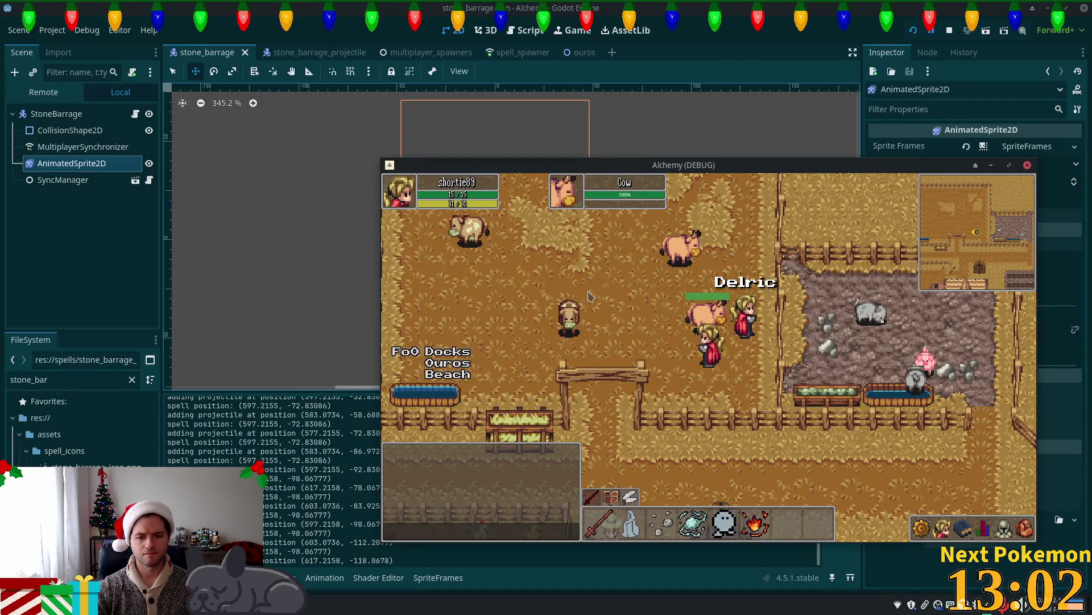
key(a)
click(574, 330)
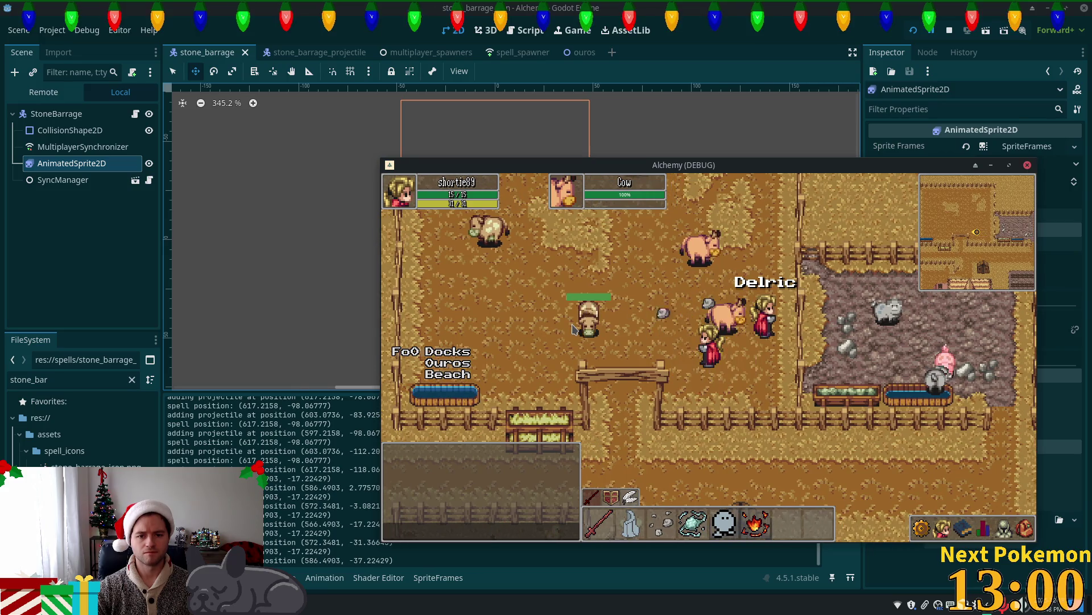
click(580, 333)
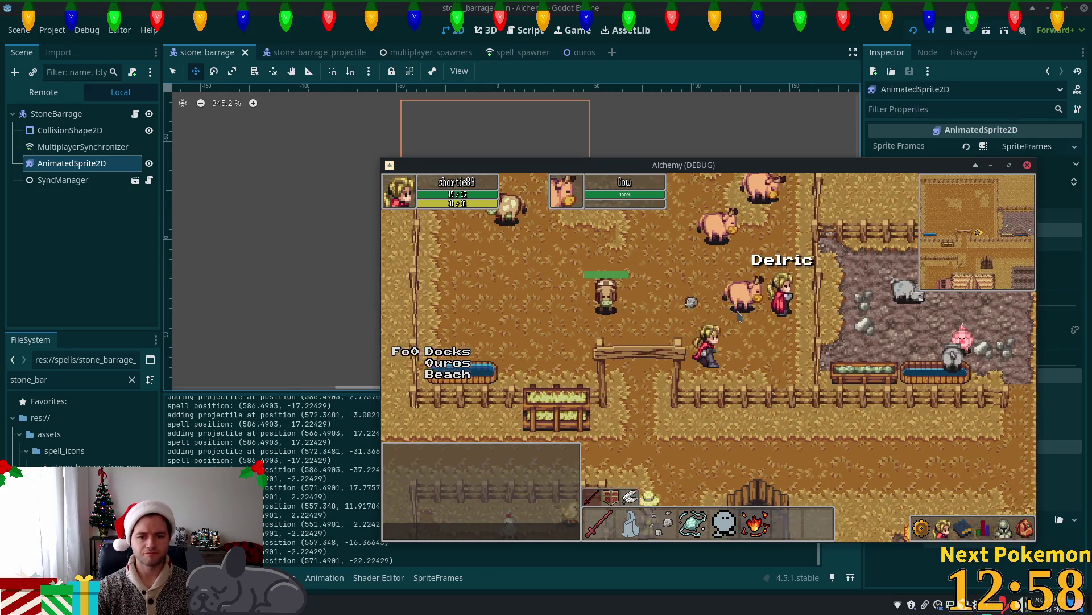
key(d)
click(742, 320)
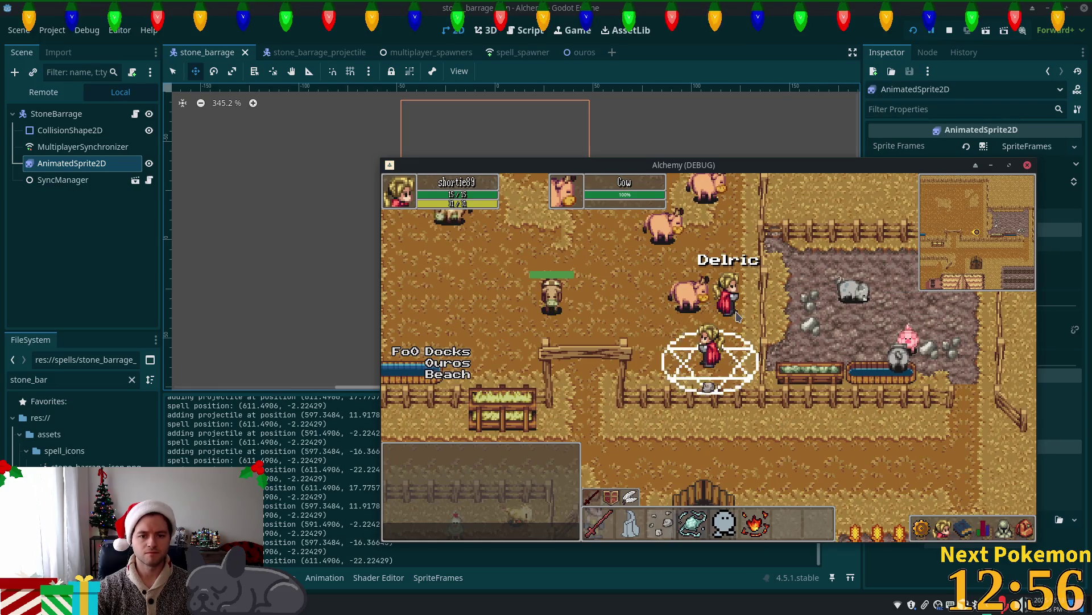
key(F5)
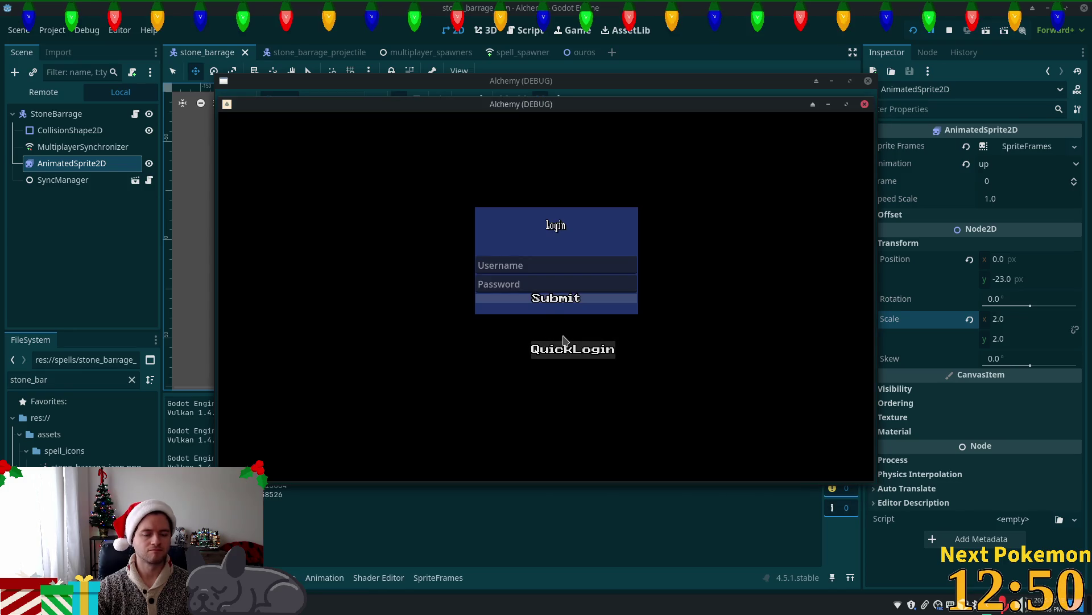
QuickLogin, target the nearby cow, cast stone barrage with 3, and walk up into the pen.
click(577, 346)
click(481, 225)
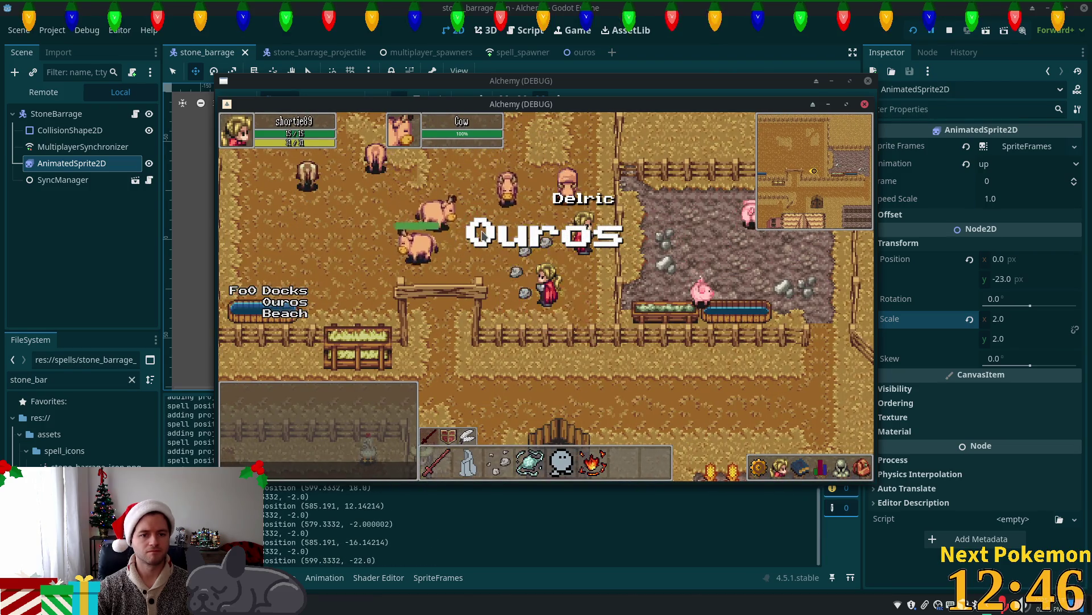
key(3)
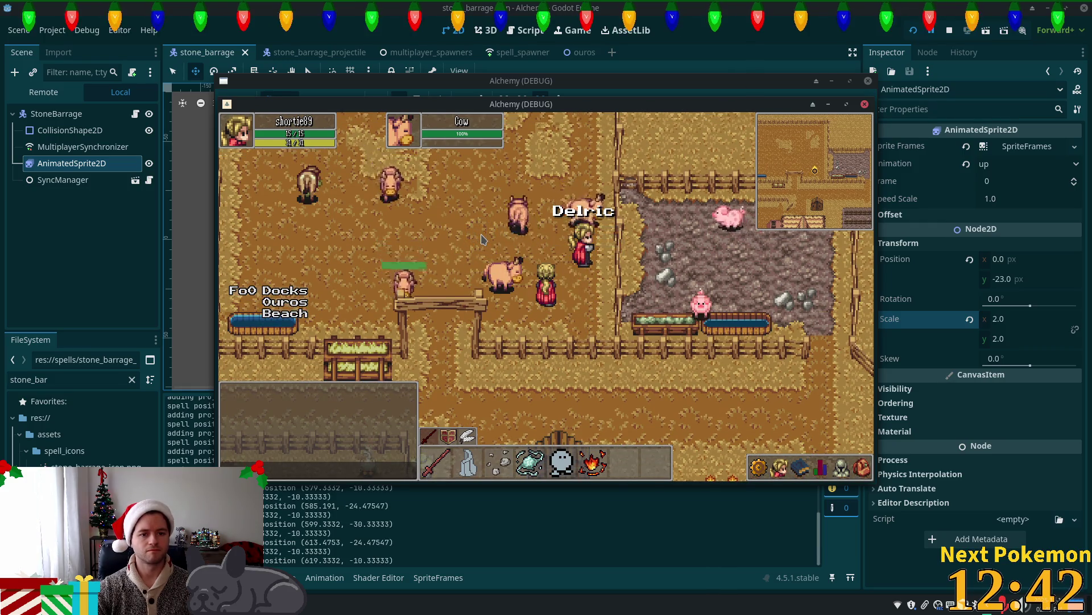
key(w)
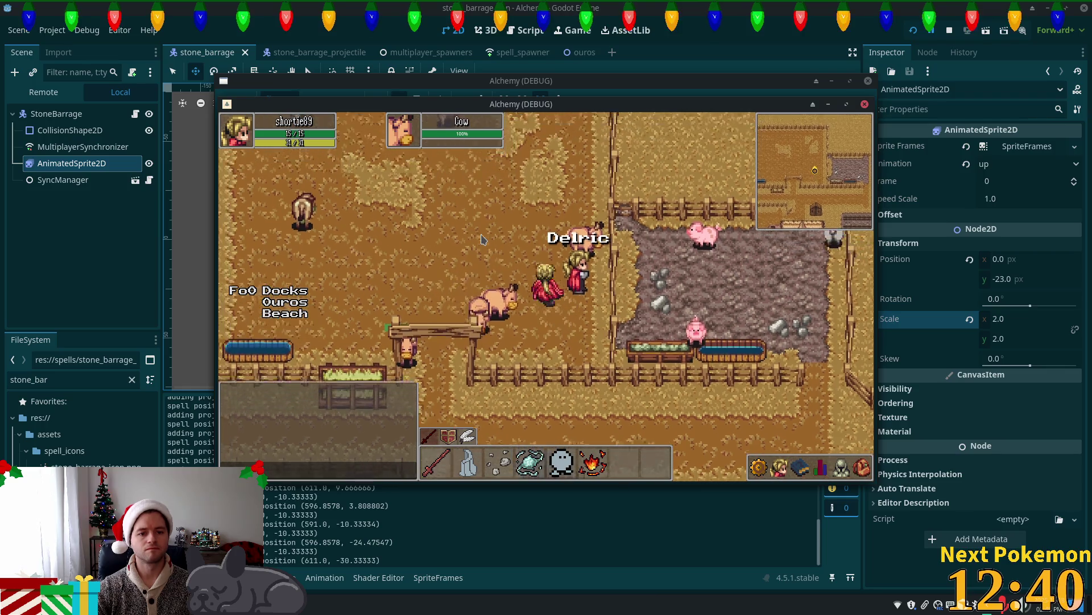
key(w)
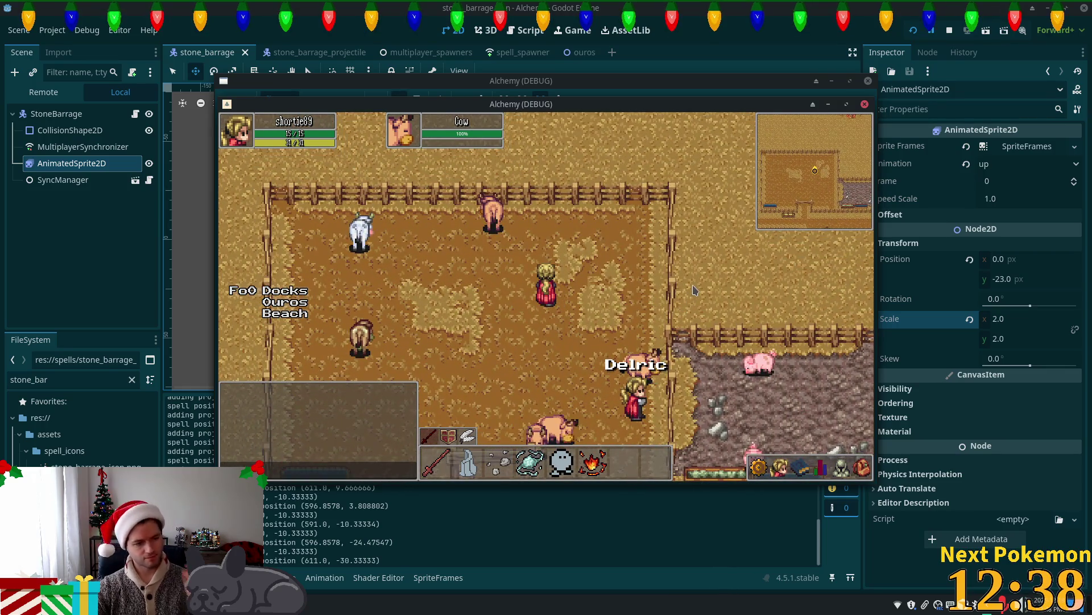
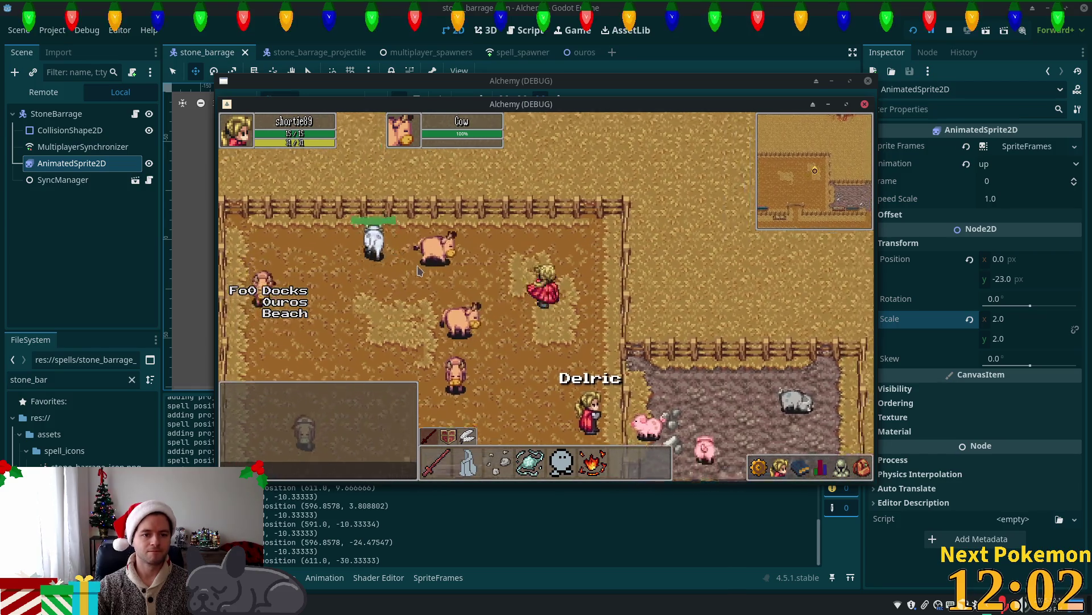
Walk around the cow pen and cast stone barrage at nearby cows four times.
click(418, 271)
key(d)
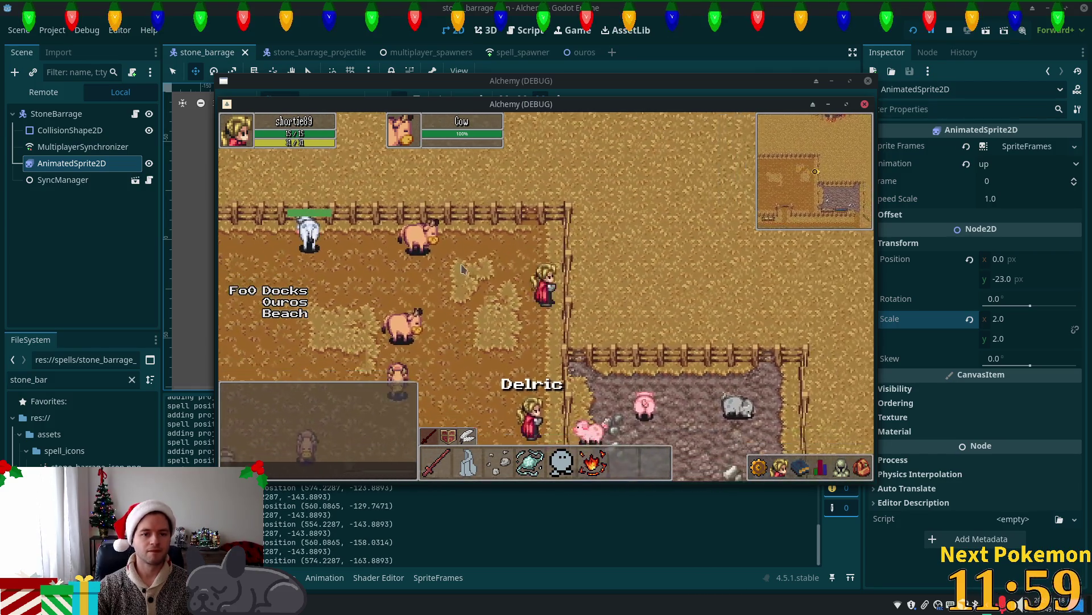
key(a)
key(s)
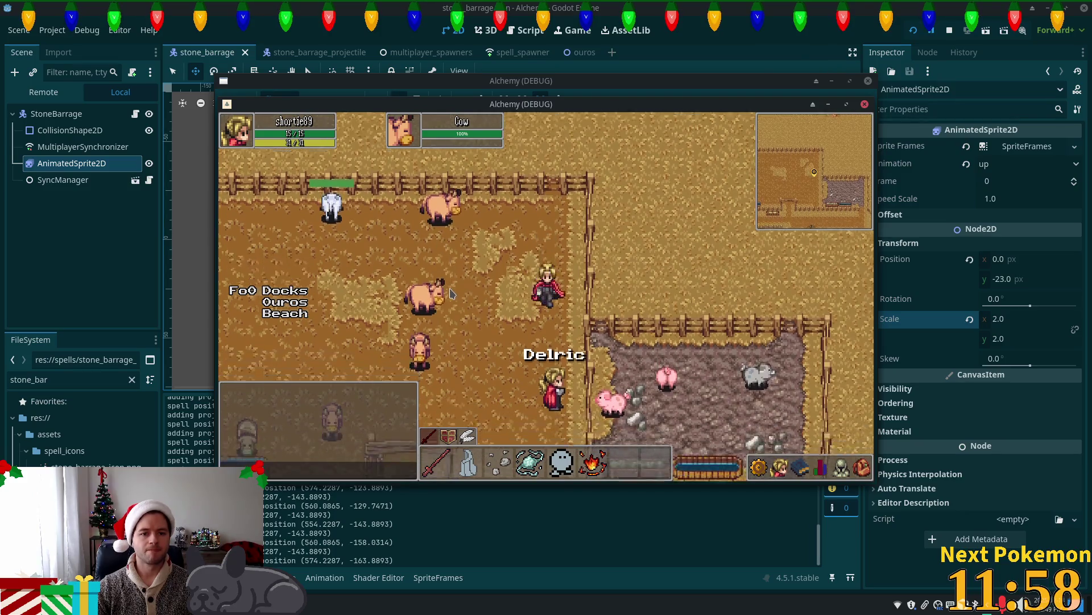
key(a)
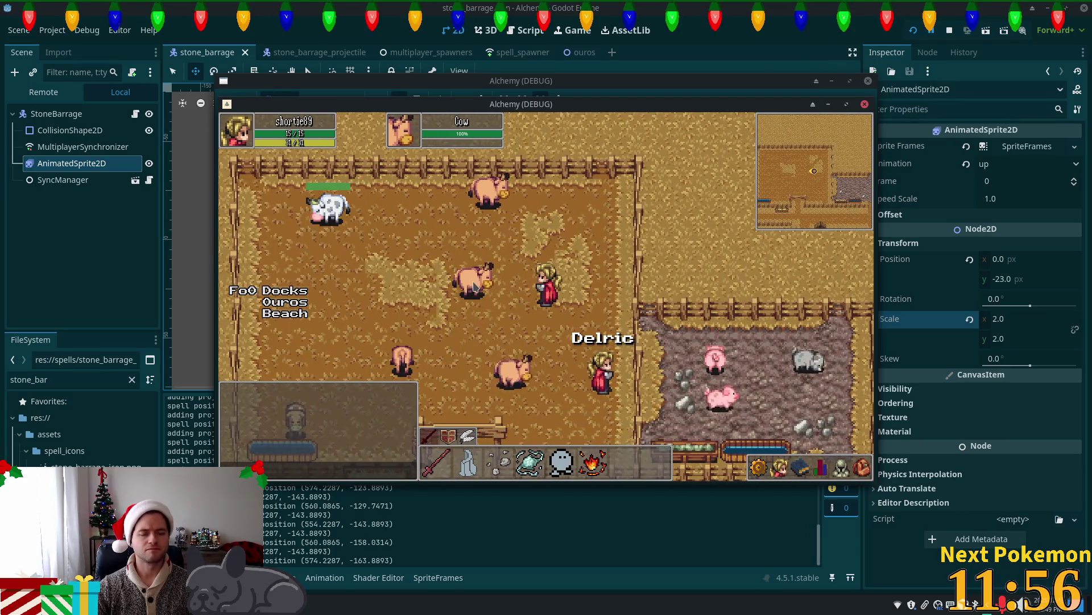
click(474, 287)
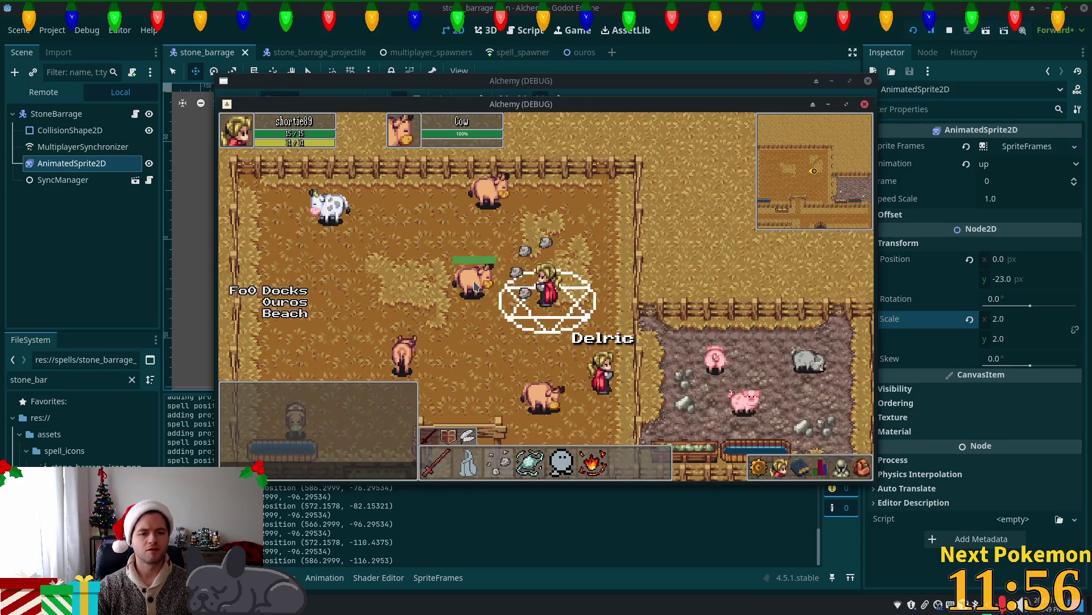
key(d)
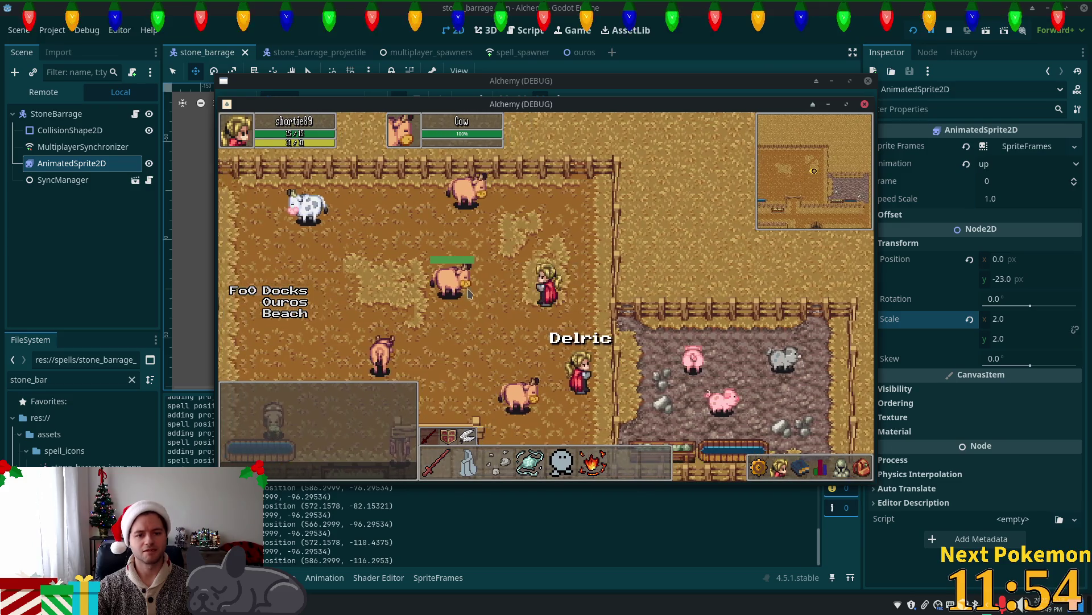
click(467, 293)
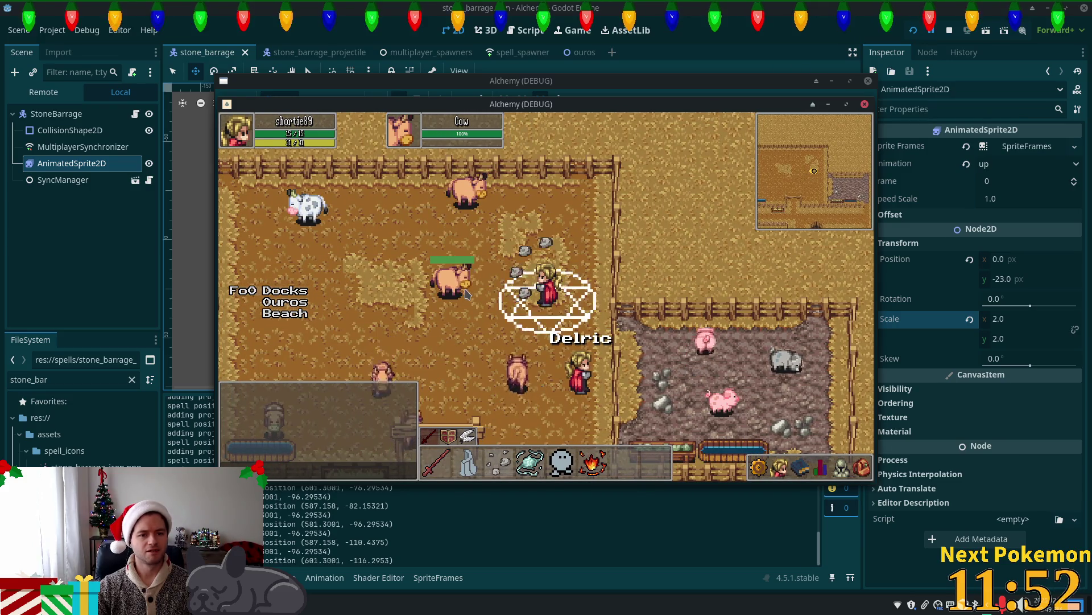
key(w)
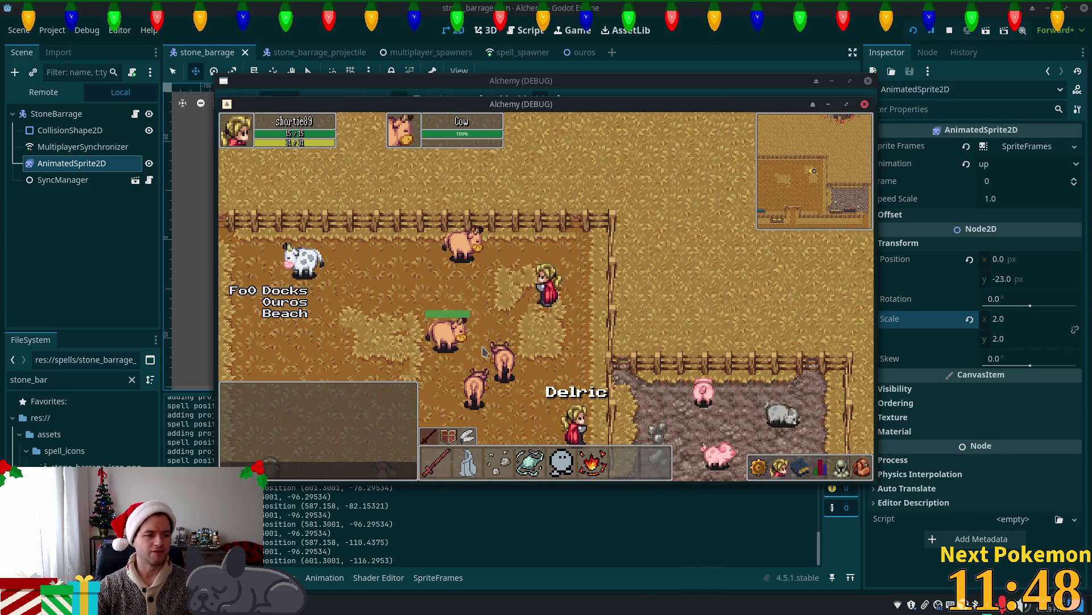
key(a)
key(s)
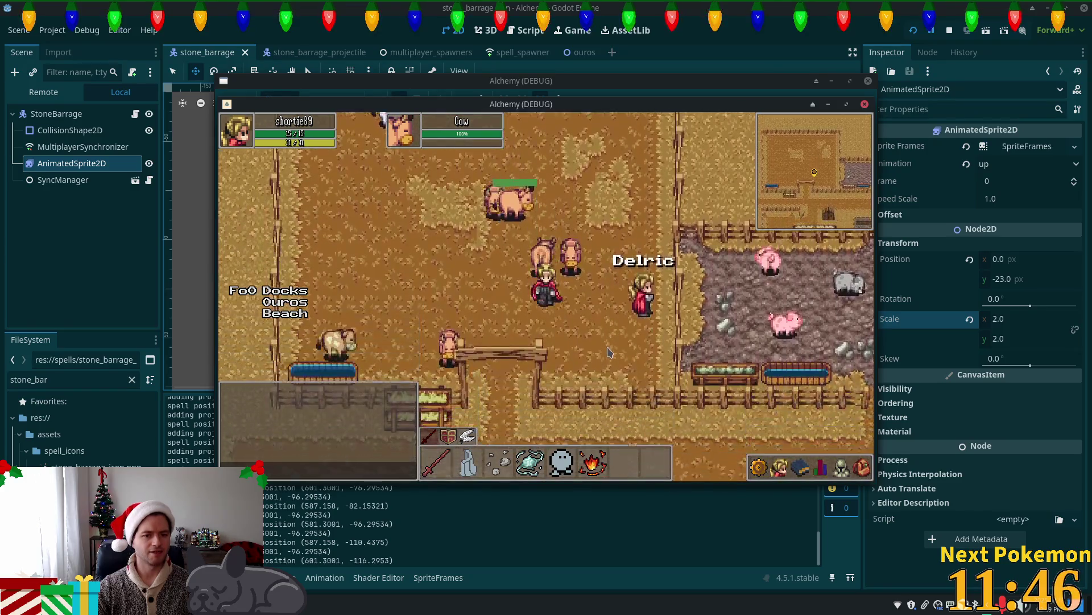
click(565, 205)
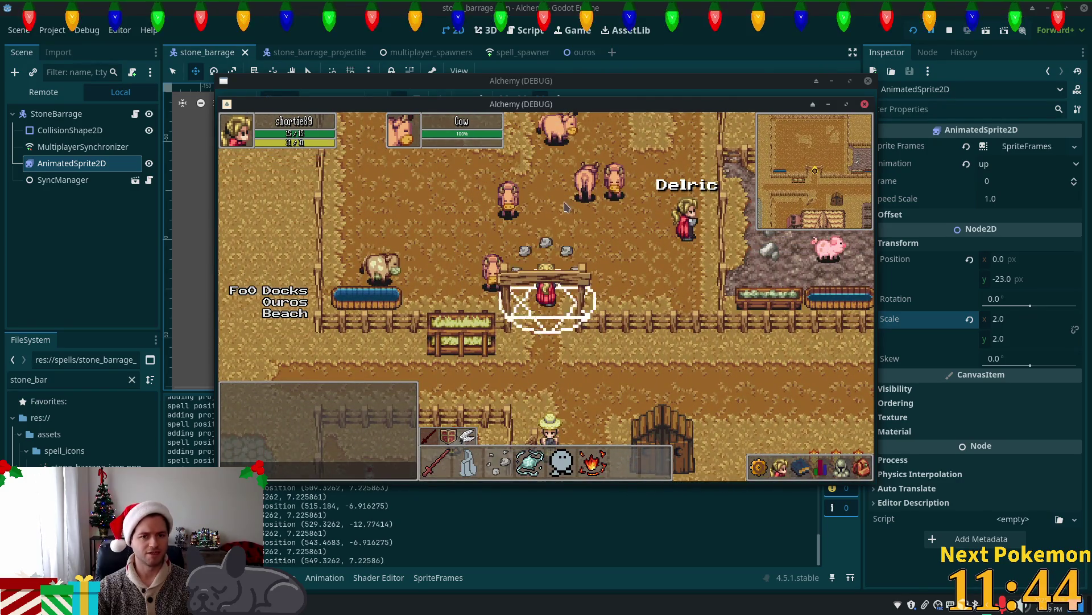
key(d)
key(w)
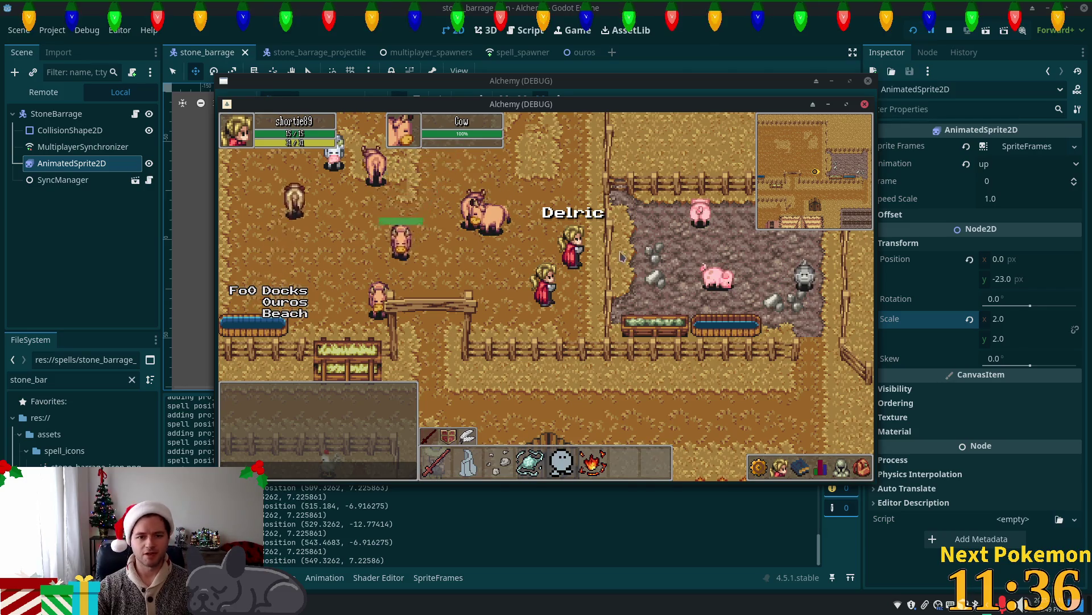
Keep moving through the pen, cast stone barrage three more times, then return to the code editor.
key(w)
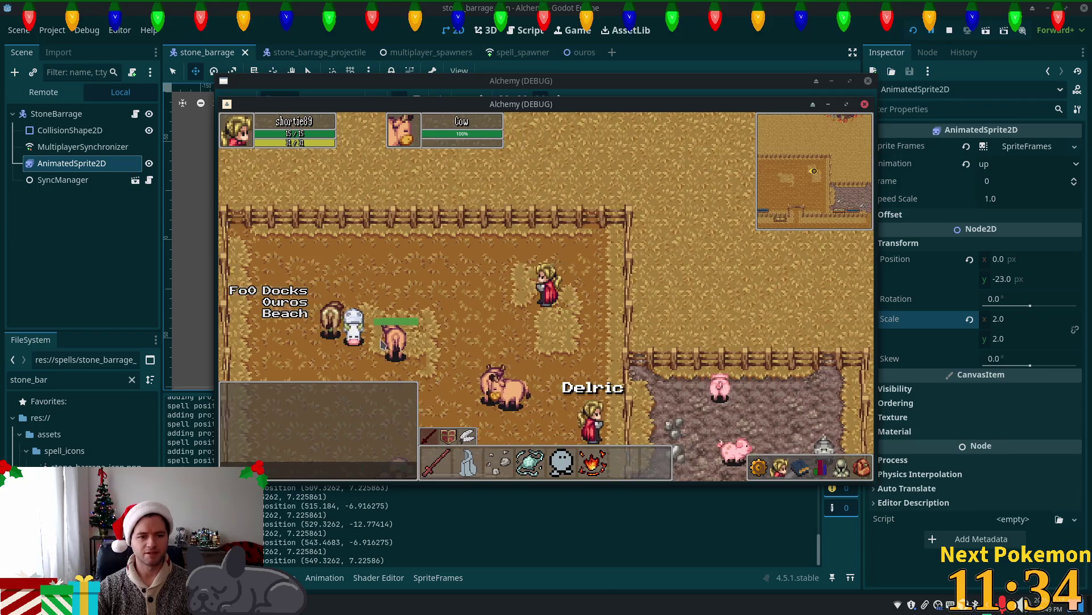
click(382, 343)
key(s)
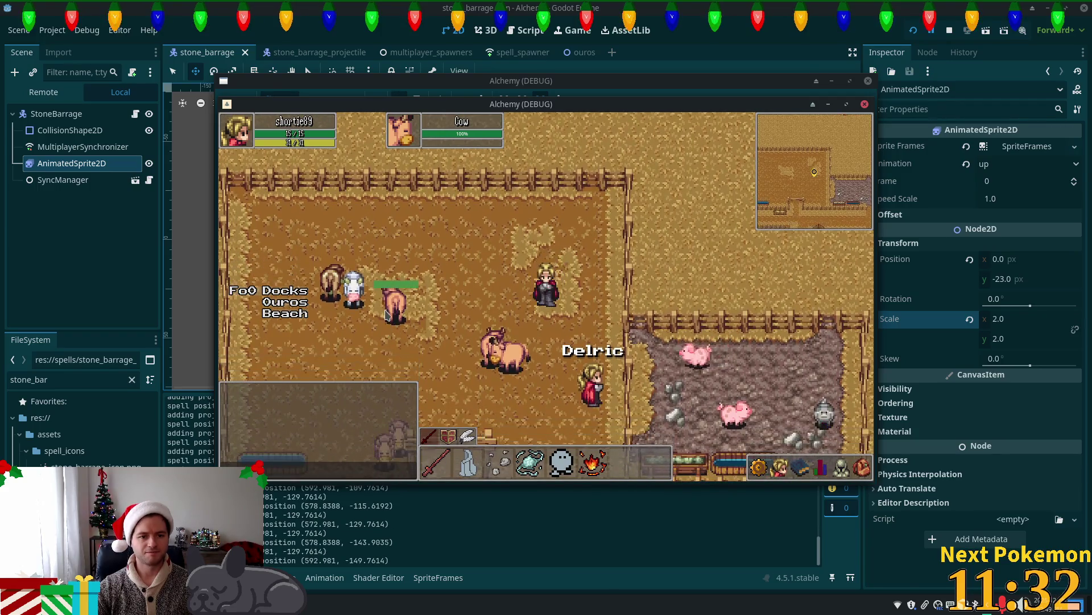
click(392, 318)
key(s)
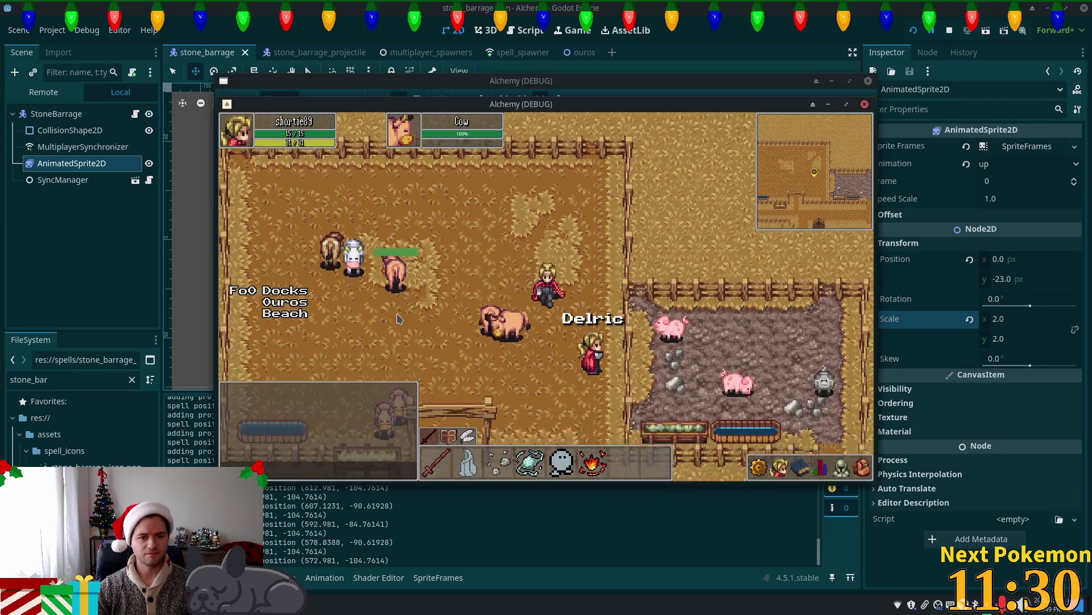
key(s)
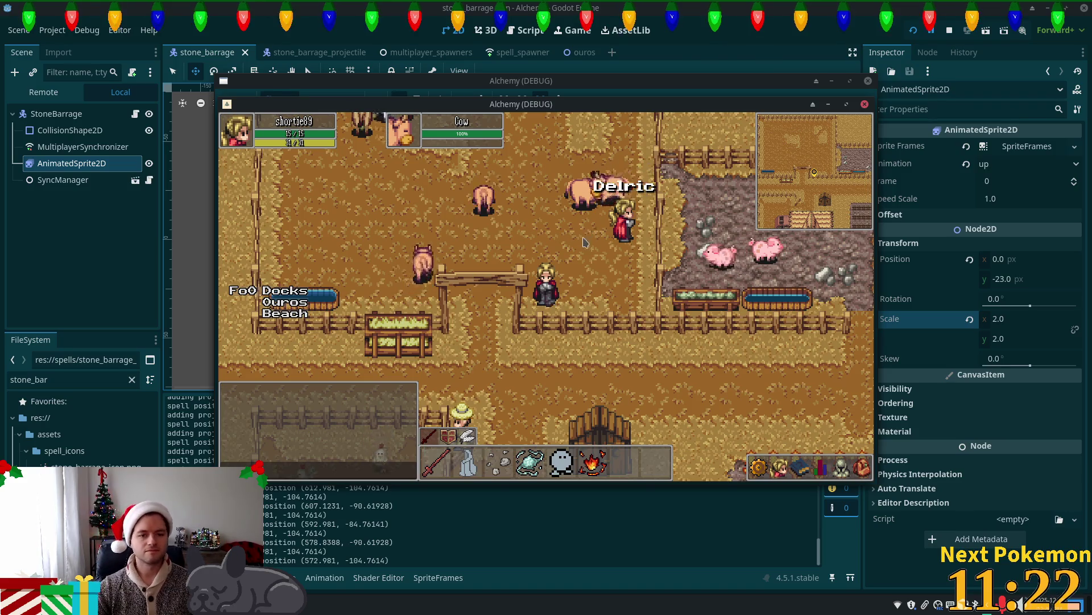
key(w)
key(w)
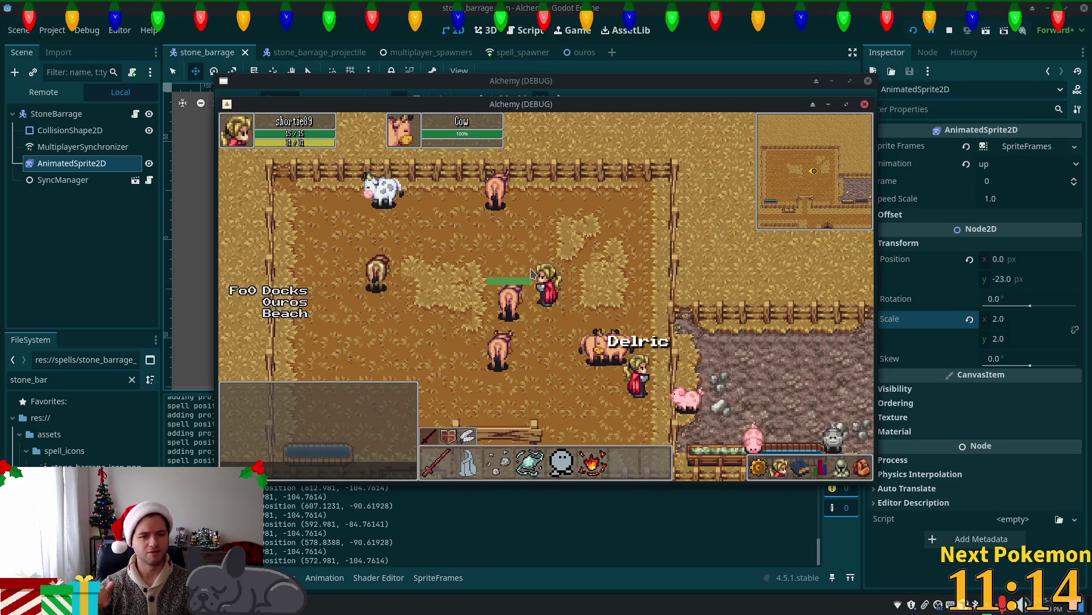
key(w)
key(d)
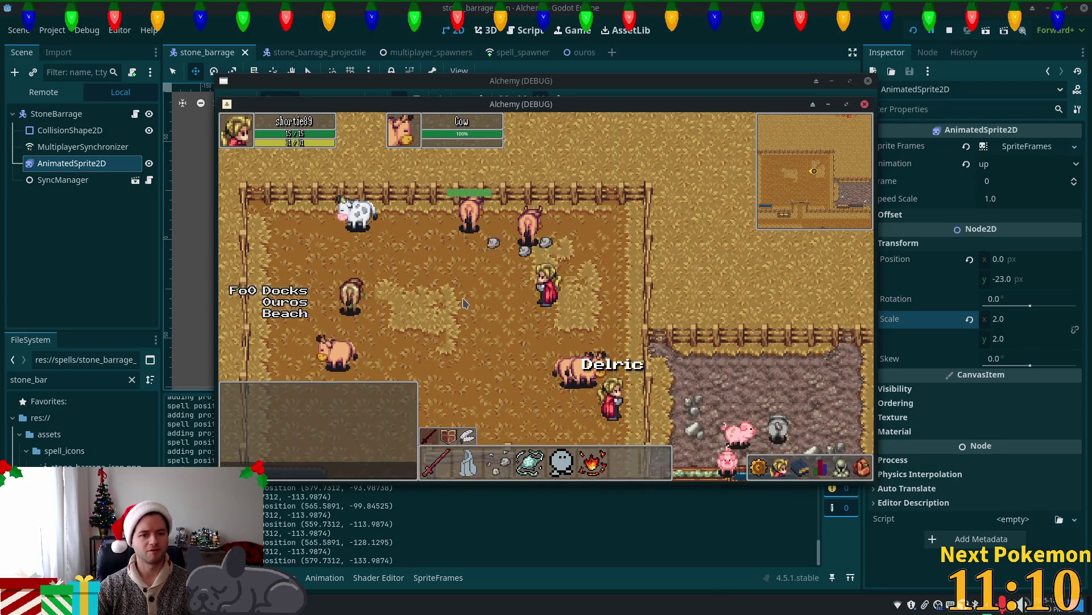
key(s)
key(a)
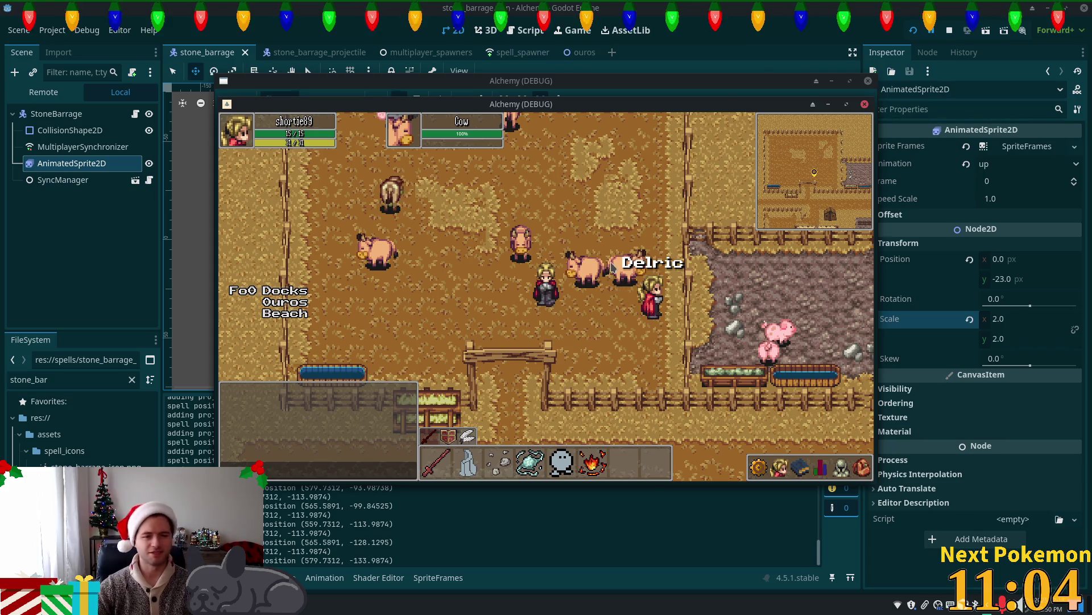
key(w)
key(d)
click(482, 332)
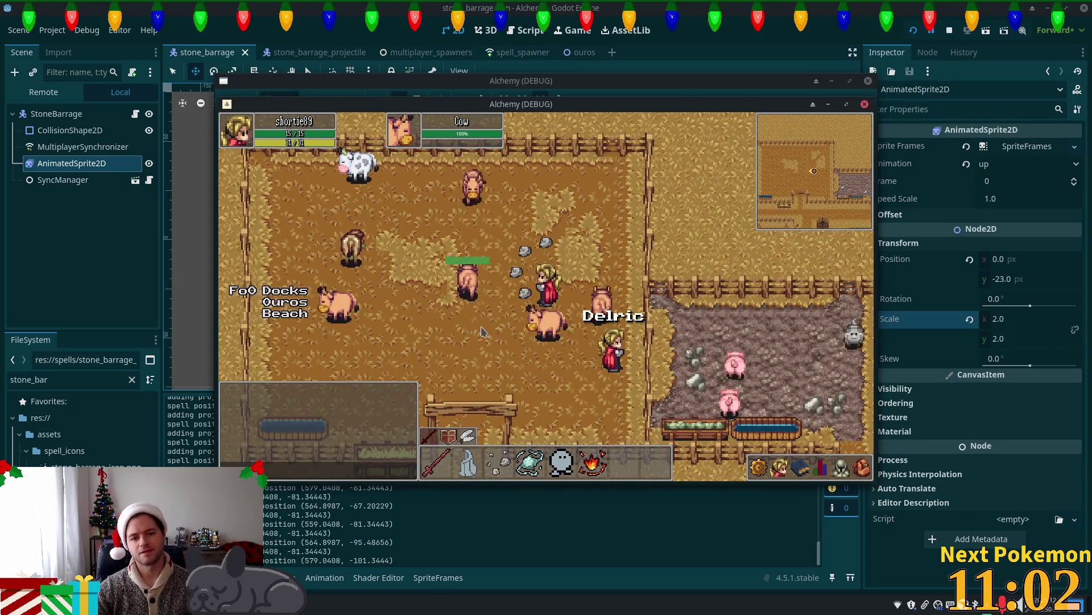
key(s)
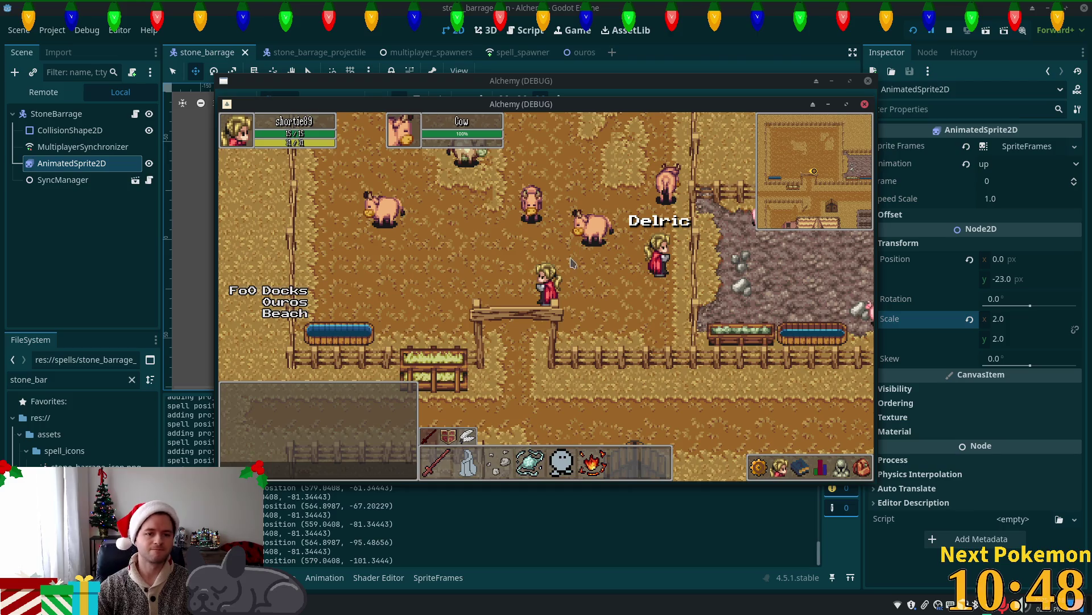
key(alt+Tab)
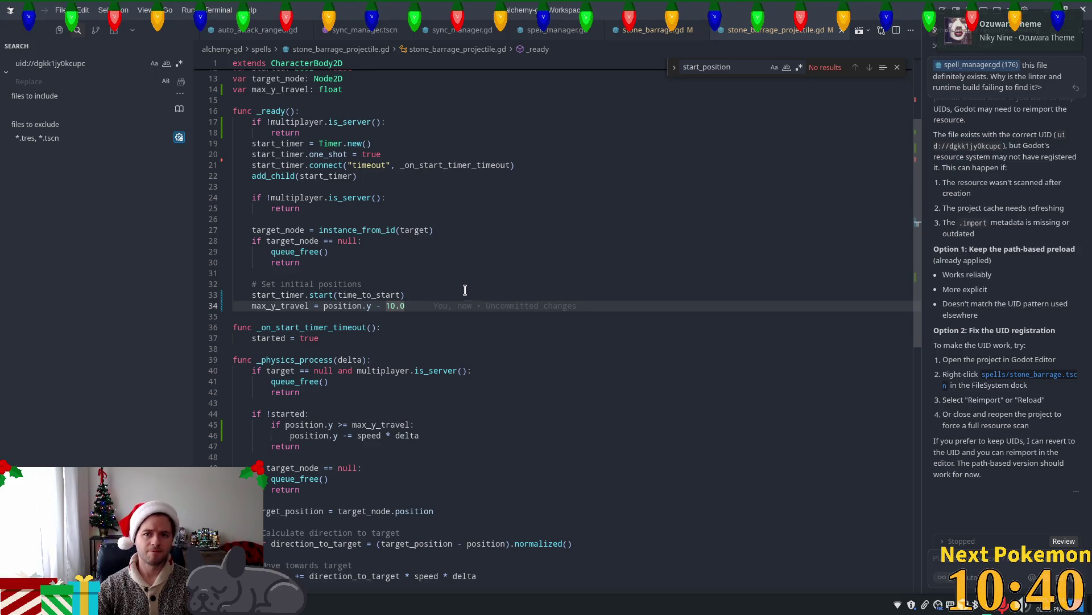
Declare 'var spin_speed: float' and 'var spin_direction: int' below max_y_travel.
click(425, 307)
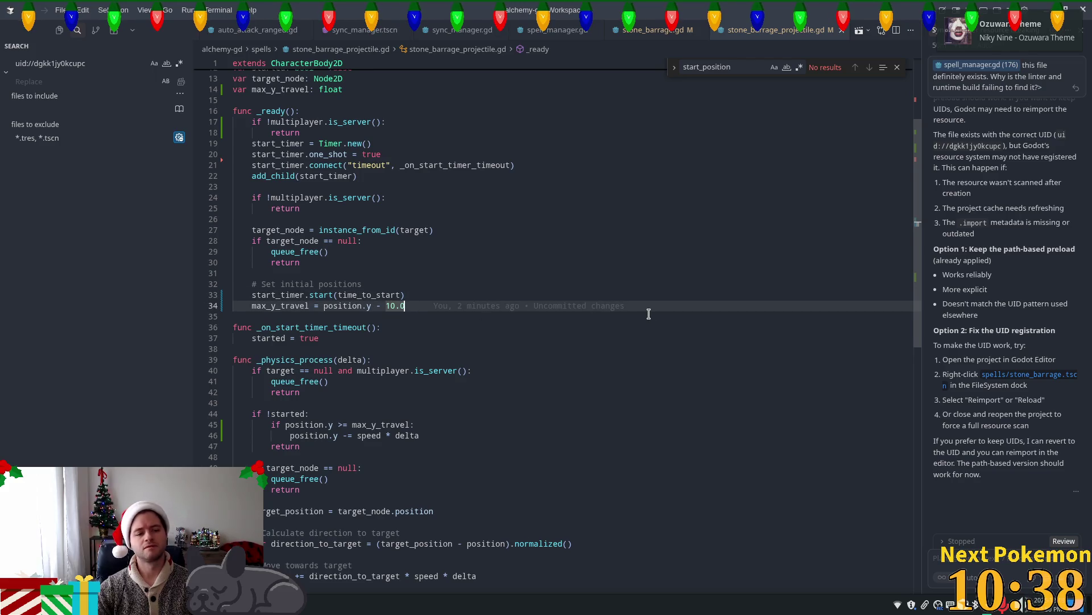
scroll(356, 189, up, 1)
click(356, 120)
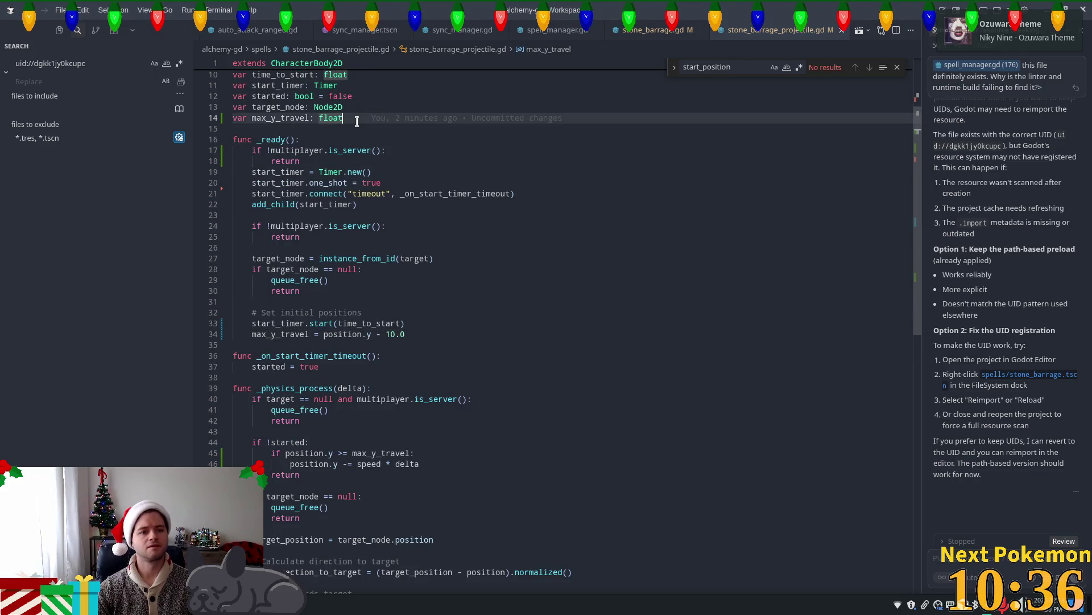
key(Return)
text(var s)
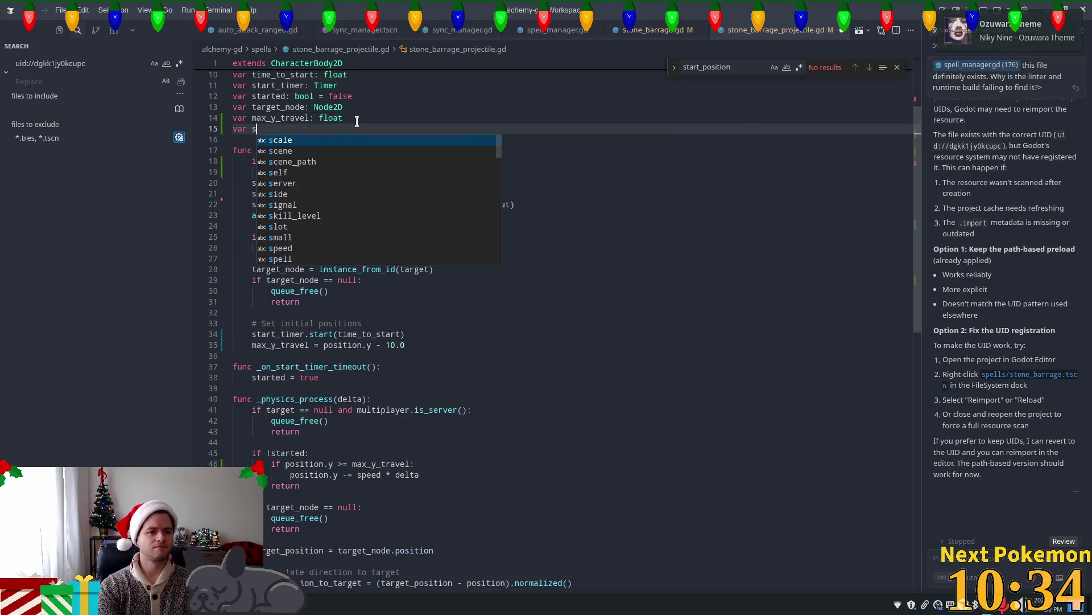
text(pin)
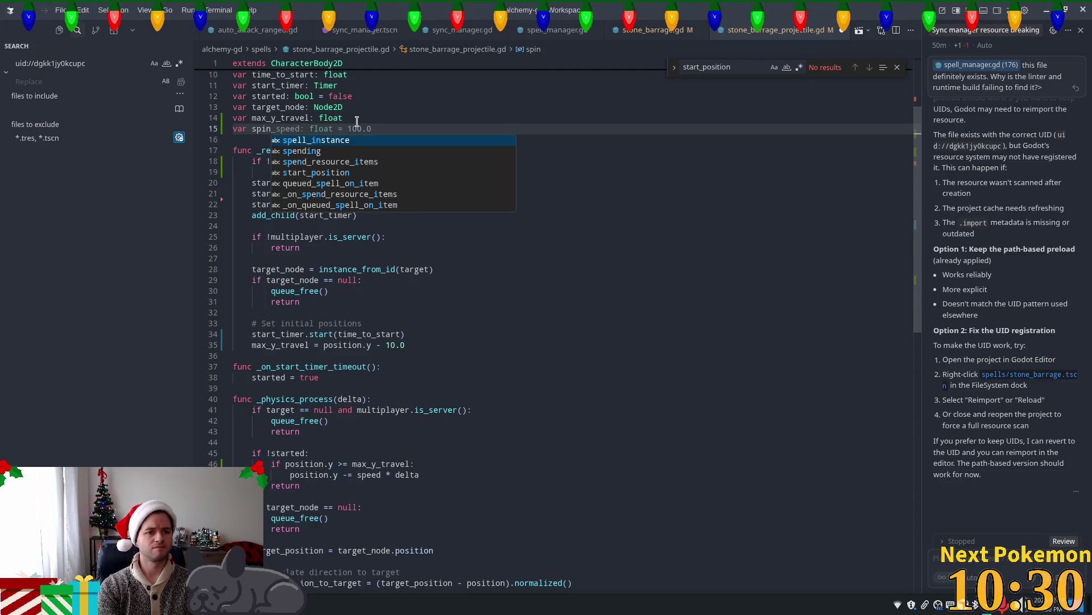
key(Tab)
key(BackSpace)
key(BackSpace)
key(BackSpace)
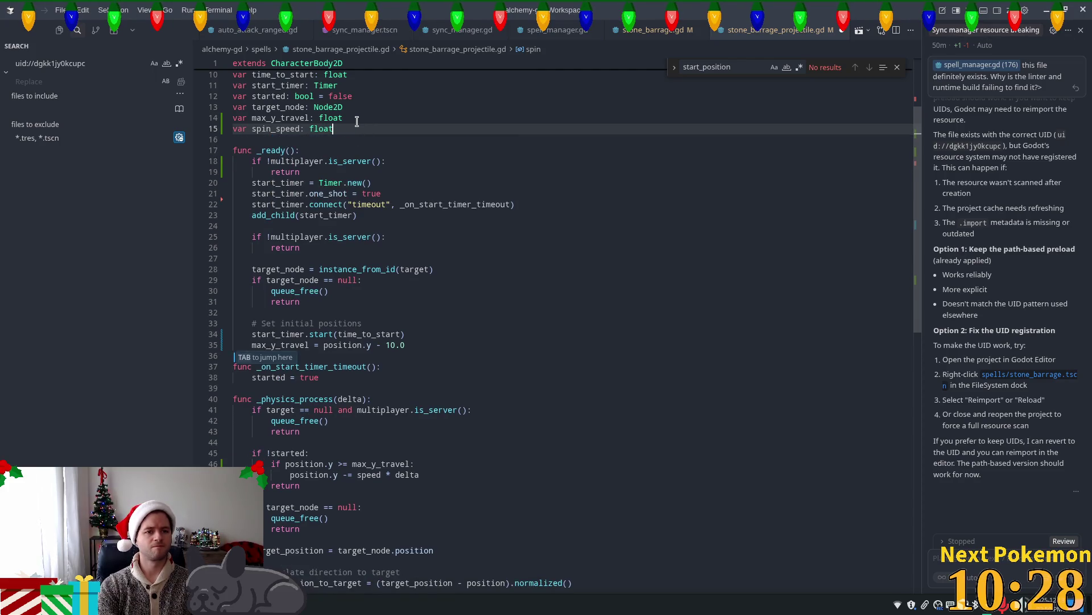
key(Return)
text(var sp)
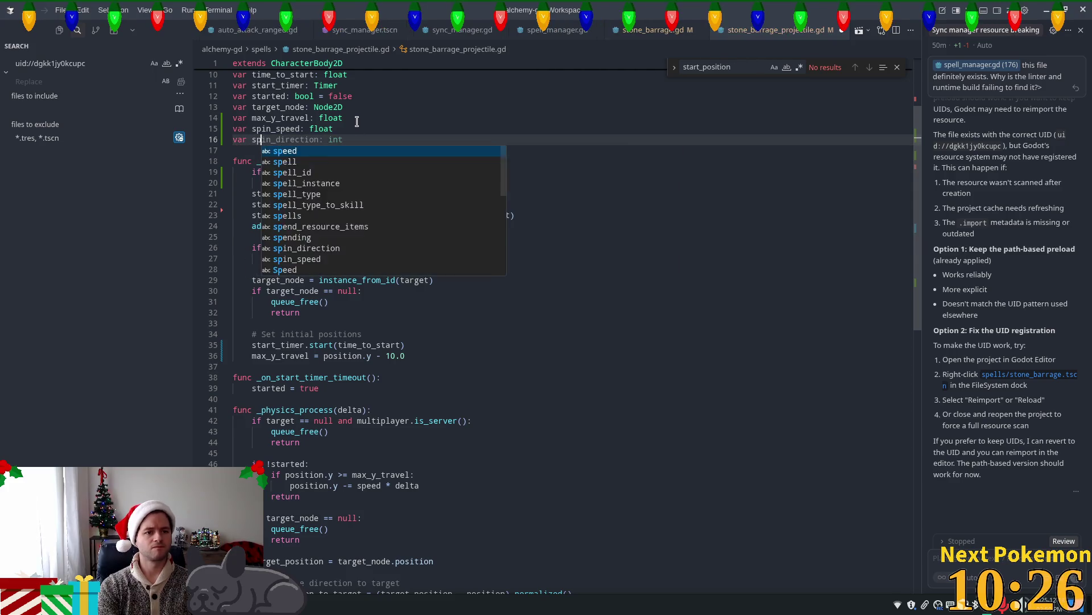
text(in)
key(Tab)
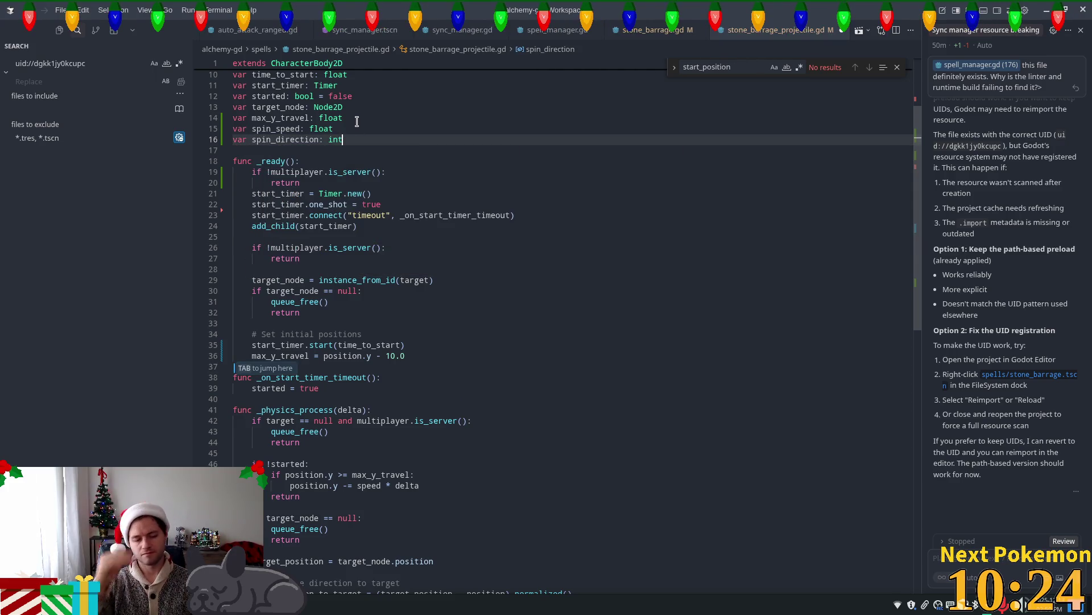
In _ready, randomize spin_speed with randf_range(100.0, 200.0) and spin_direction with randi_range(0, 1).
key(Tab)
text(#)
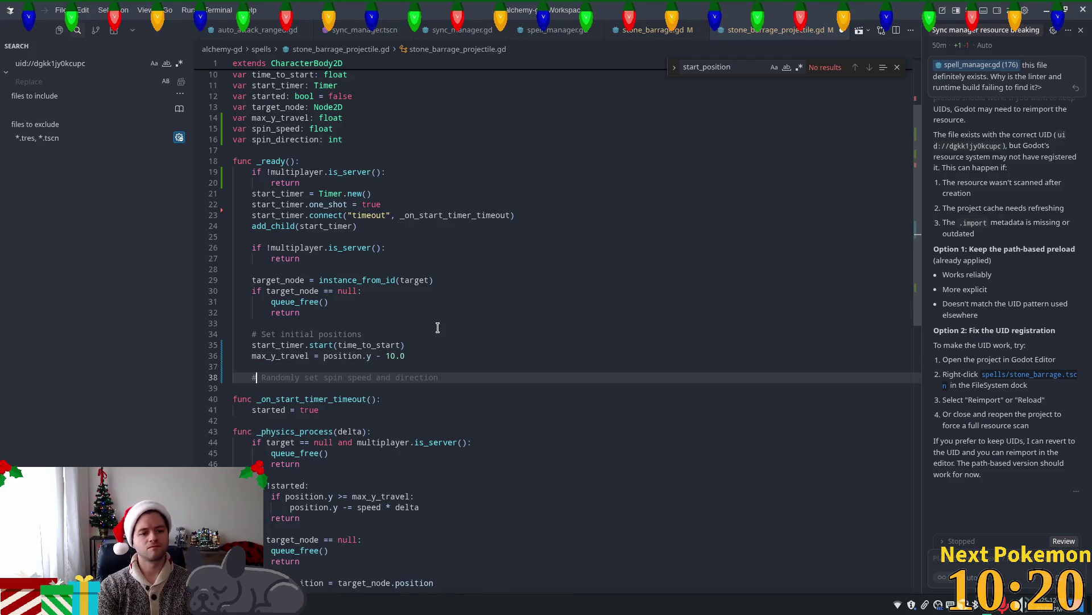
key(Tab)
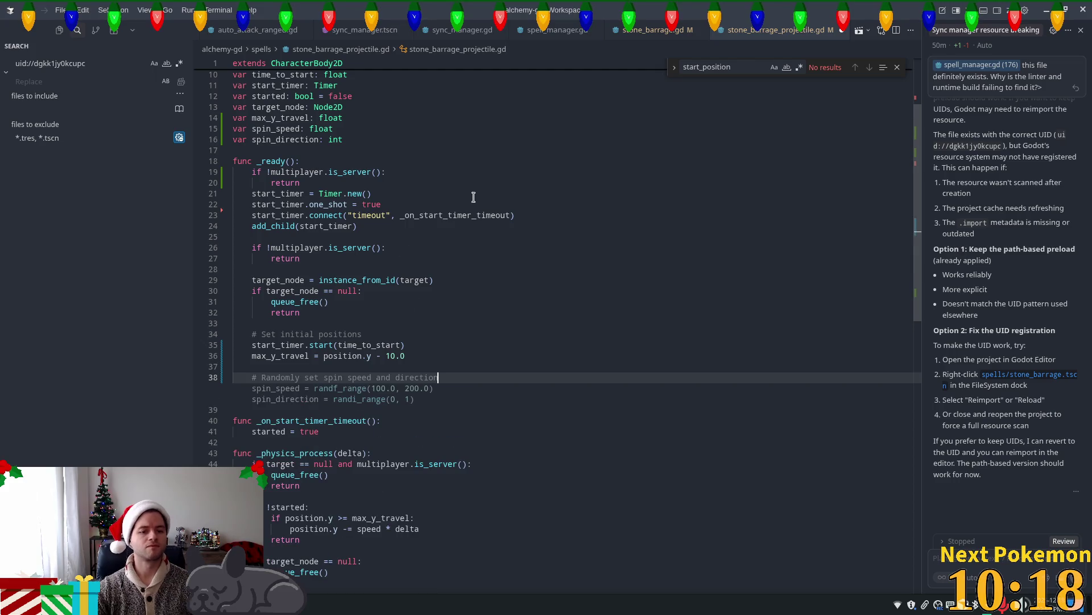
key(Tab)
scroll(503, 301, down, 3)
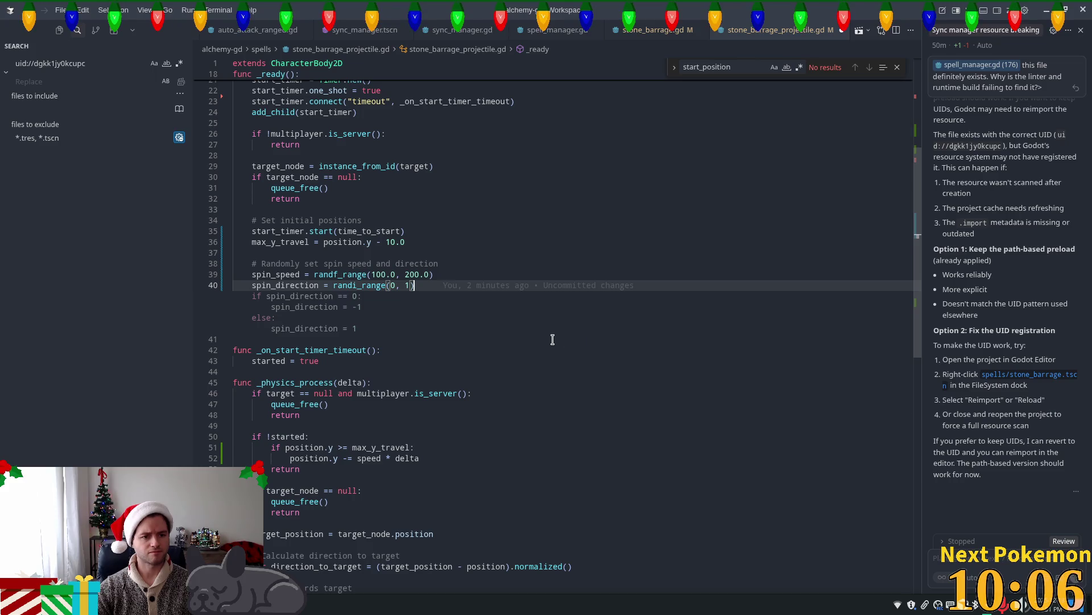
Add the if/else in _ready that maps spin_direction to -1 or 1.
key(Tab)
key(Tab)
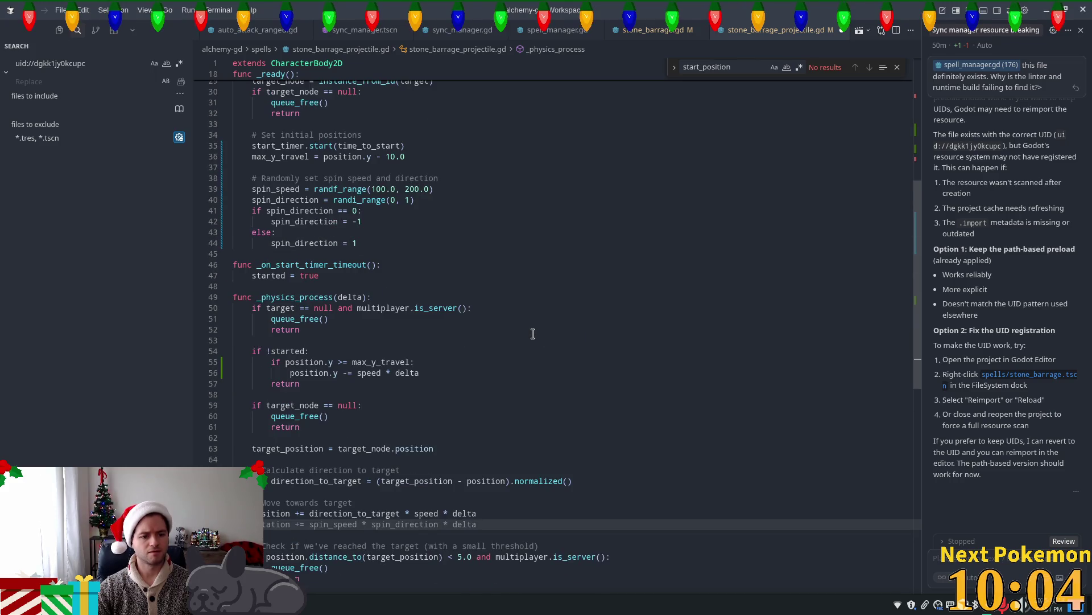
scroll(532, 334, down, 2)
click(286, 305)
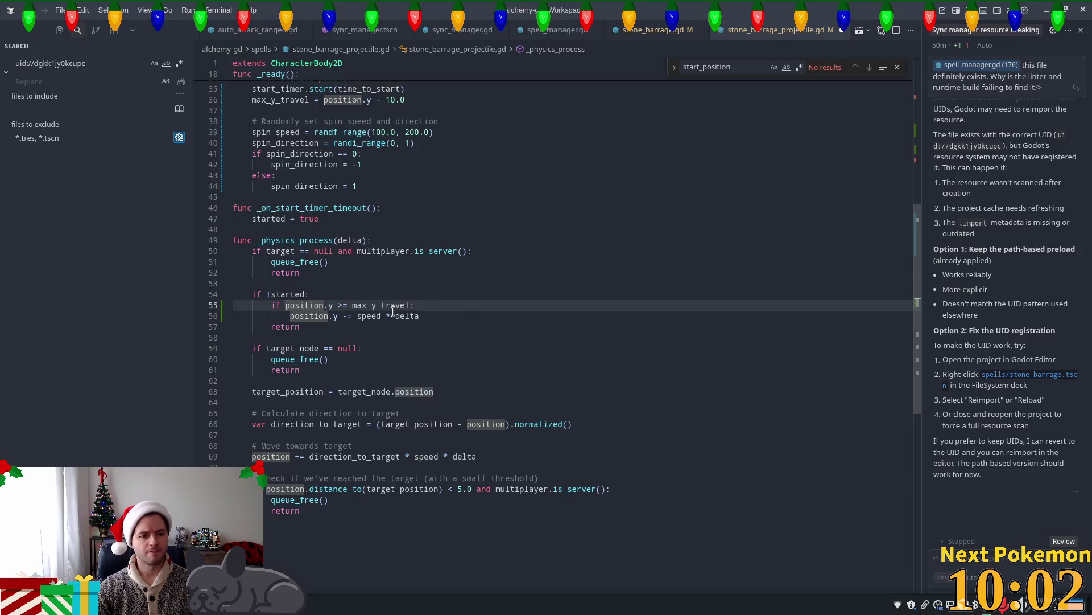
click(470, 323)
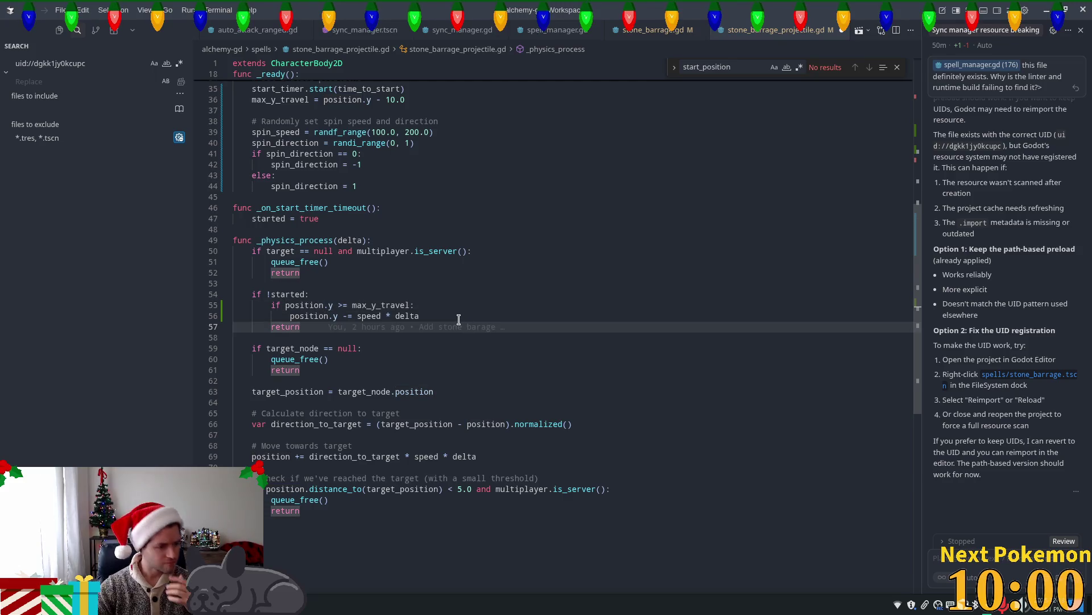
click(425, 318)
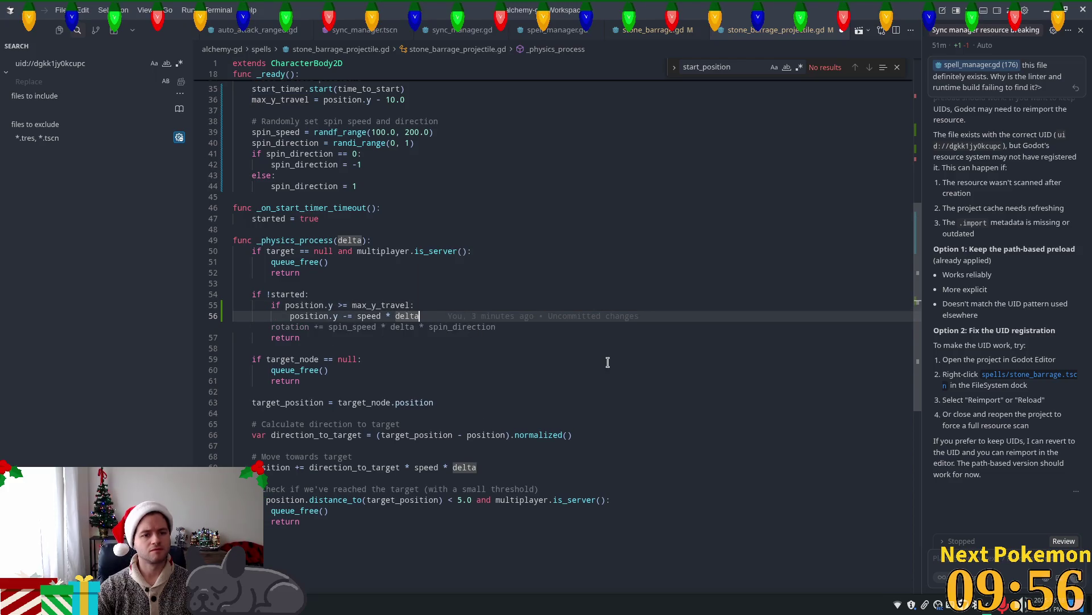
Under the position.y update, rotate by spin_speed * delta * spin_direction * PI / 180.0 each frame.
key(Return)
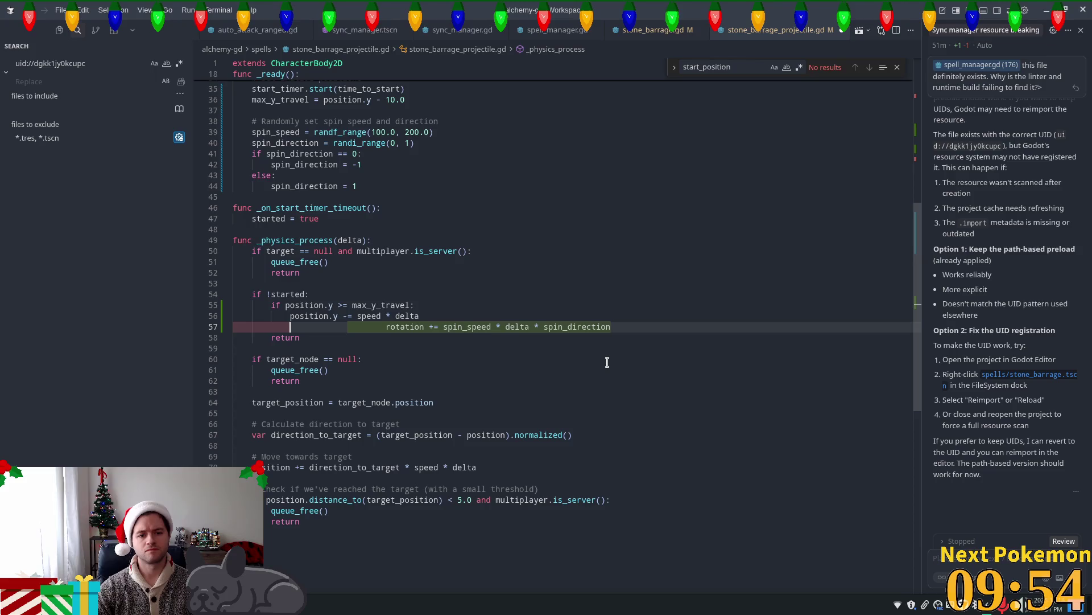
key(Tab)
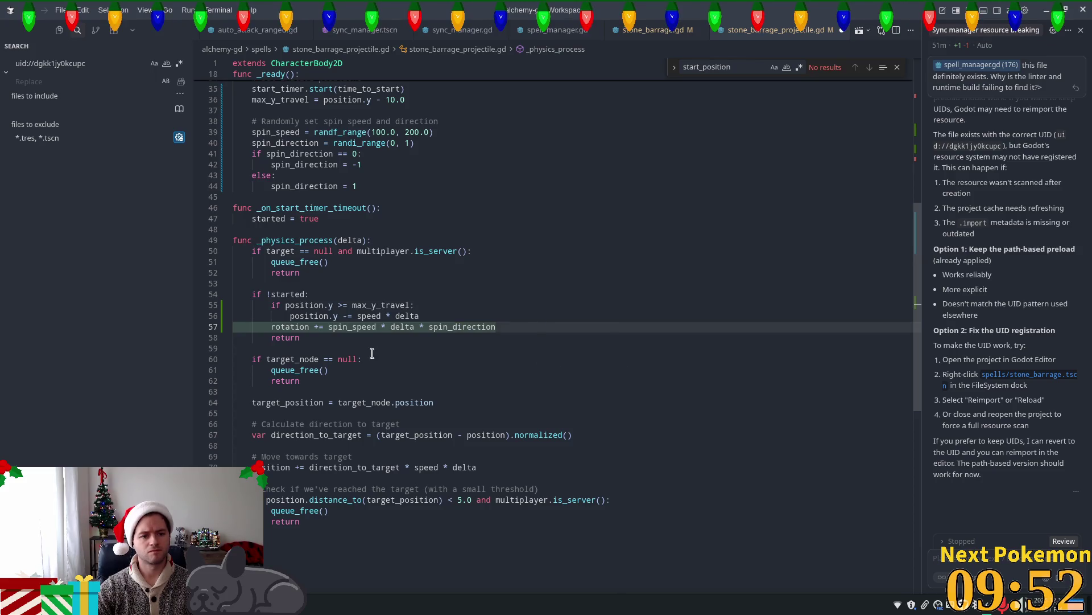
click(272, 327)
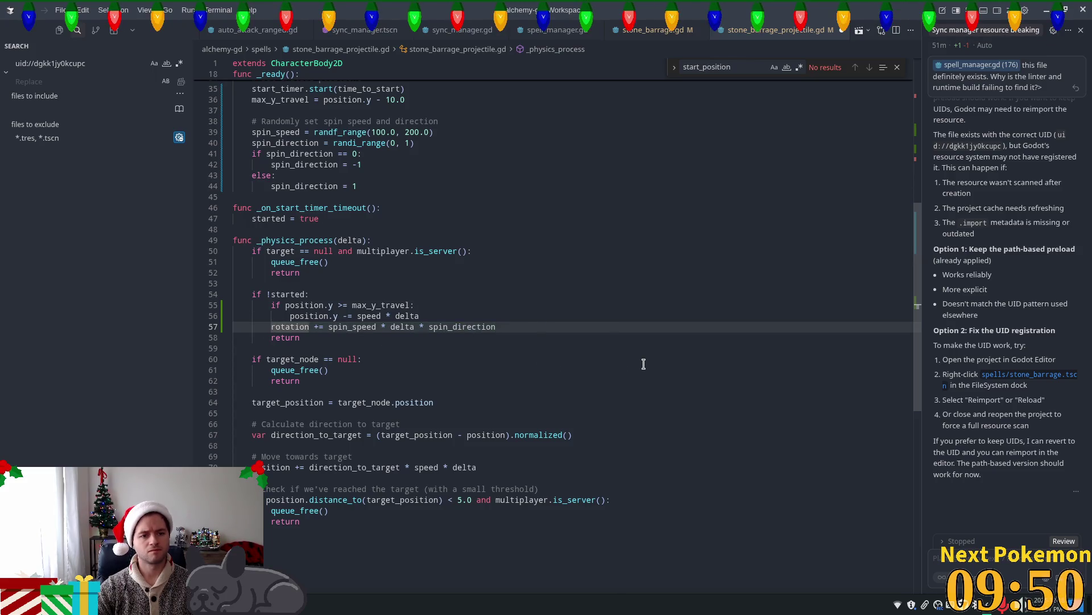
key(Tab)
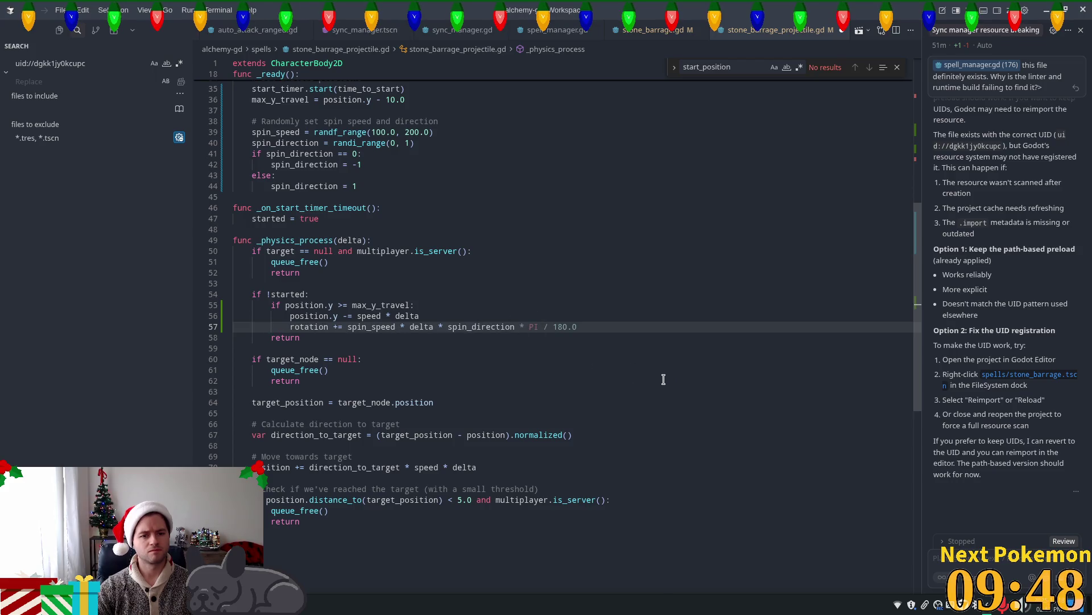
key(Tab)
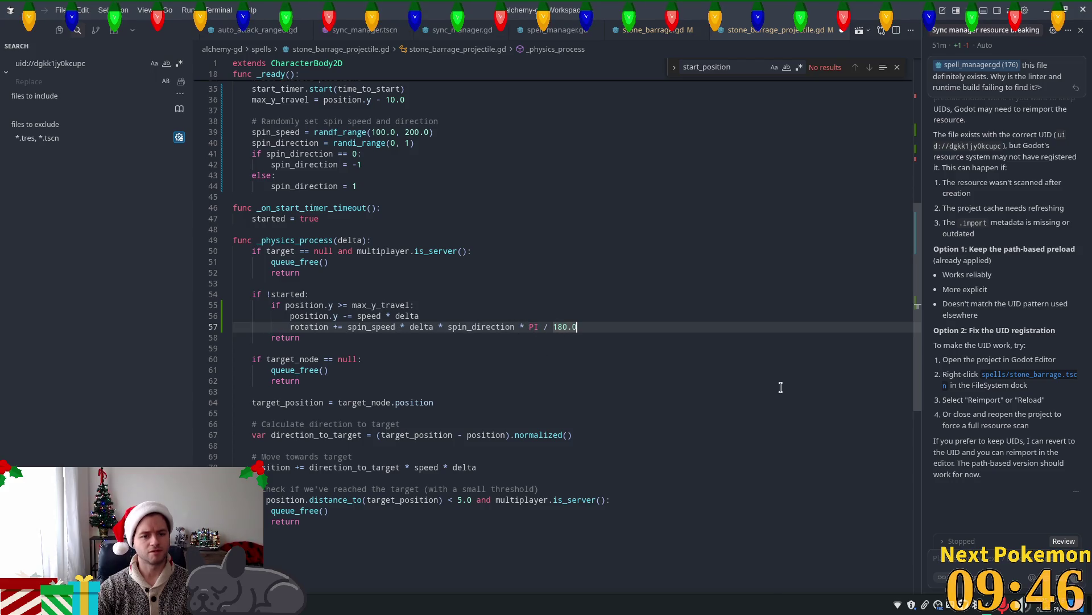
key(alt+Tab)
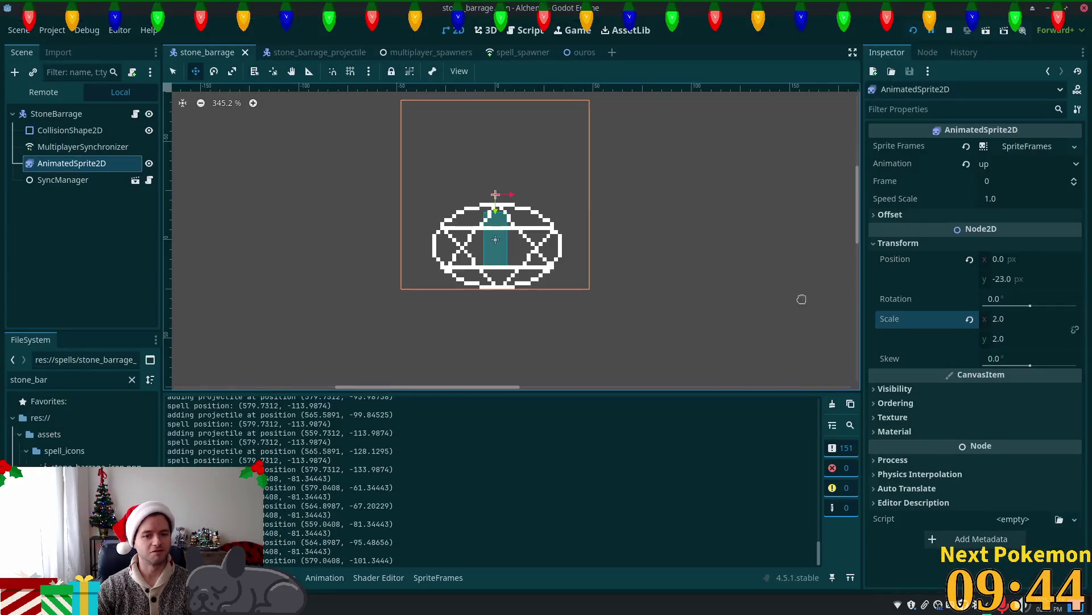
Run the game, quick-login, cast stone barrage on a cow, then stop both game windows.
click(915, 28)
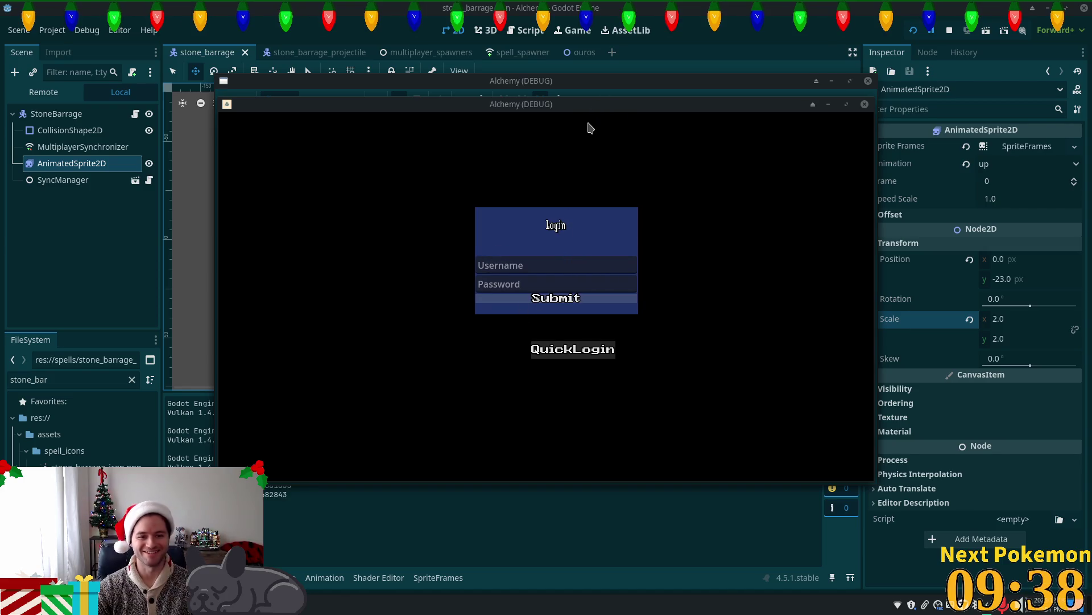
click(573, 349)
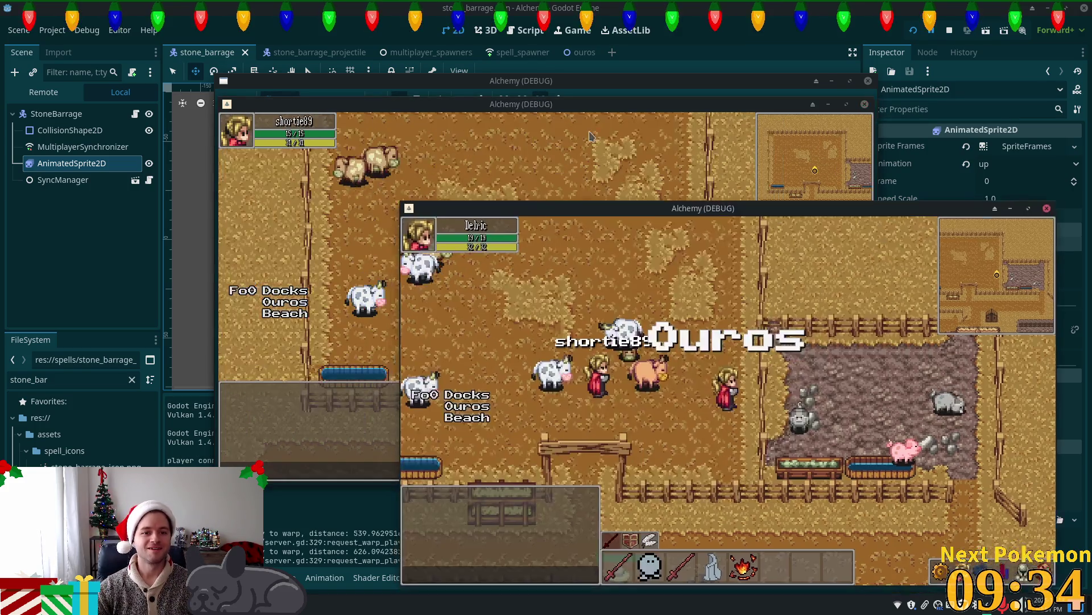
click(524, 305)
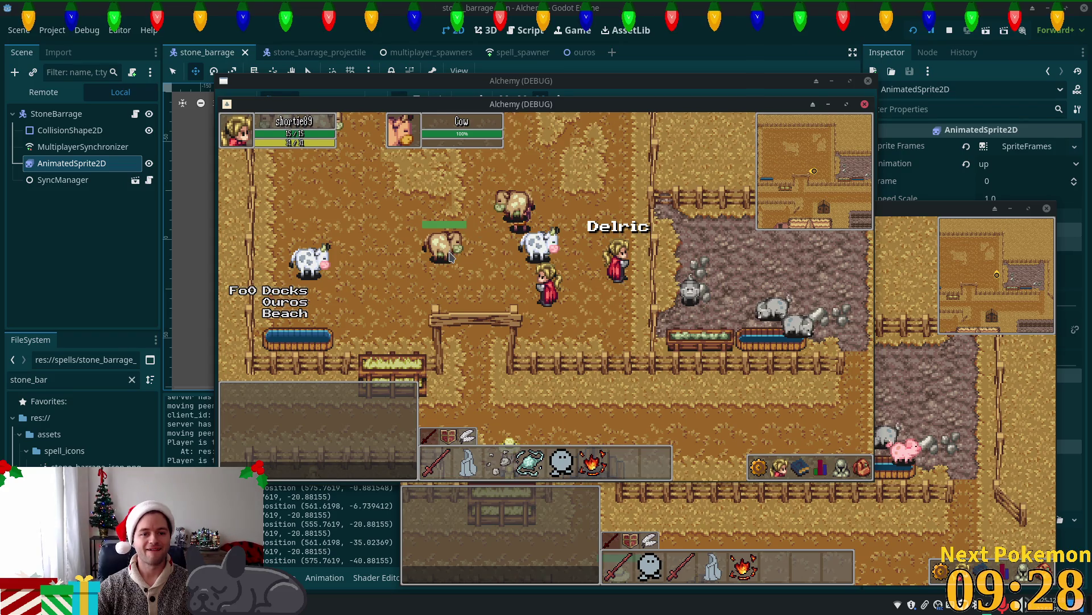
key(F8)
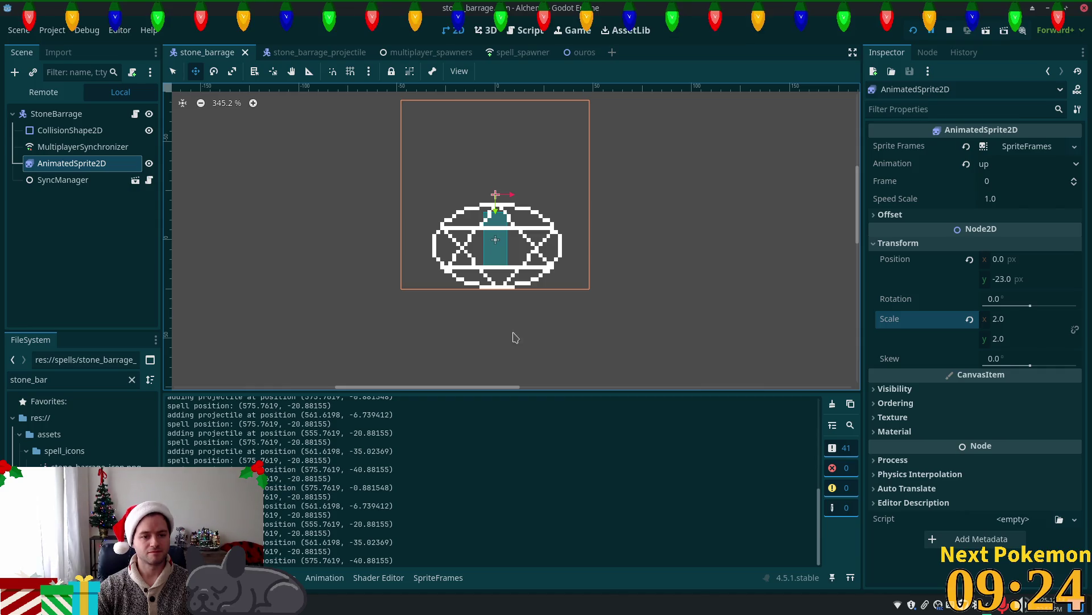
key(3)
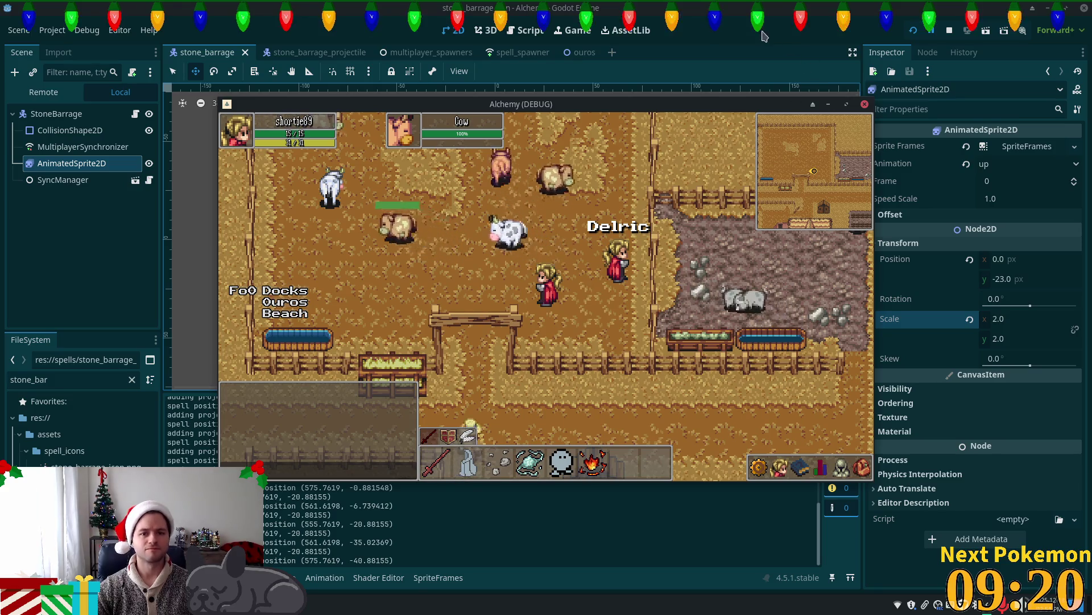
key(F8)
key(alt+Tab)
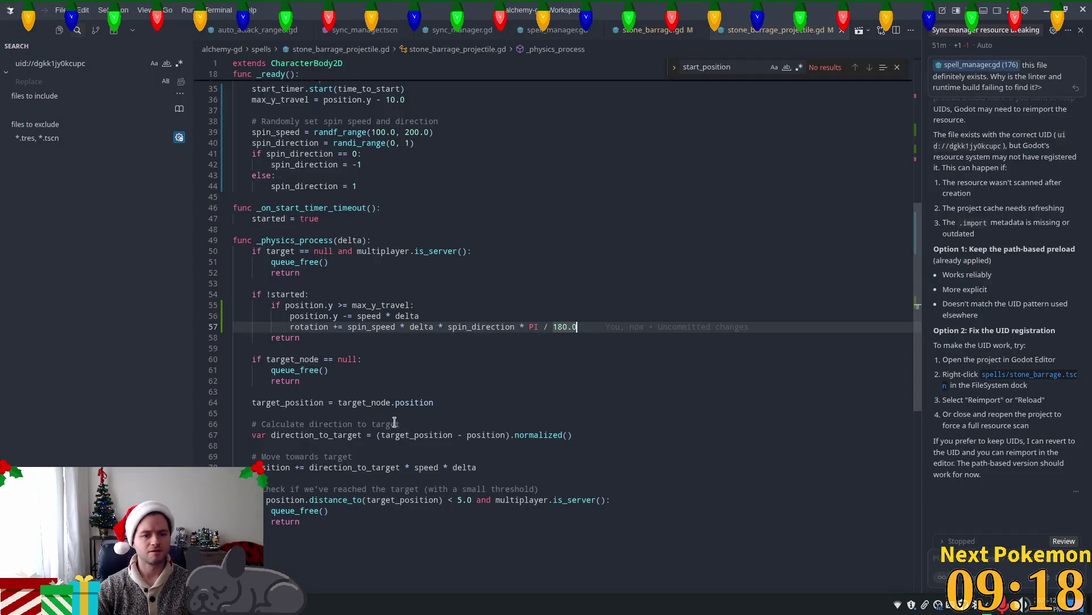
Delete ' * PI / 180.0' from the end of the rotation line on line 57.
click(346, 316)
click(304, 326)
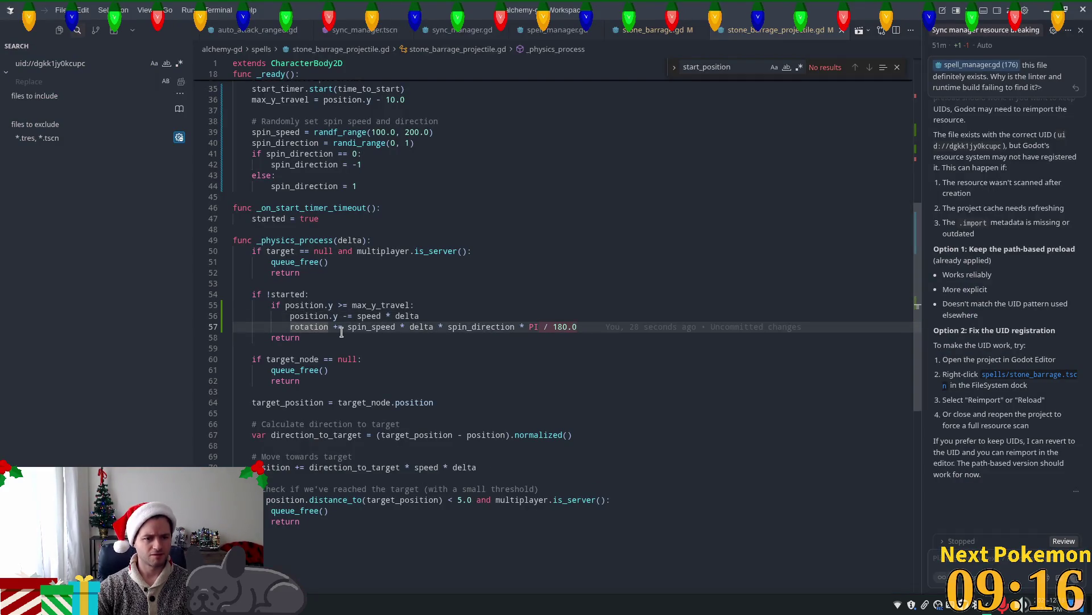
double_click(359, 329)
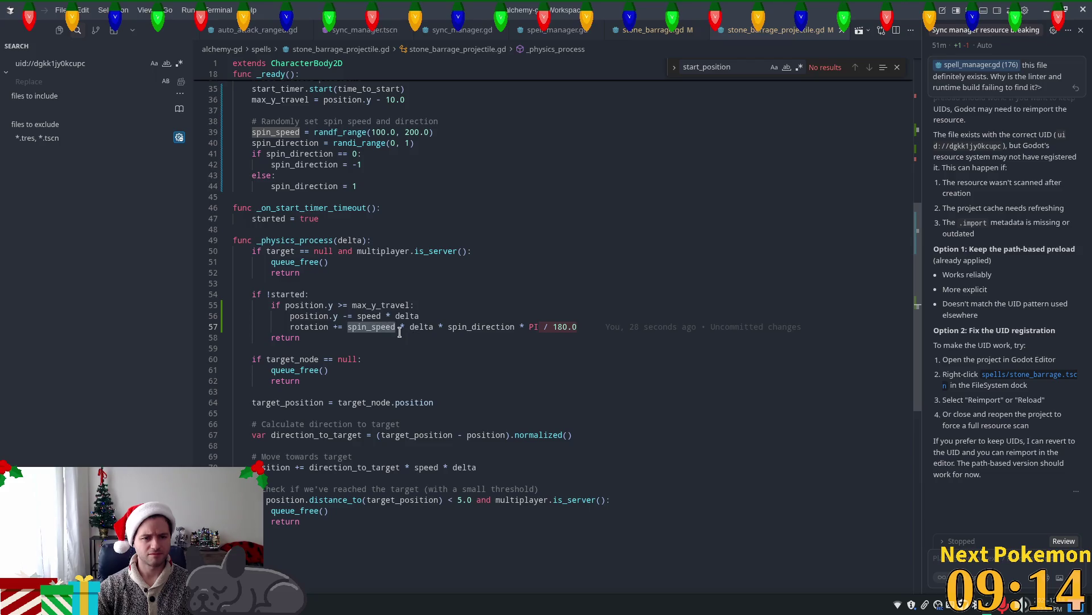
click(569, 327)
key(BackSpace)
key(BackSpace)
key(BackSpace)
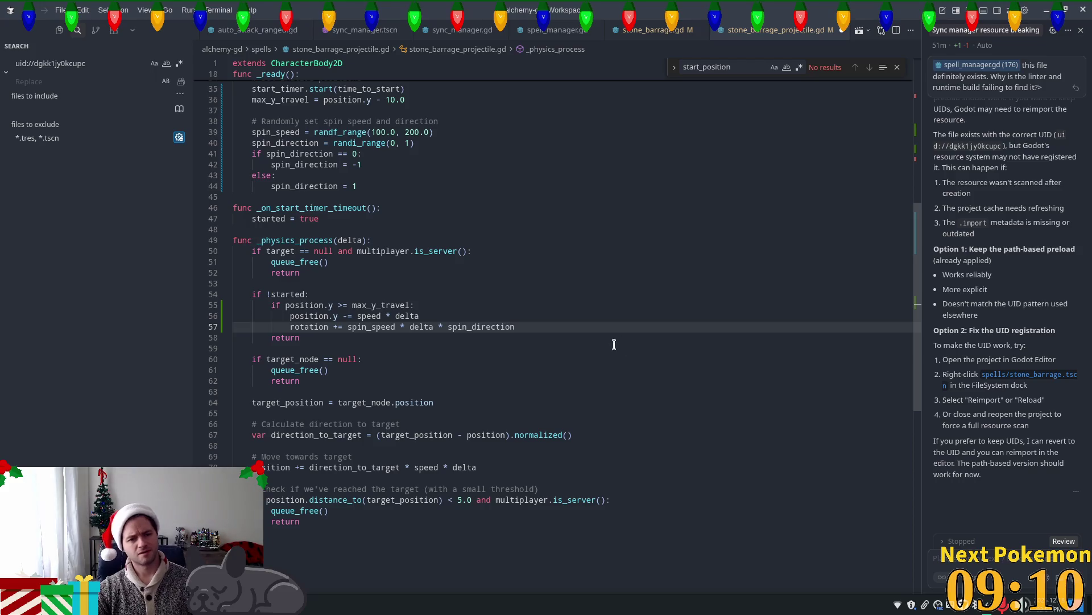
key(alt+Tab)
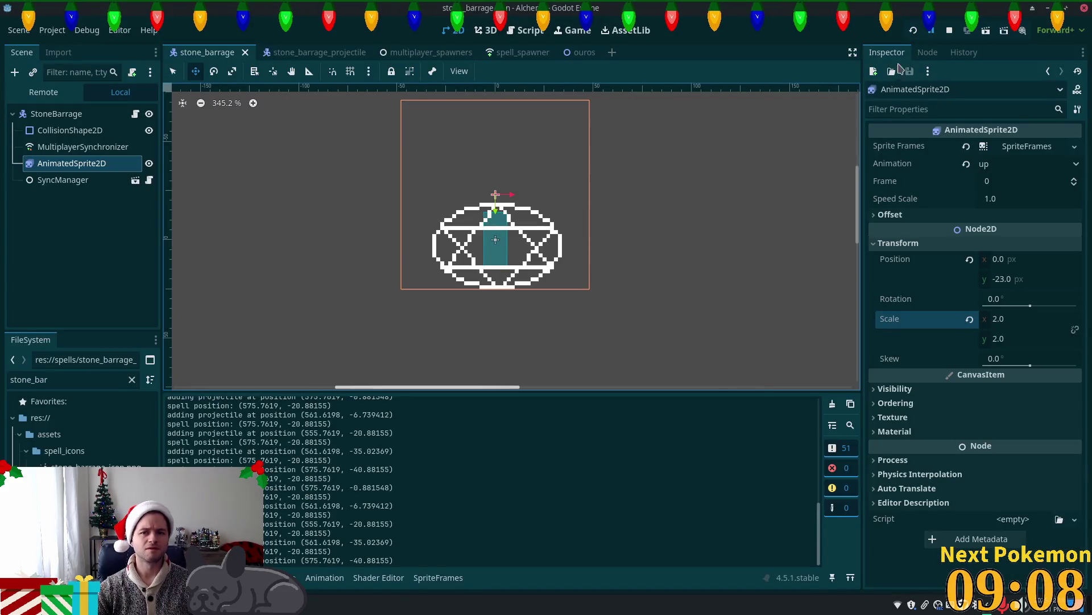
key(F5)
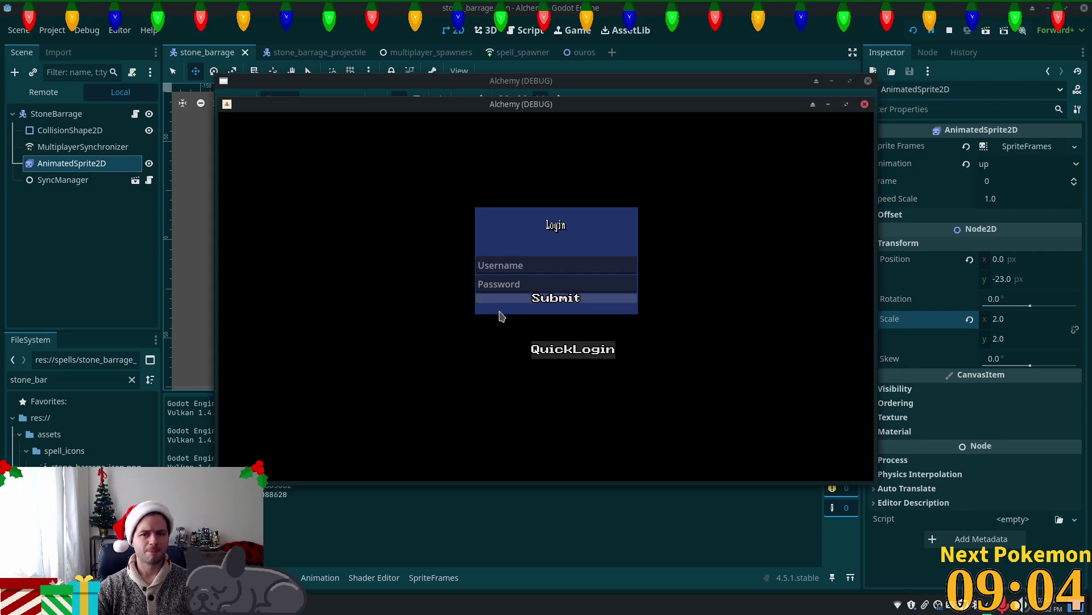
click(545, 348)
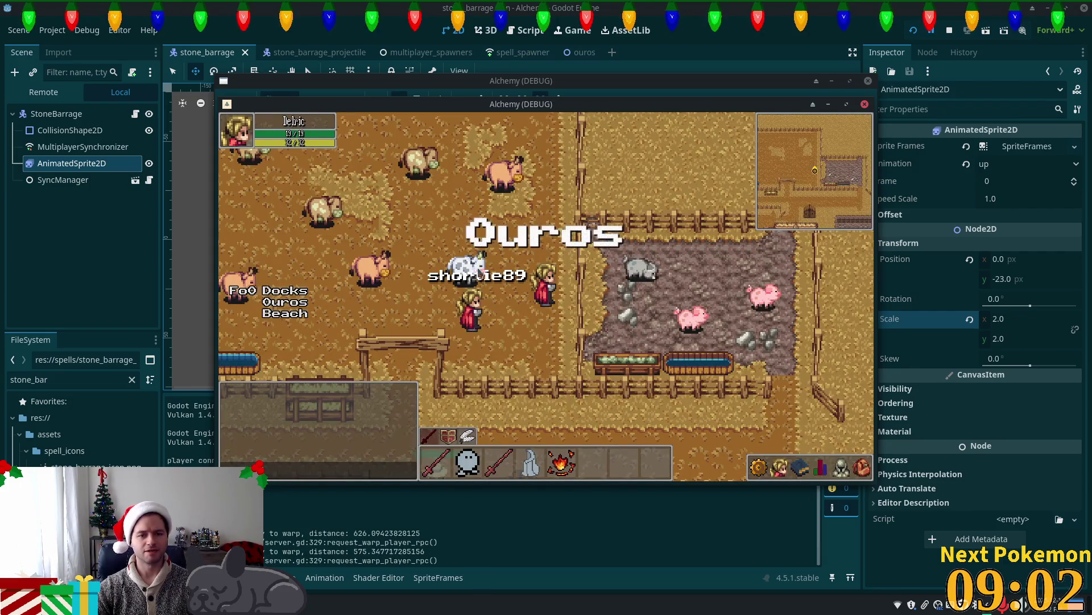
click(450, 286)
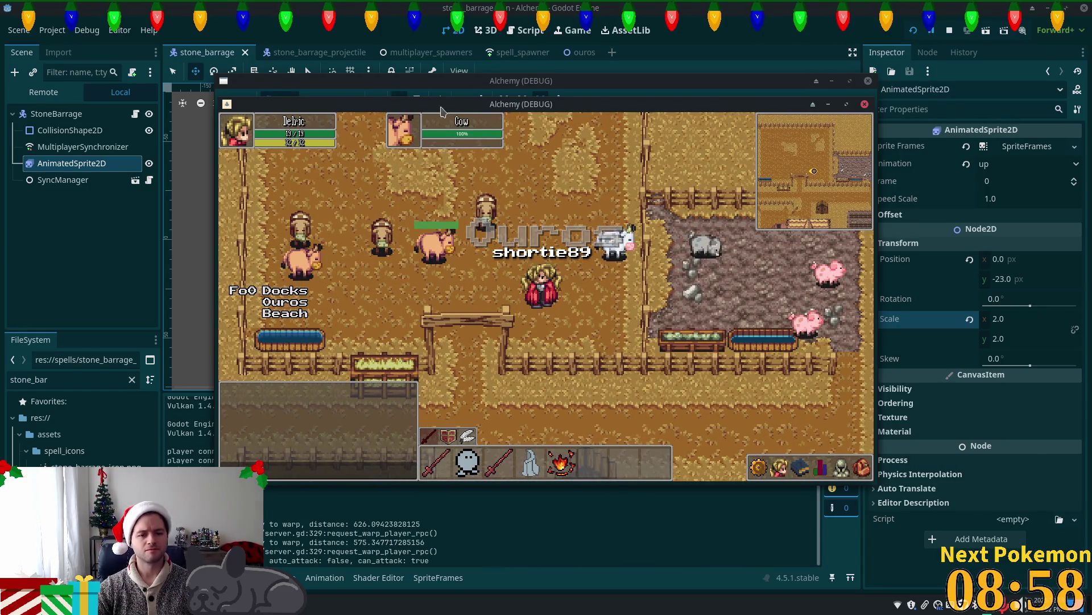
drag(528, 110, 729, 229)
click(780, 161)
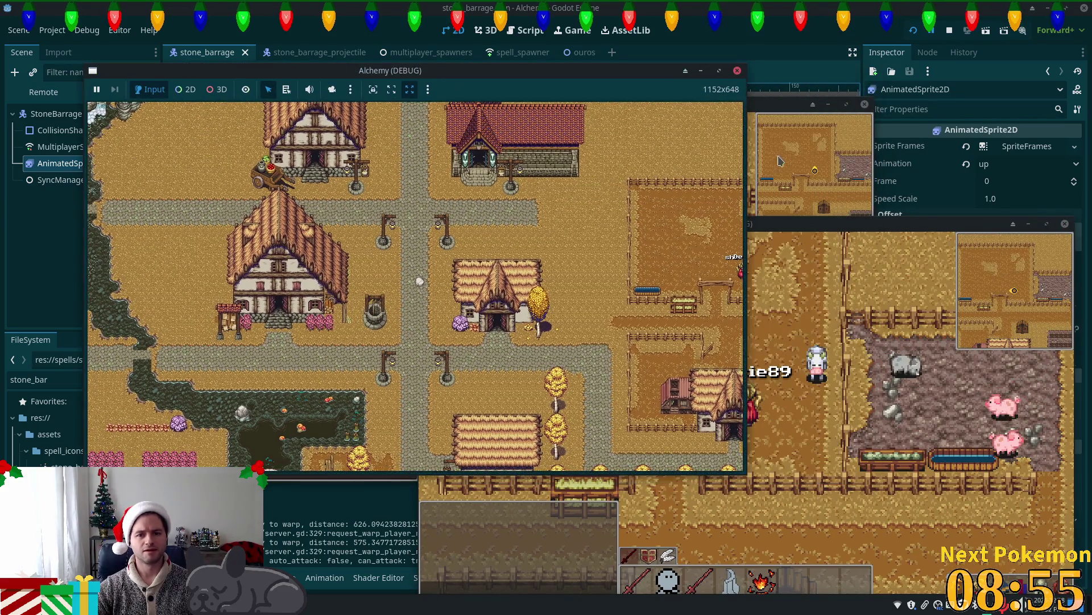
click(779, 161)
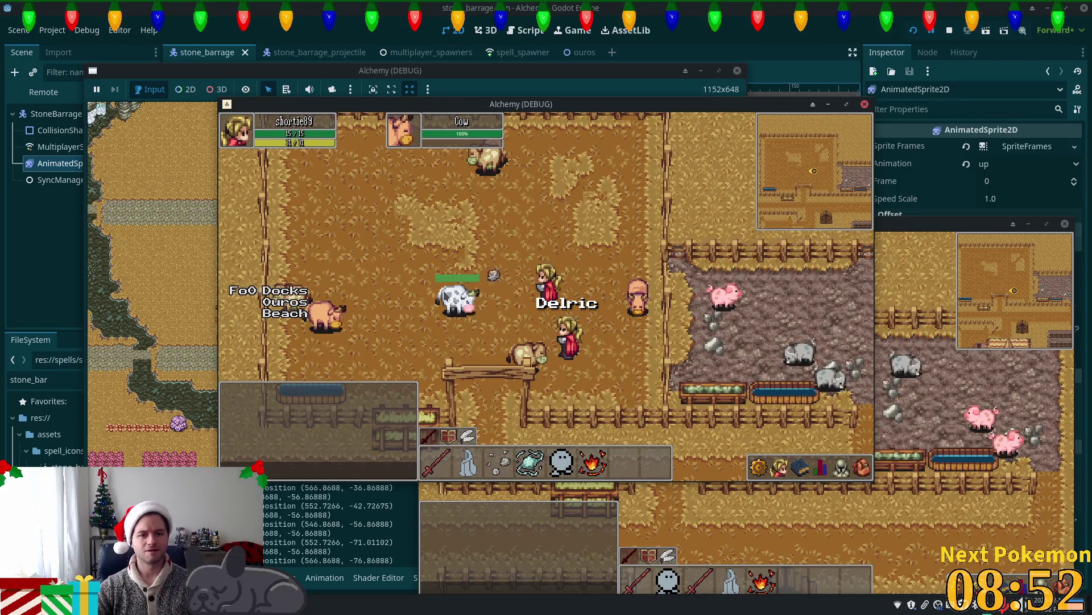
key(Right)
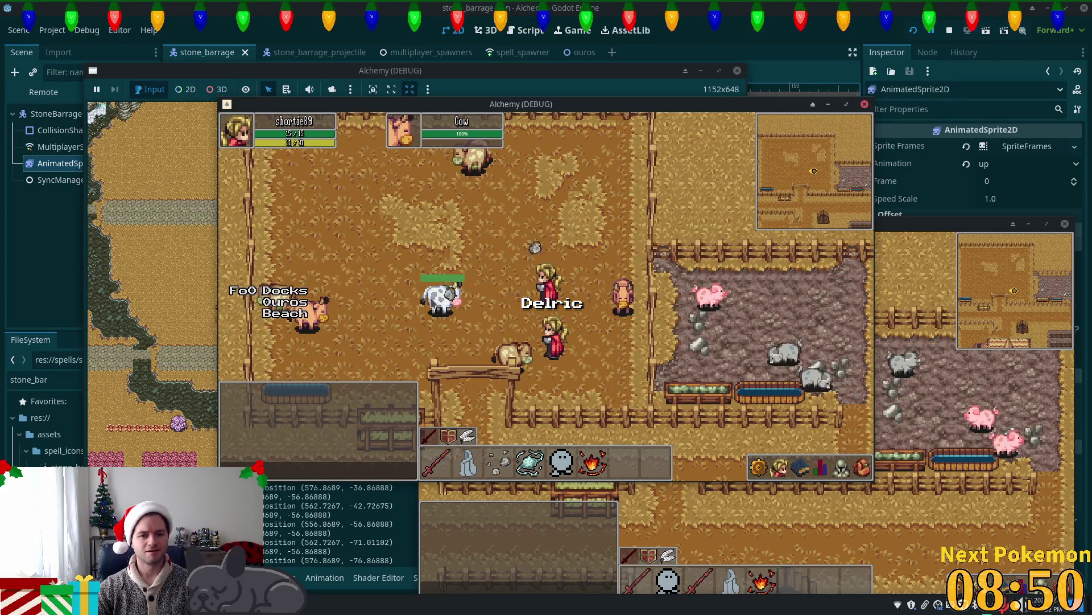
click(567, 165)
key(F8)
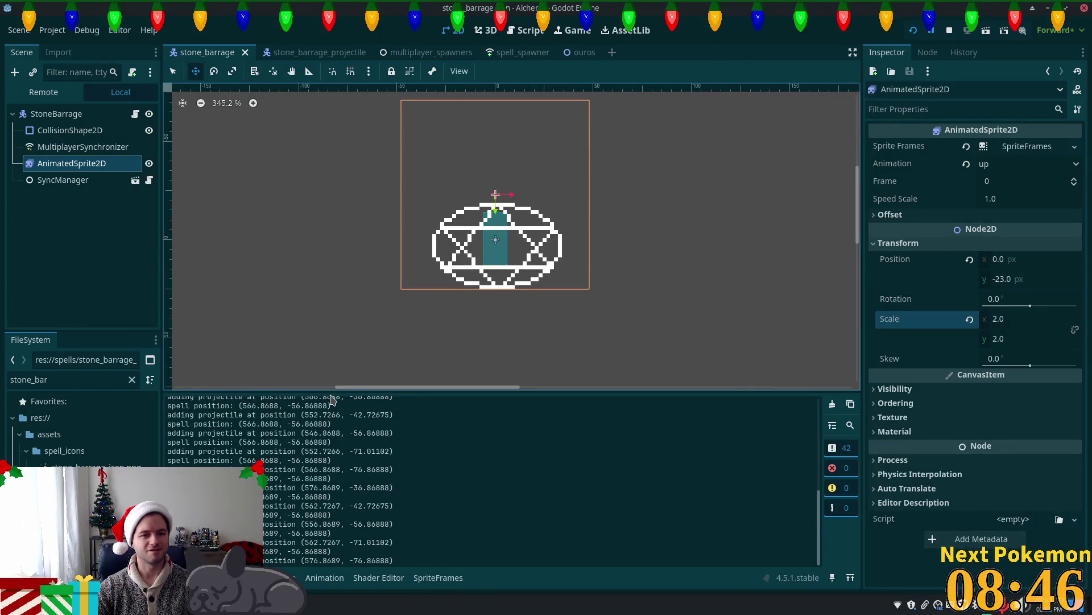
key(F8)
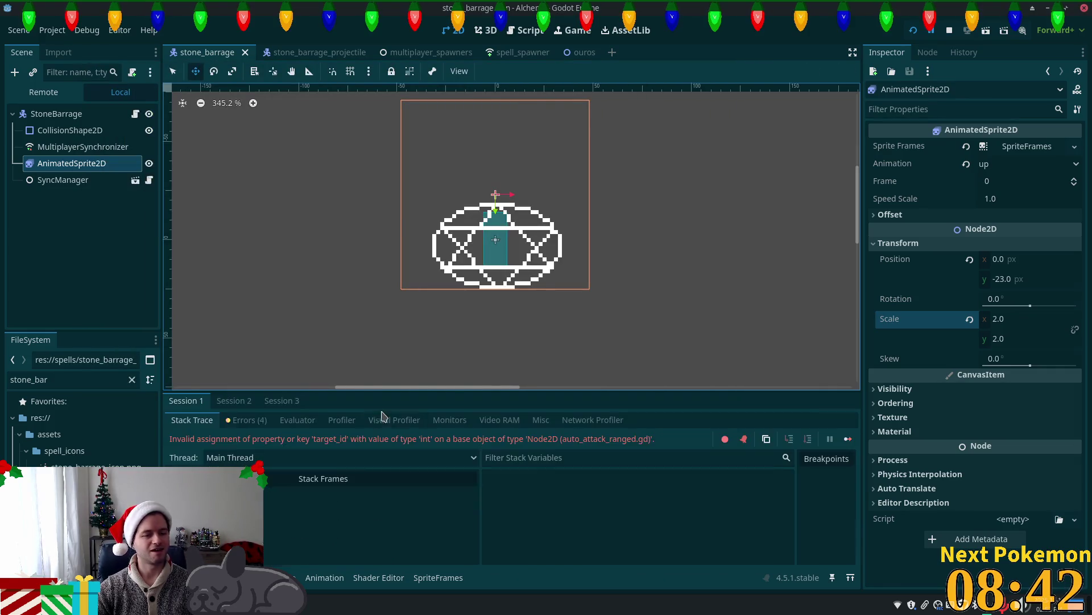
Move the rotation line out of the max_y_travel check to directly under 'if !started:'.
key(alt+Tab)
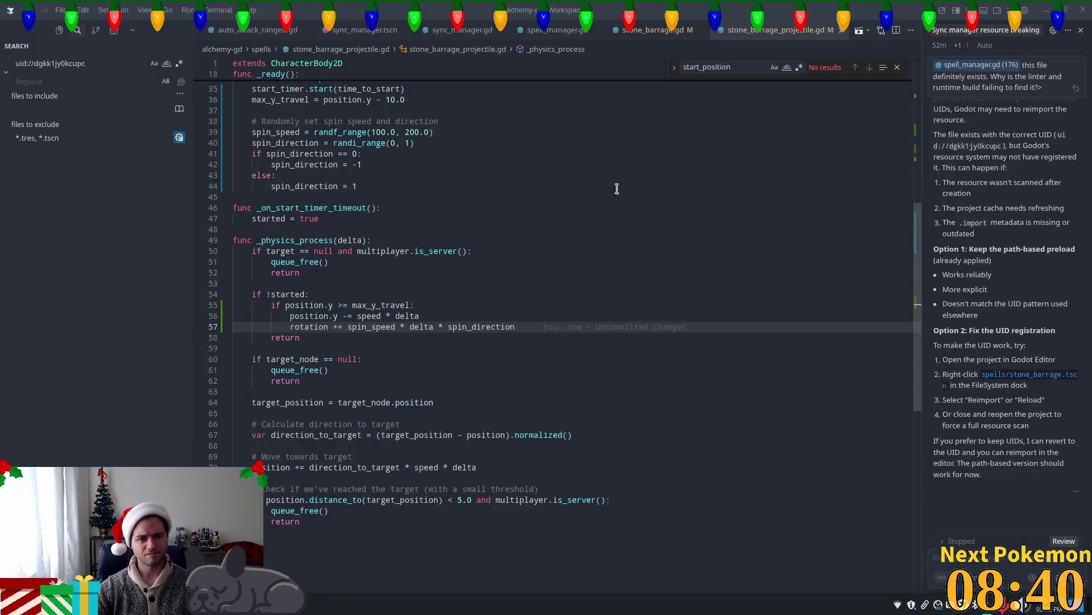
key(alt+Tab)
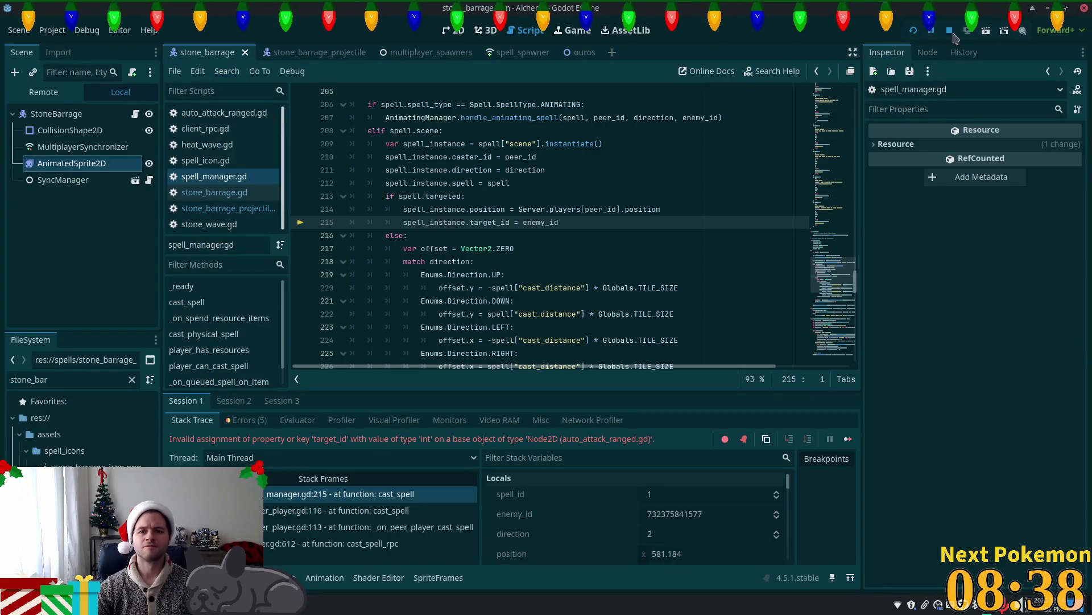
key(alt+Tab)
click(435, 297)
drag(516, 327, 289, 327)
key(ctrl+c)
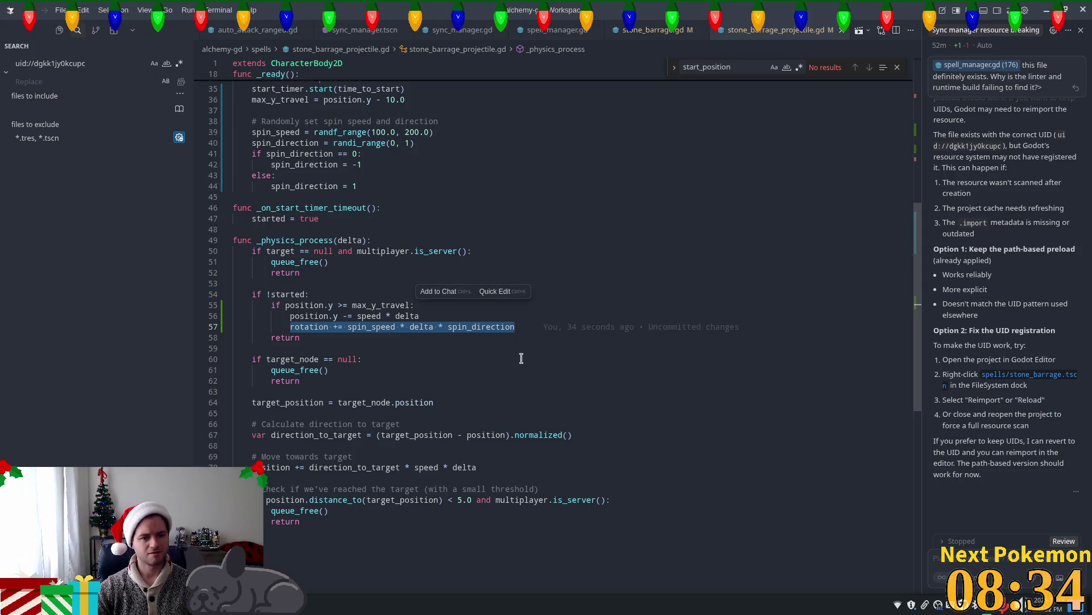
key(BackSpace)
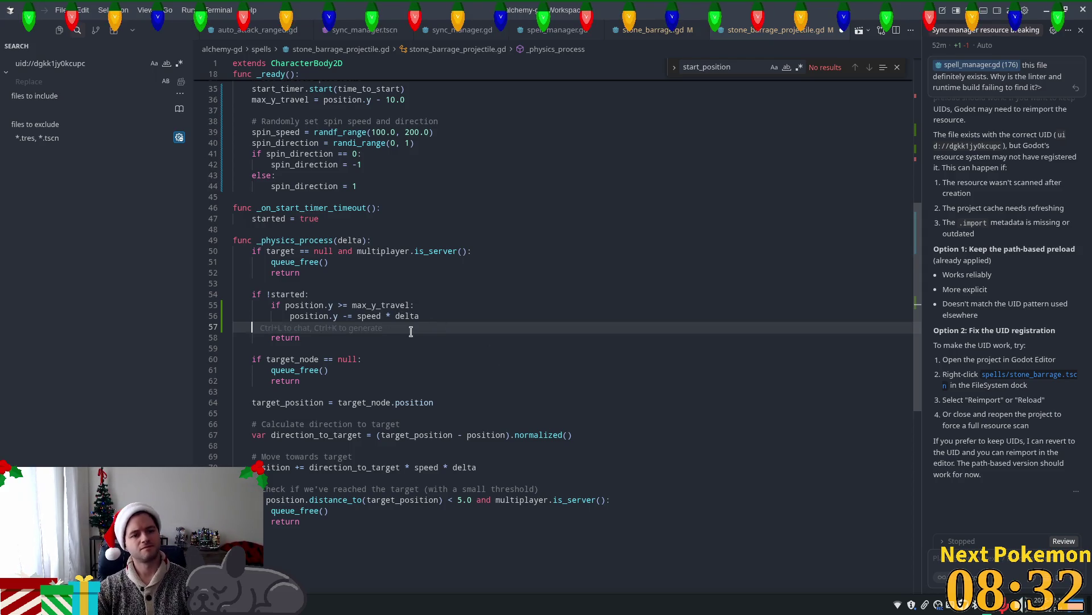
key(BackSpace)
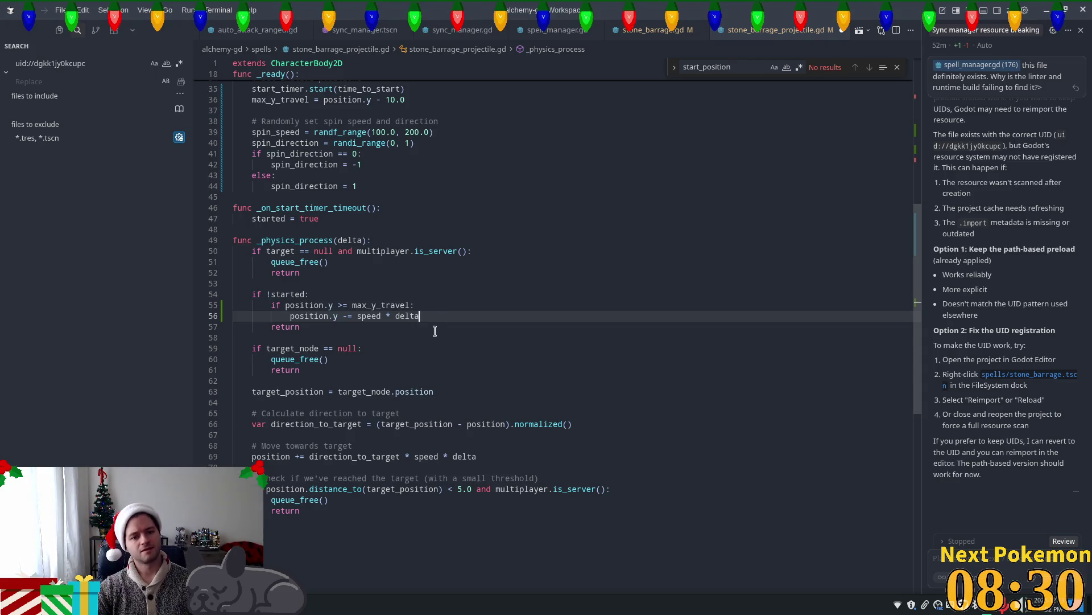
click(475, 293)
key(Return)
key(ctrl+v)
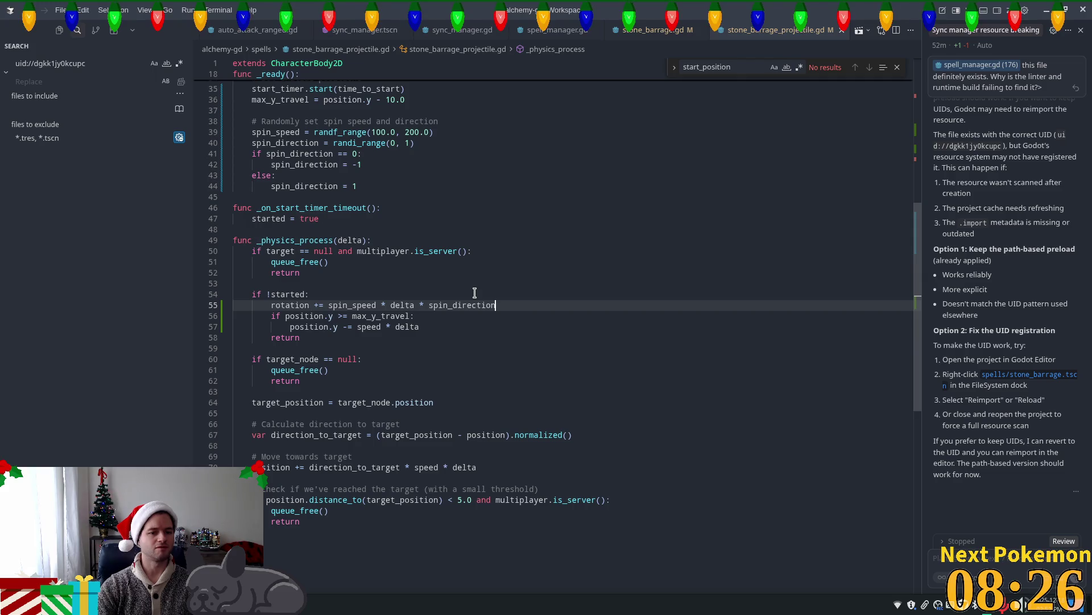
key(alt+Tab)
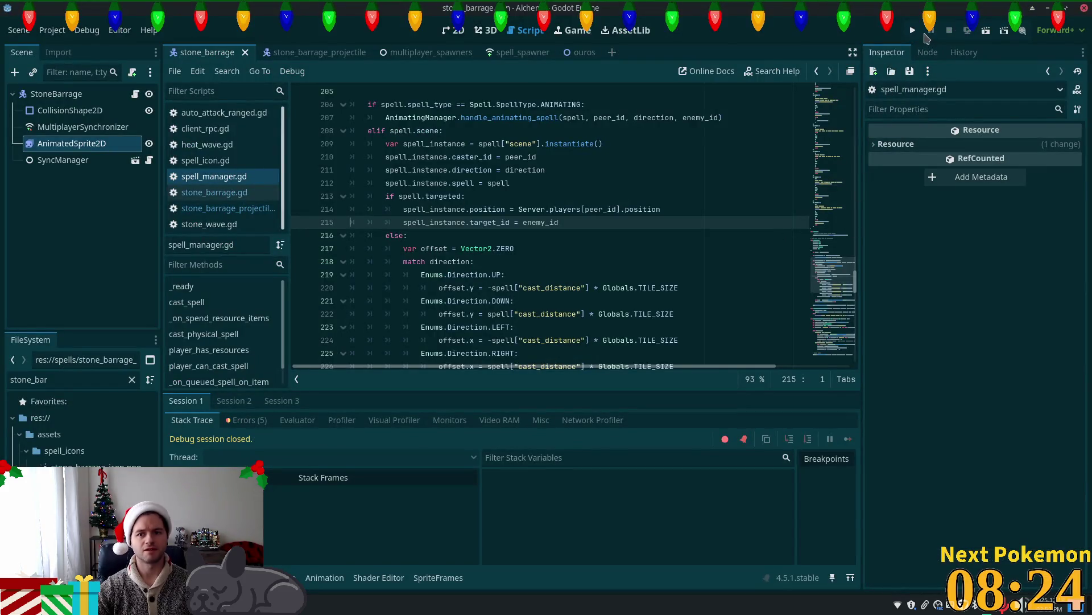
click(913, 30)
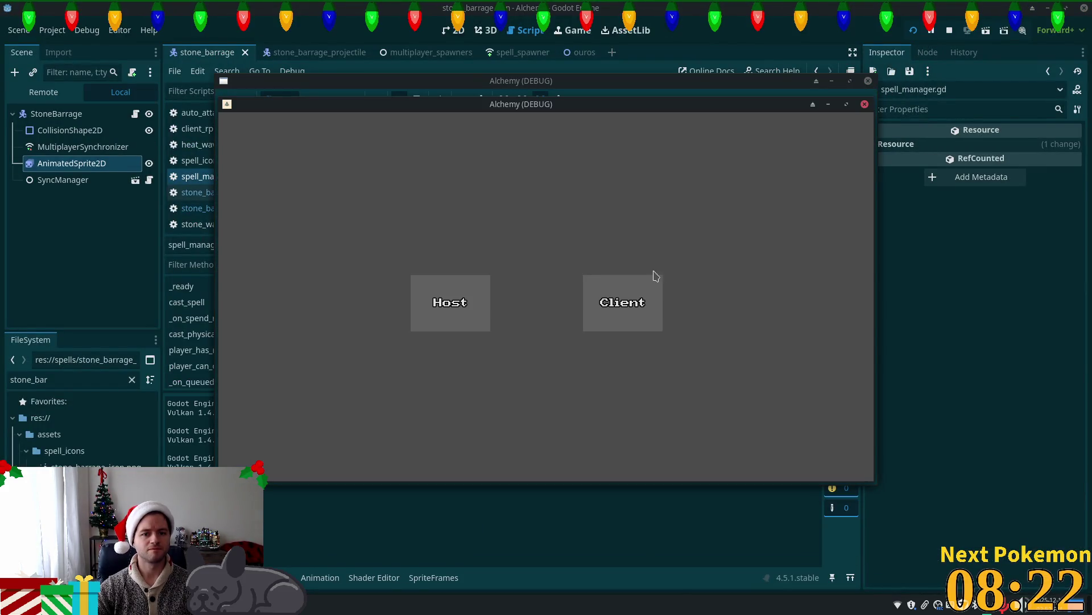
click(649, 280)
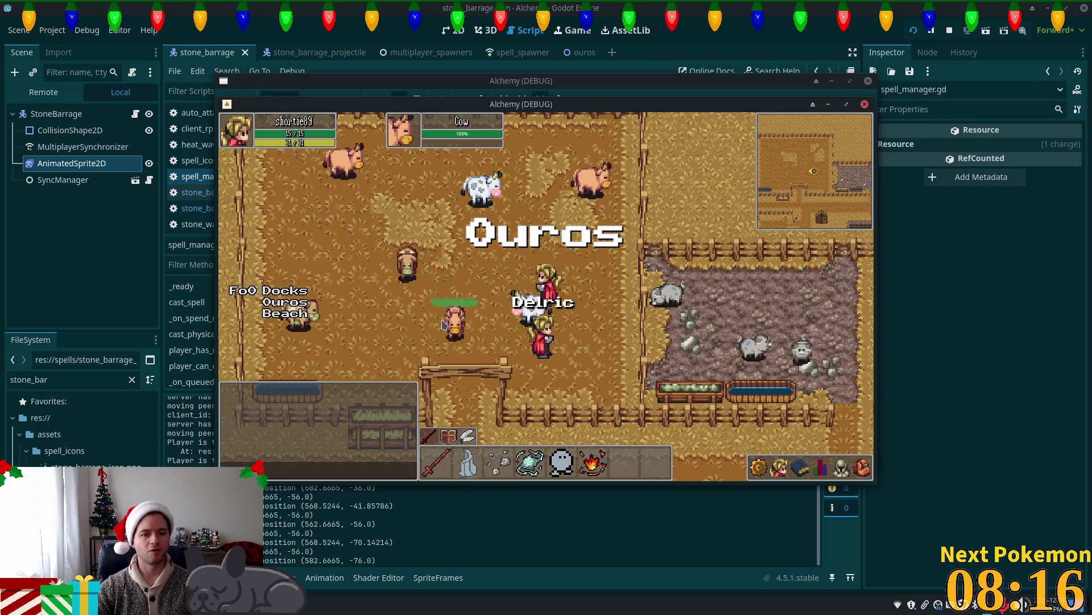
key(w)
key(d)
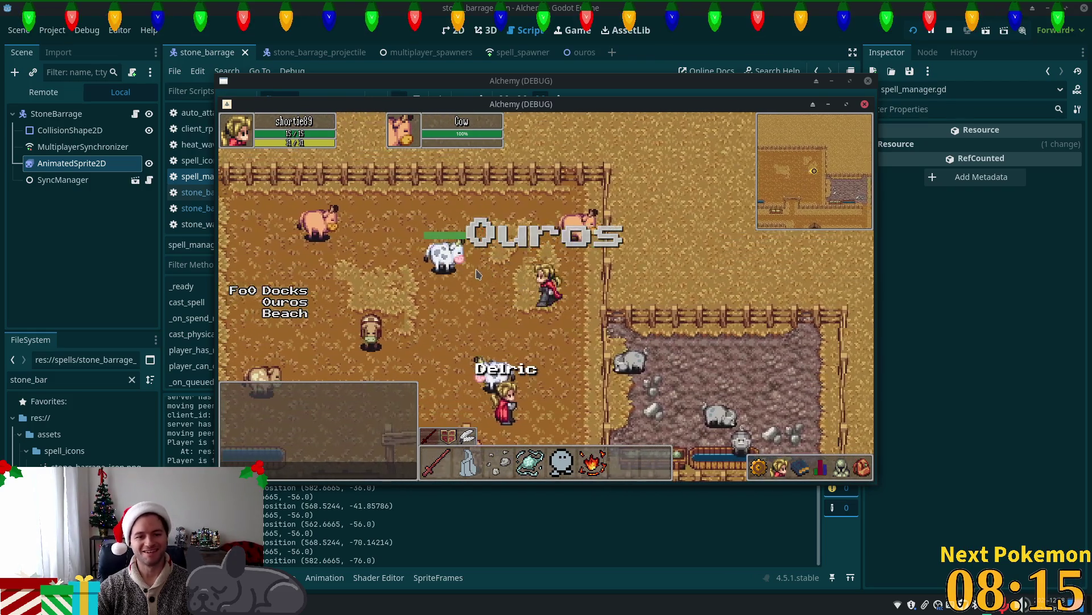
click(476, 274)
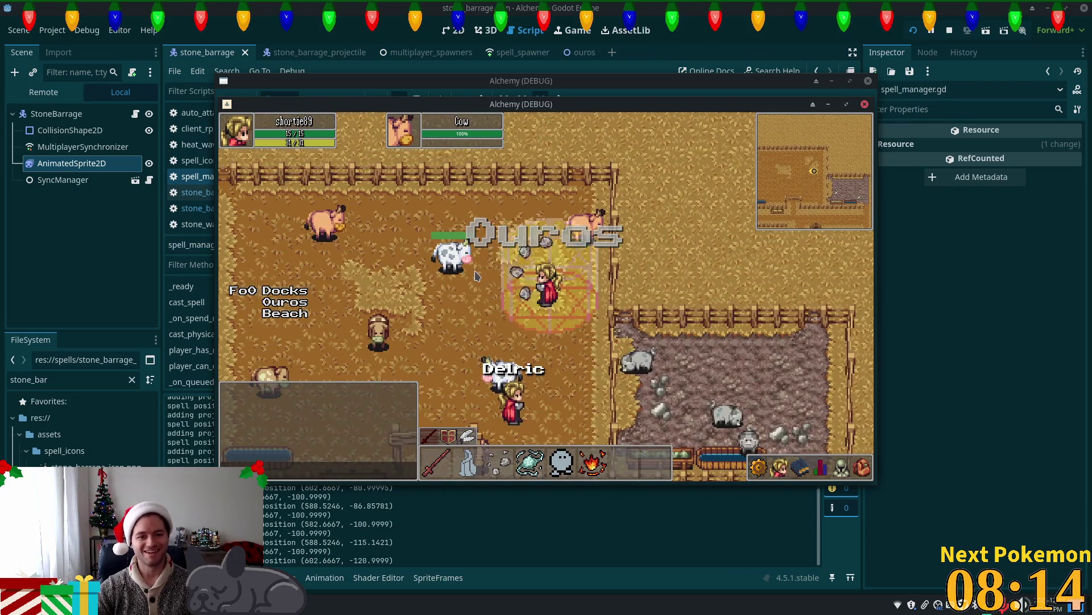
click(475, 274)
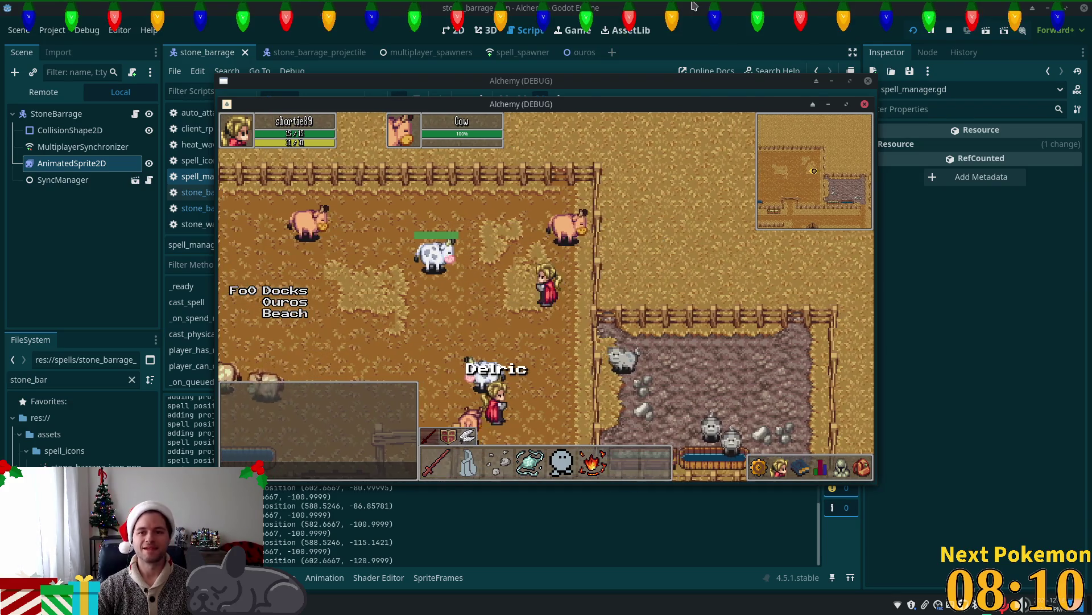
key(F8)
scroll(859, 305, up, 20)
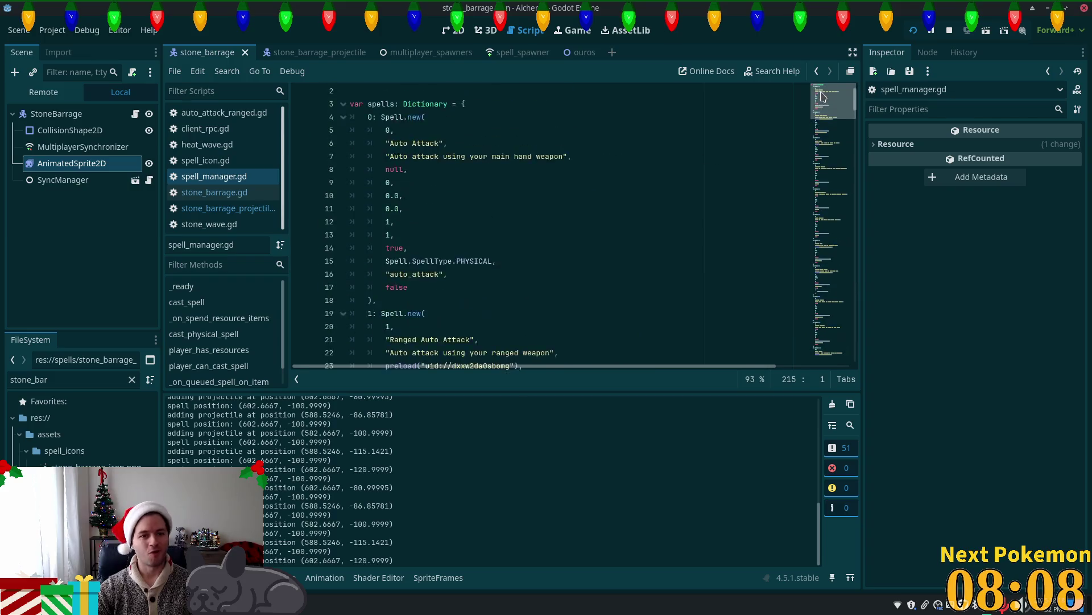
Change the spin speed on line 39 to randf_range(10.0, 20.0).
key(alt+Tab)
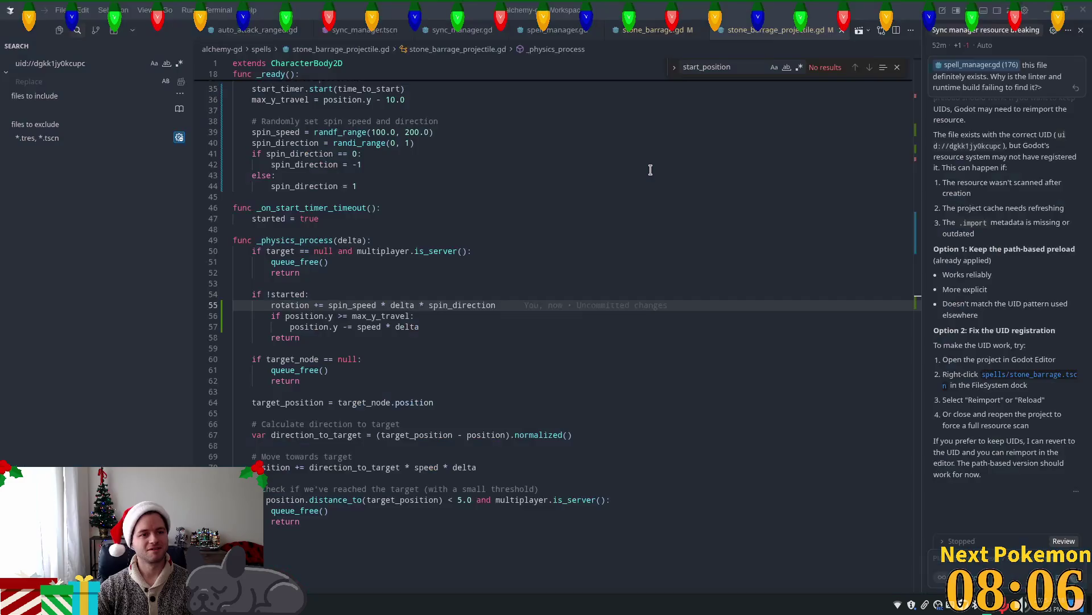
click(387, 132)
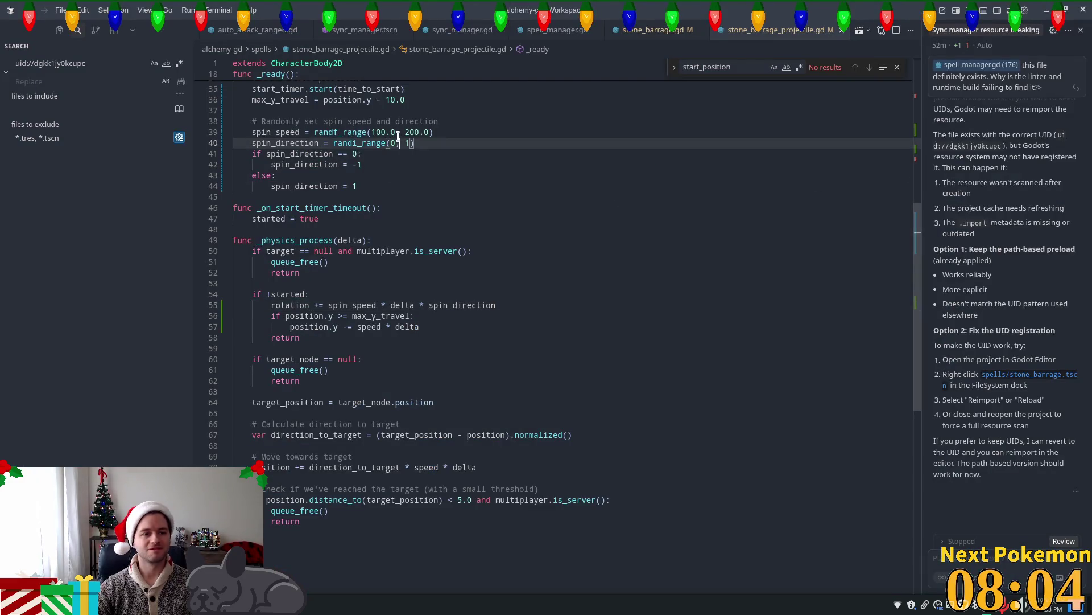
key(Tab)
key(alt+Tab)
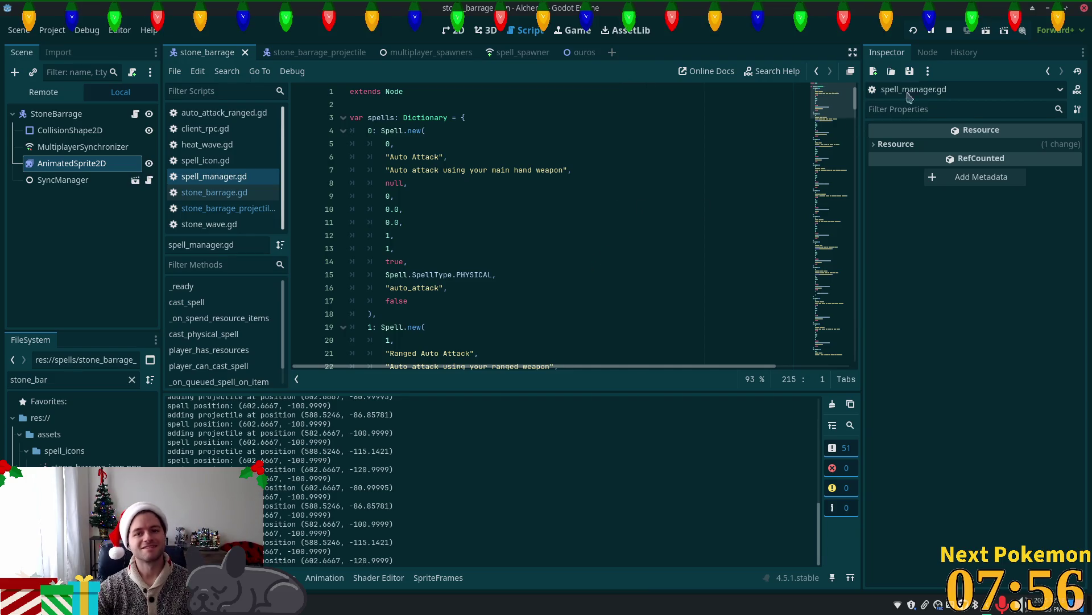
Run the two-client game, bring the second client forward, and cast stone barrage four times.
click(913, 31)
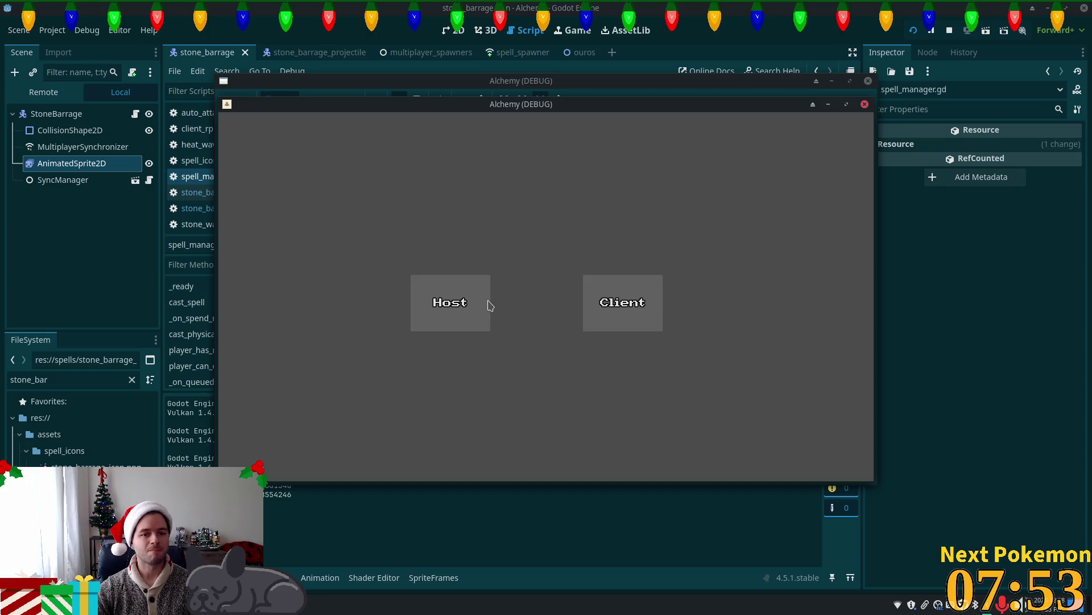
click(487, 303)
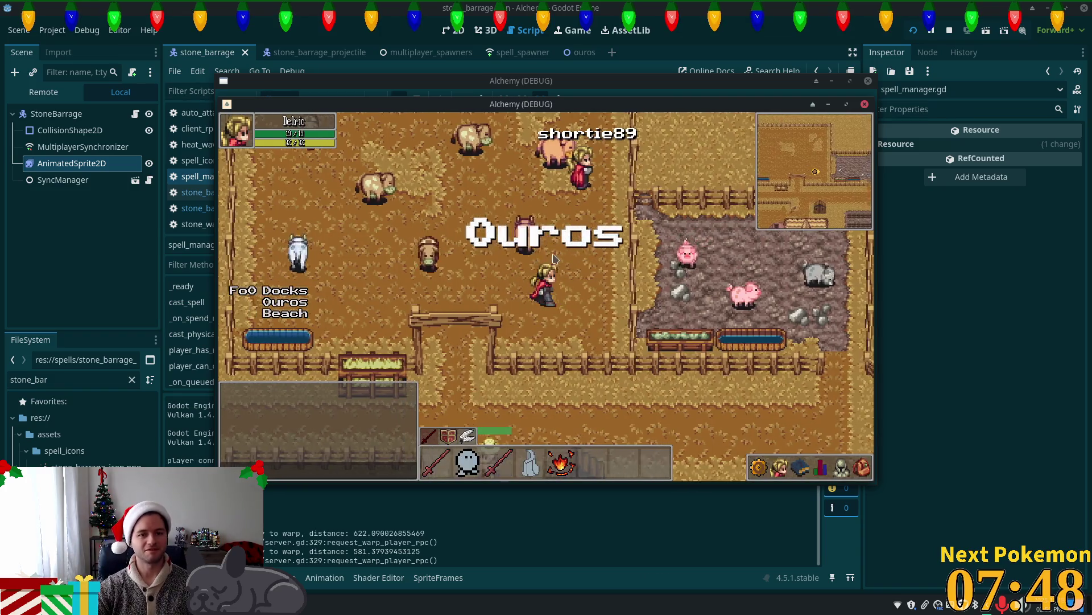
drag(638, 123, 750, 189)
click(460, 272)
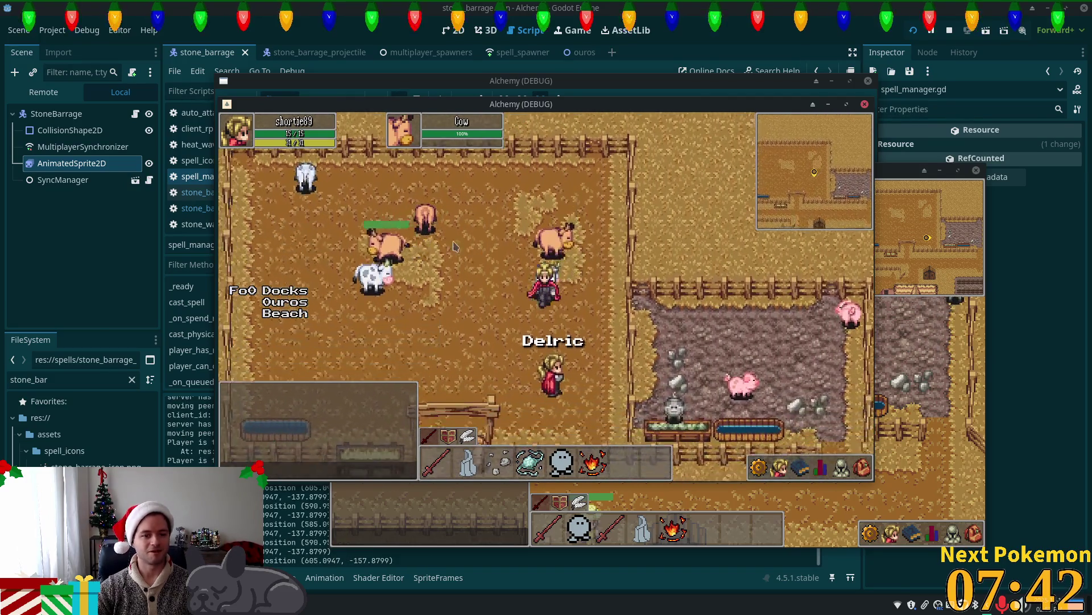
key(3)
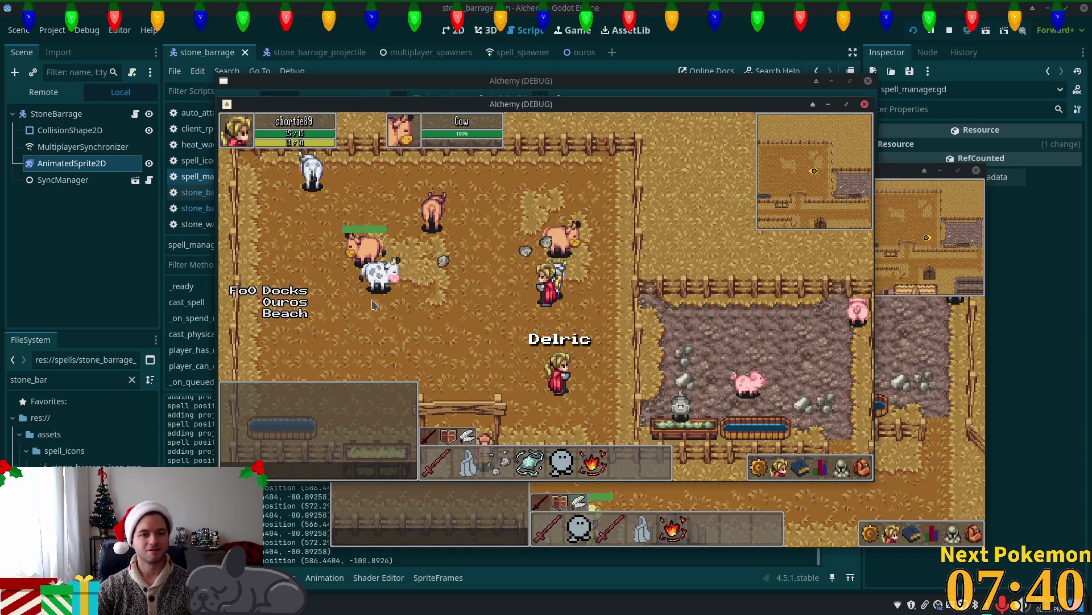
key(3)
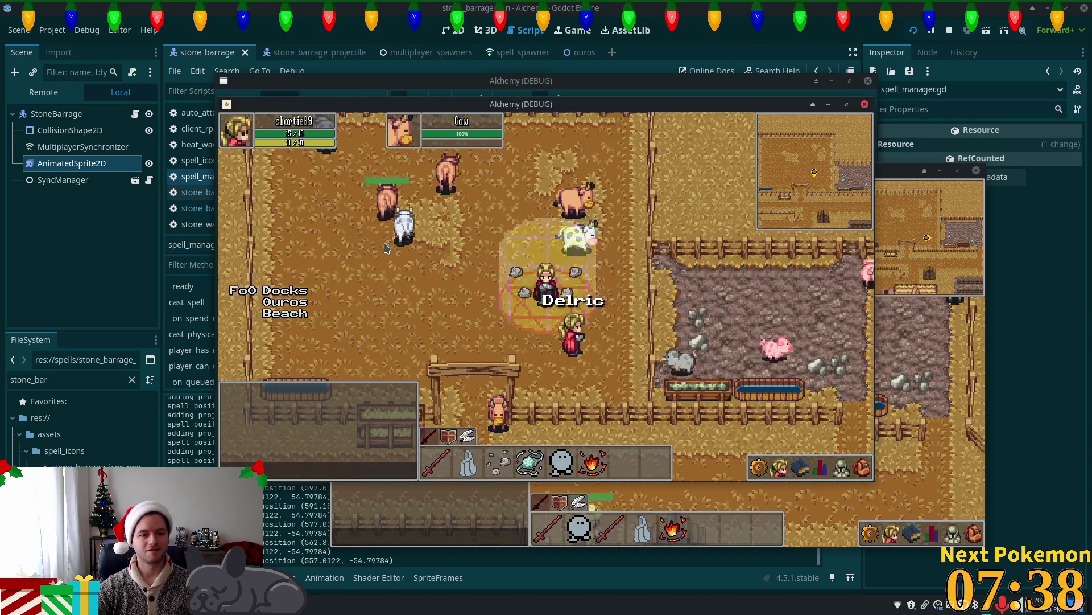
key(3)
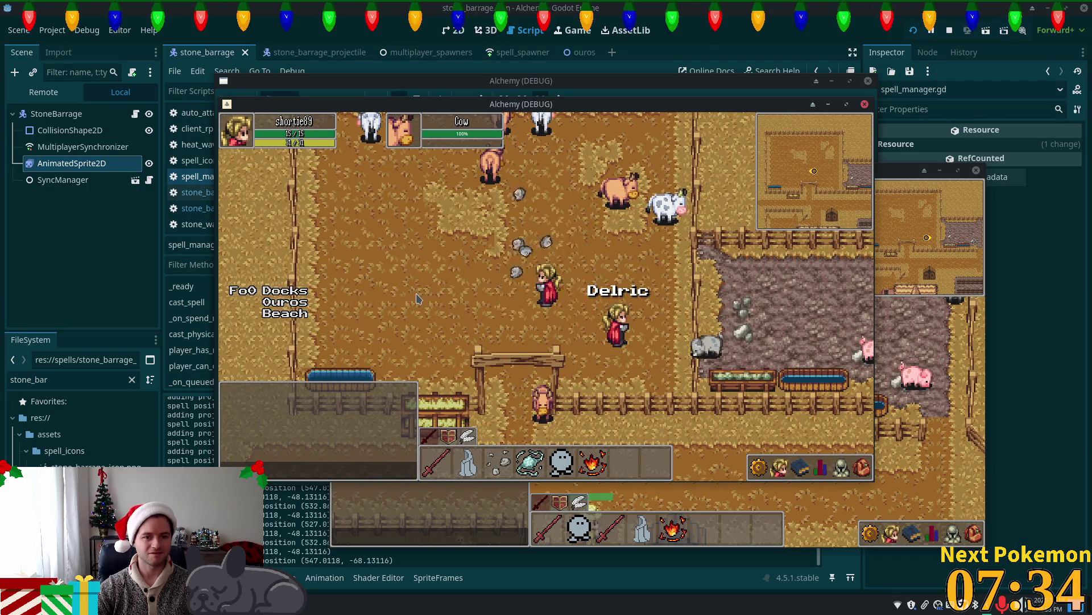
key(3)
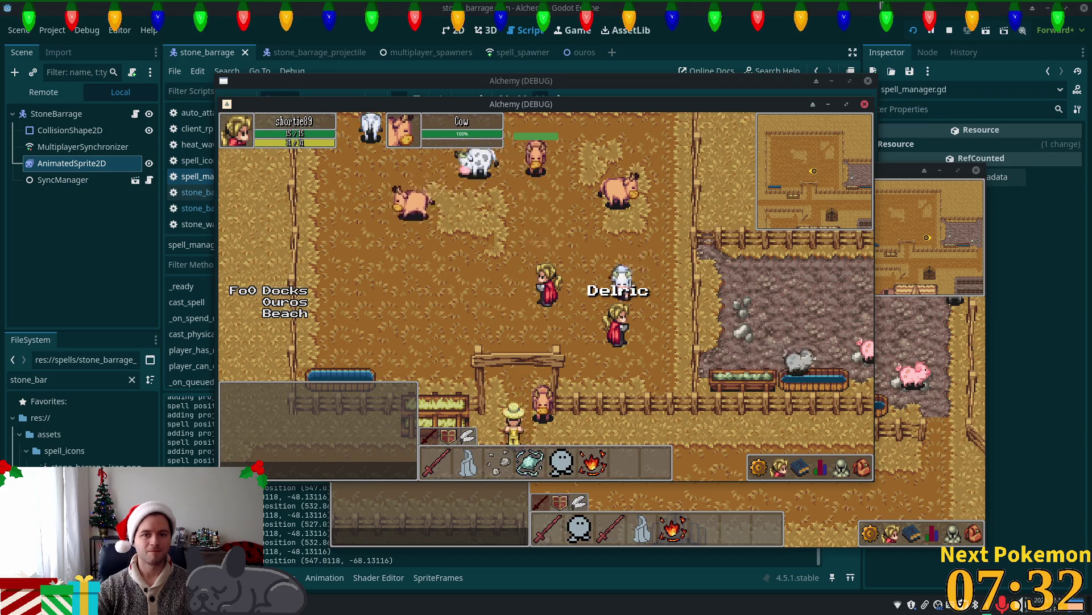
key(F8)
Change line 39 to spin_speed = randf_range(1.0, 5.0) and relaunch the game.
key(alt+Tab)
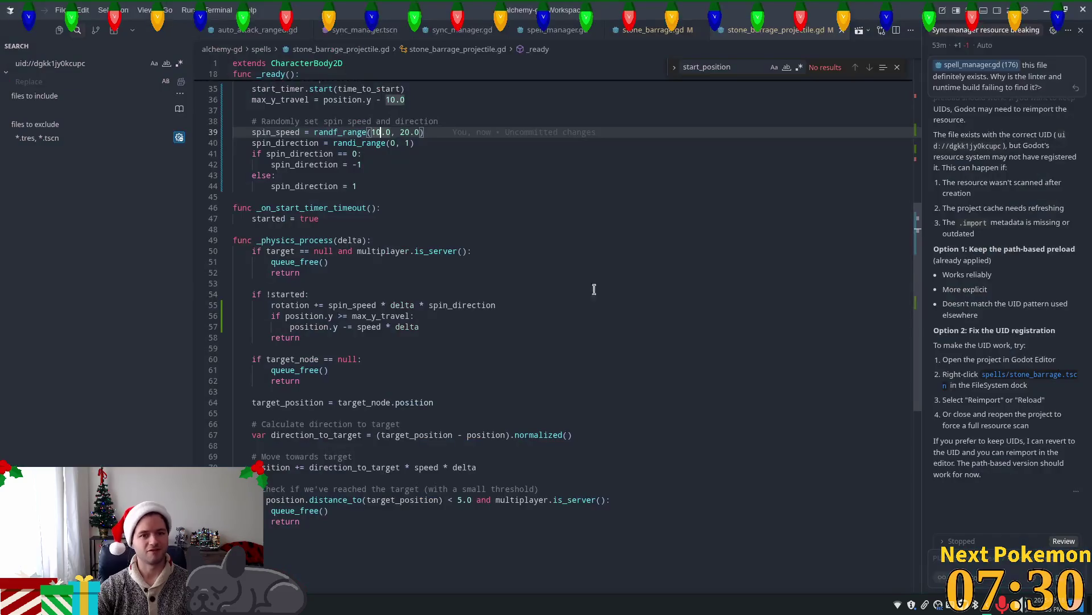
key(Left)
key(Left)
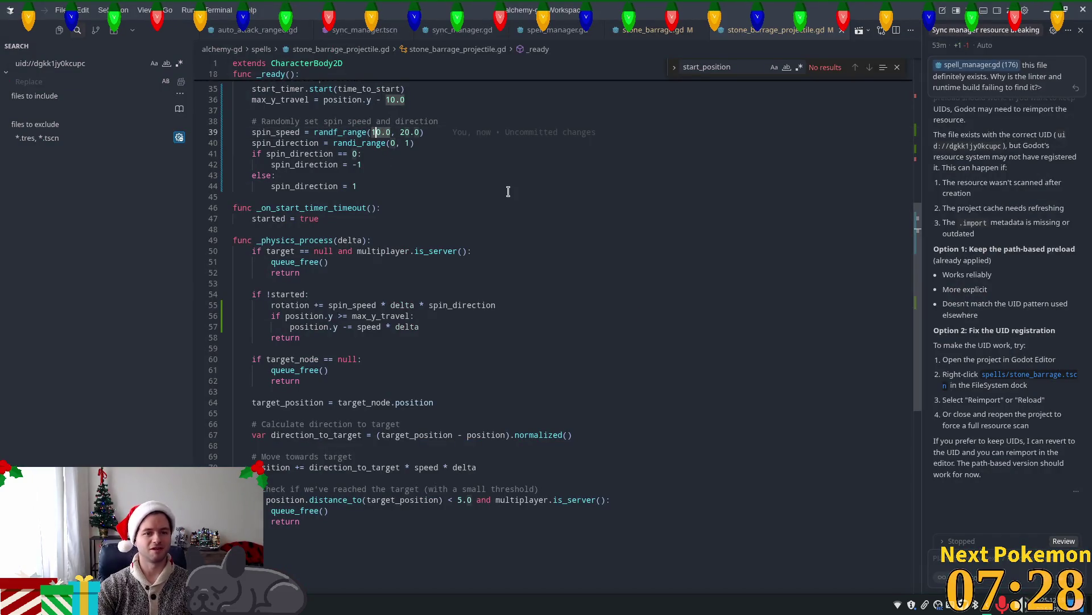
key(BackSpace)
key(Right)
key(Right)
key(Right)
key(BackSpace)
key(BackSpace)
text(5)
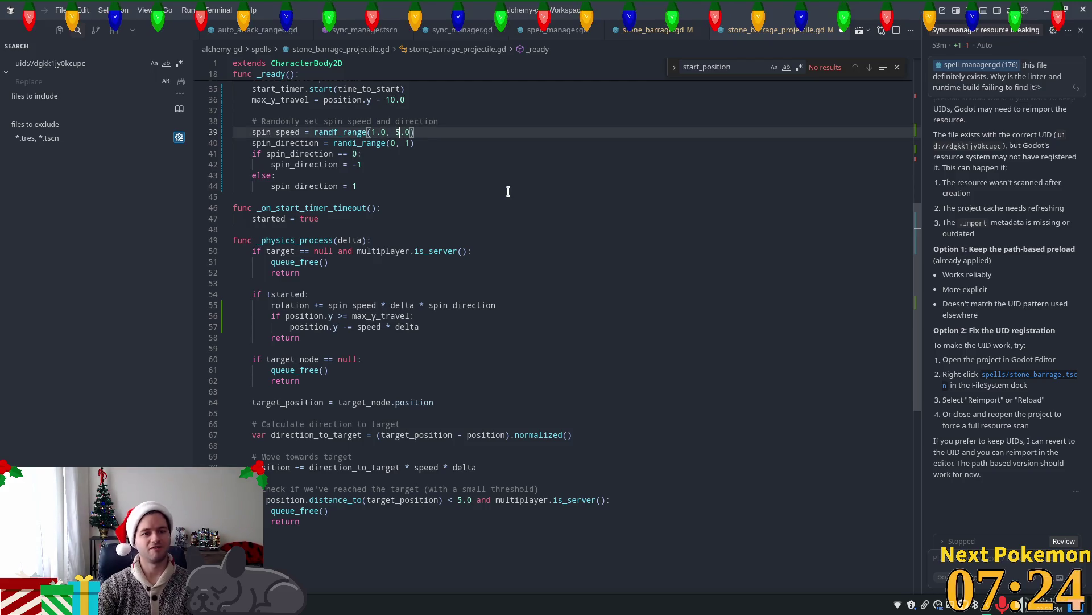
key(alt+Tab)
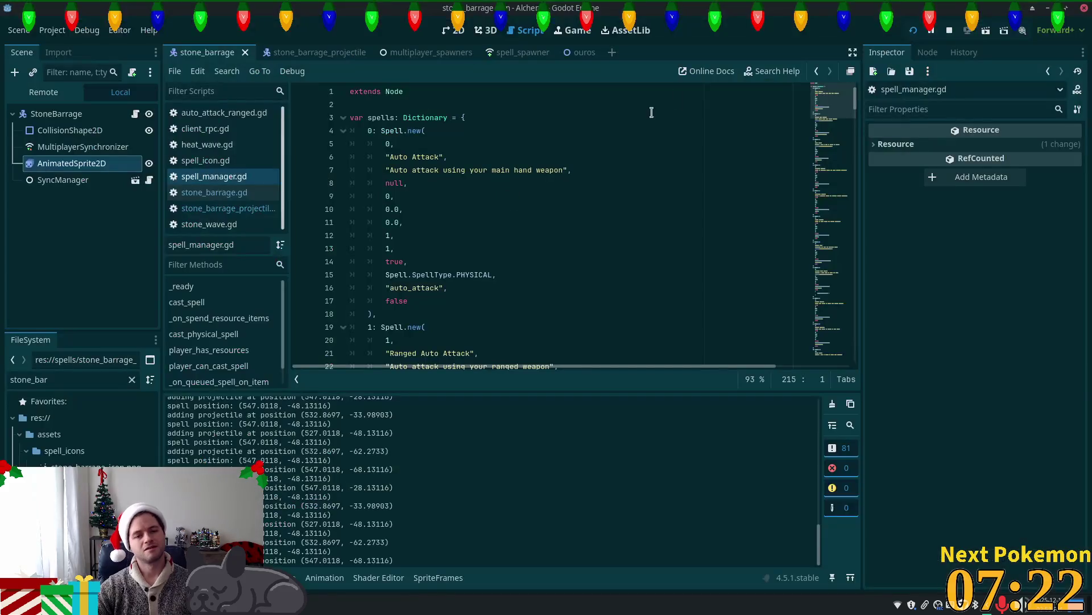
click(909, 28)
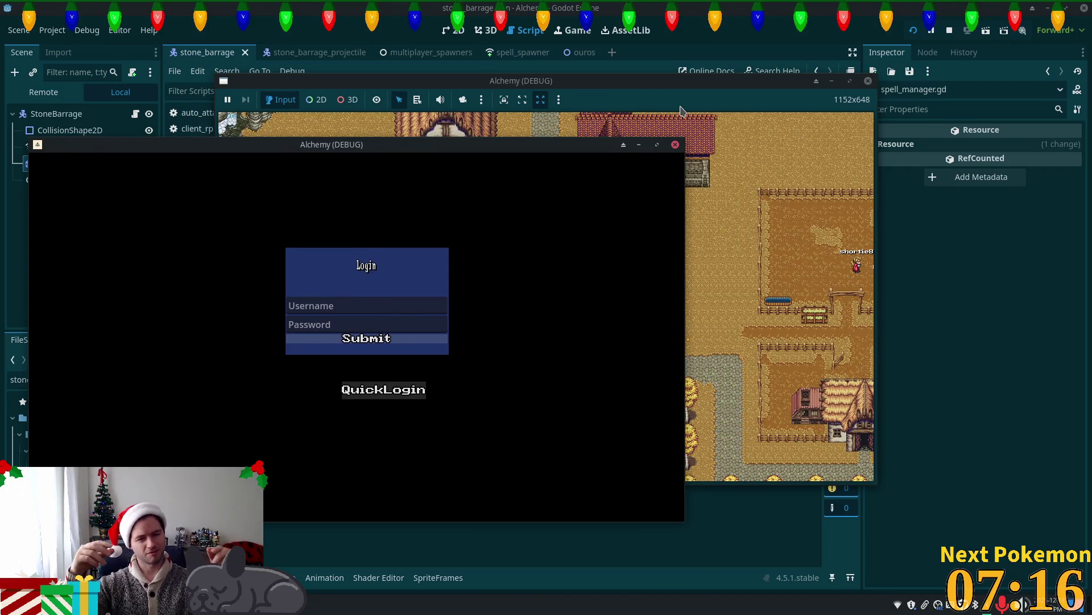
Log in, target the top-left cow, and cast stone barrage three times from the pen's top right.
click(384, 389)
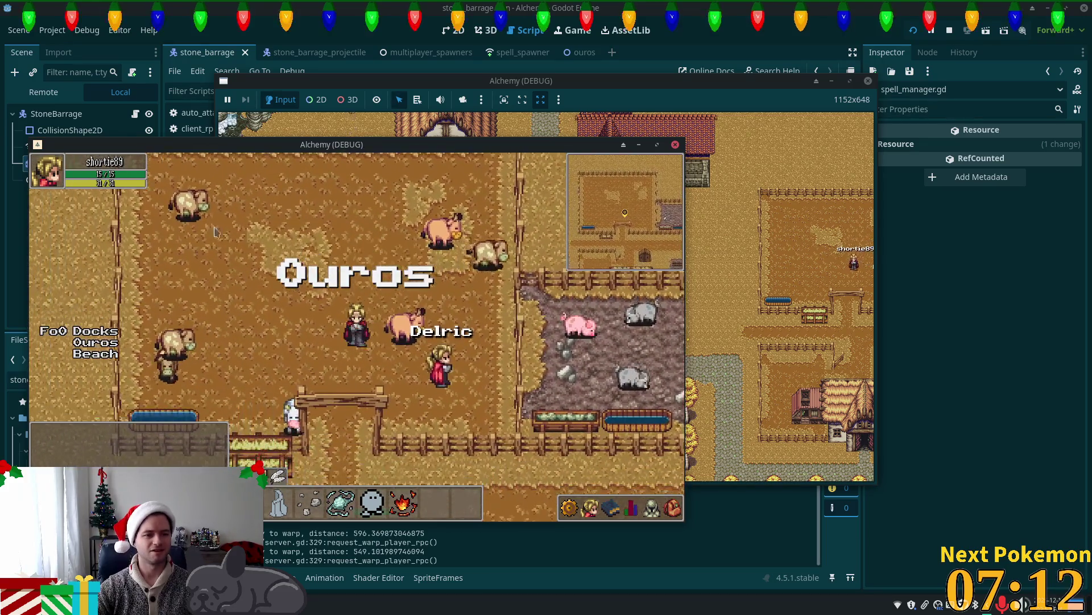
click(206, 249)
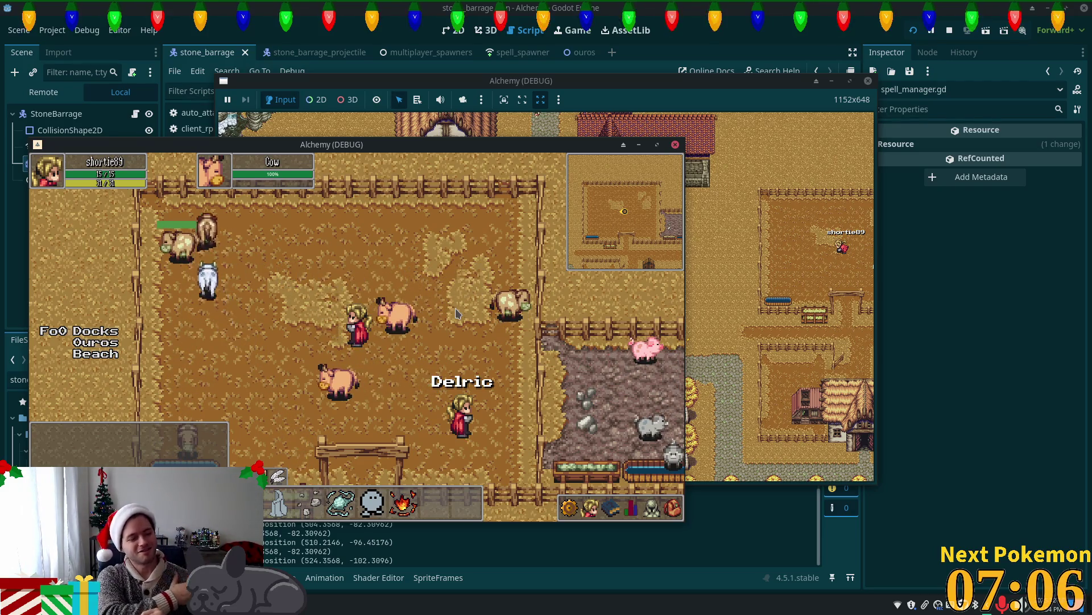
click(454, 222)
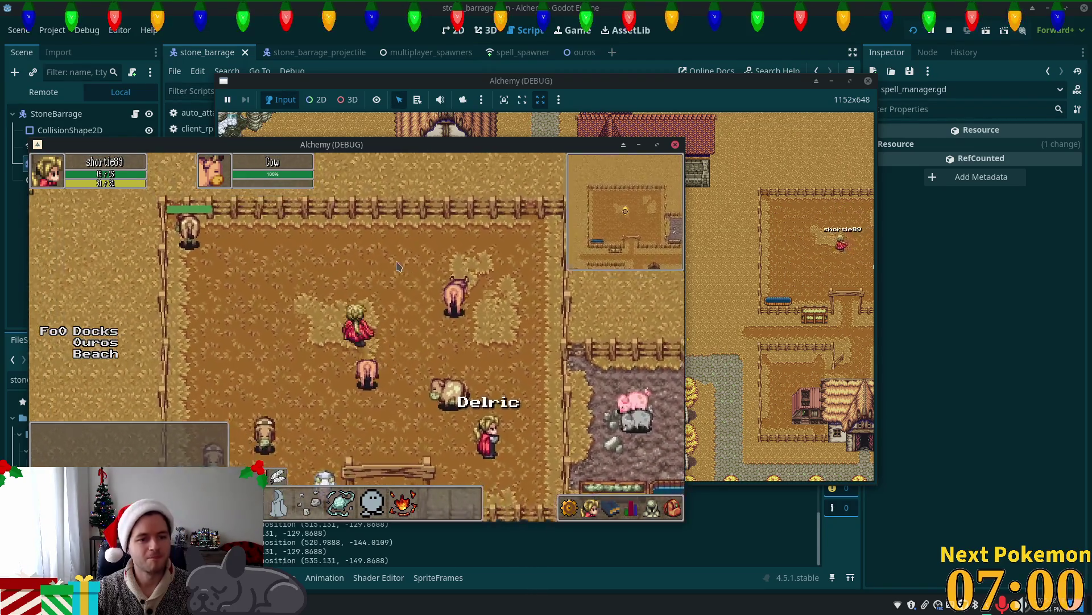
click(397, 267)
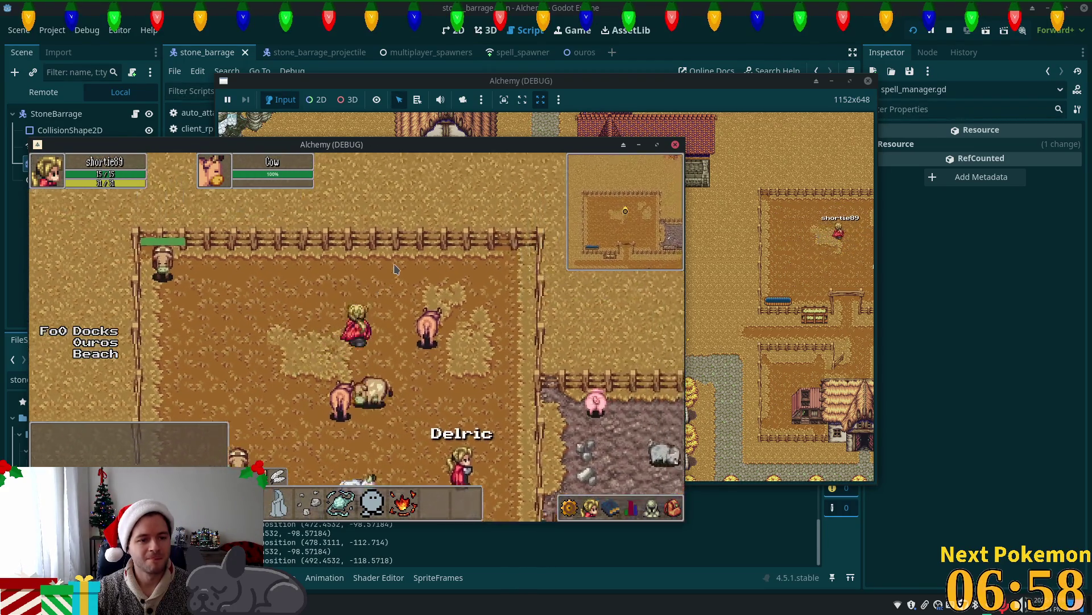
key(2)
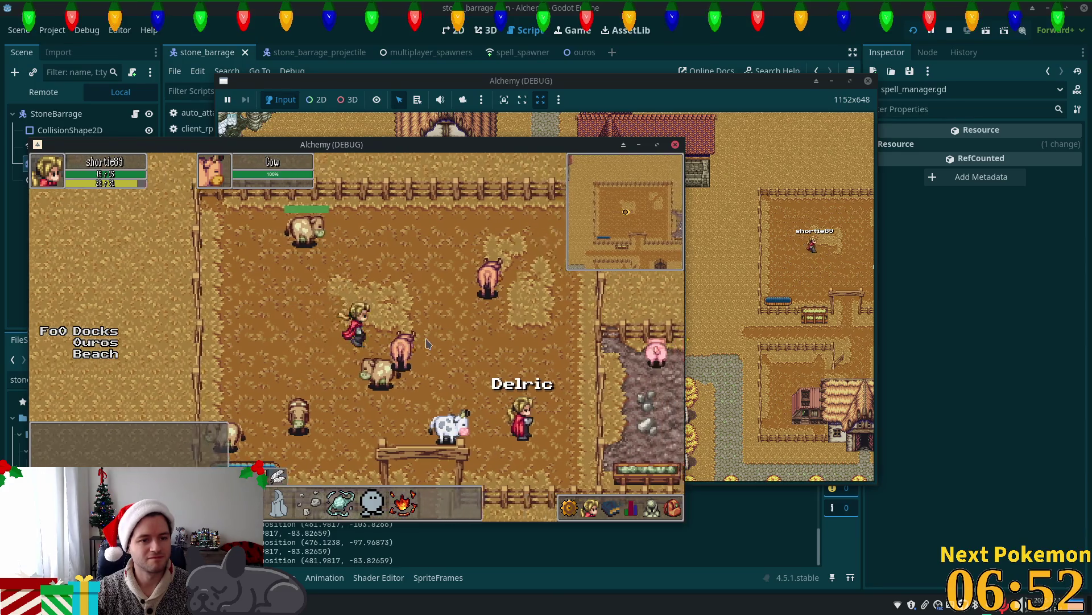
key(2)
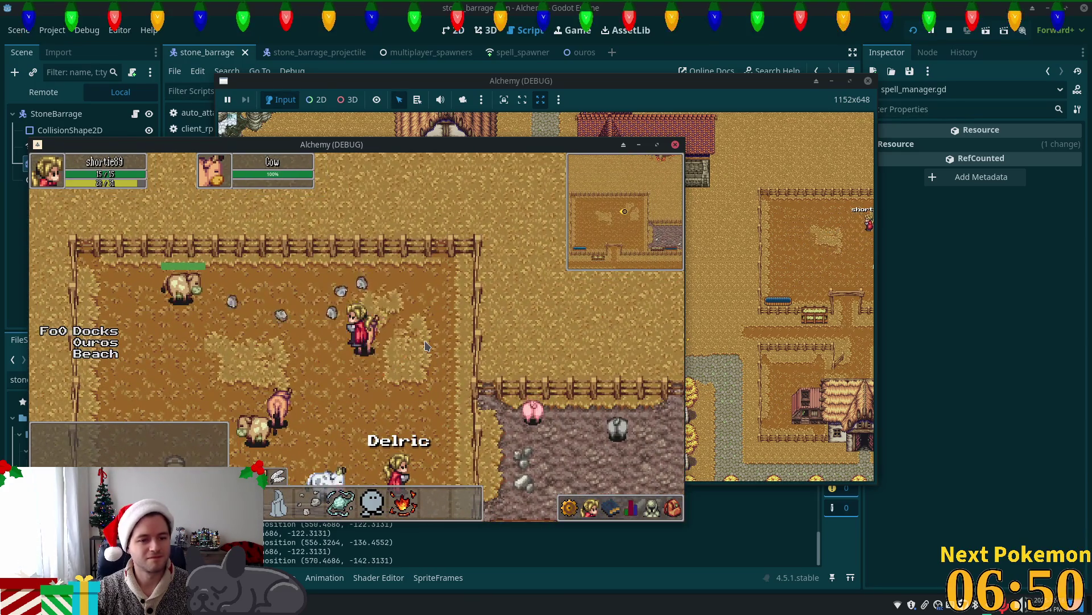
key(2)
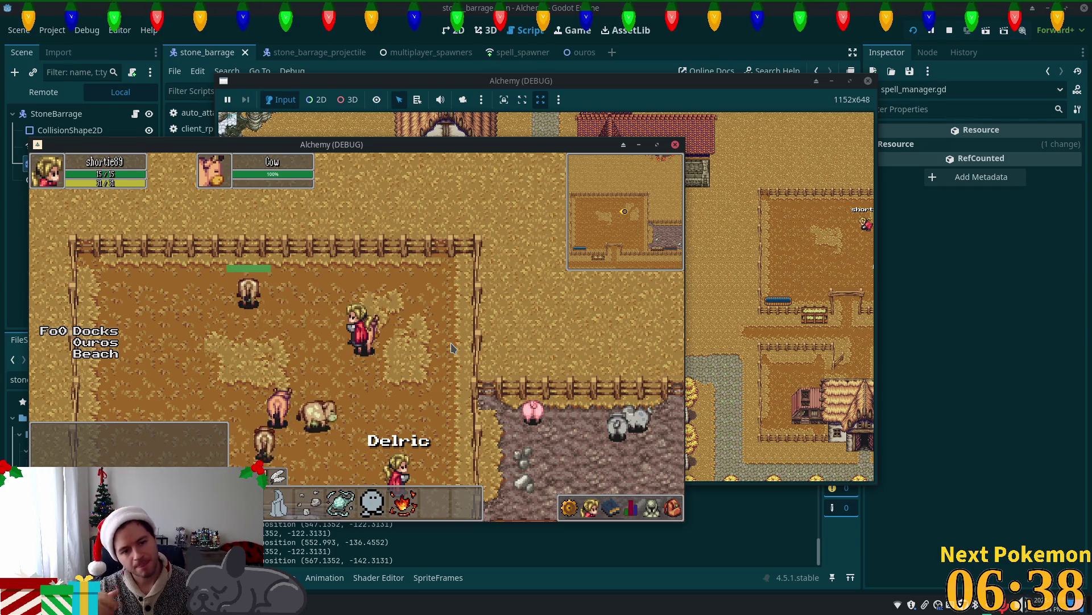
Walk down-left through the pen, cast stone barrage once more, and stop the game.
key(s)
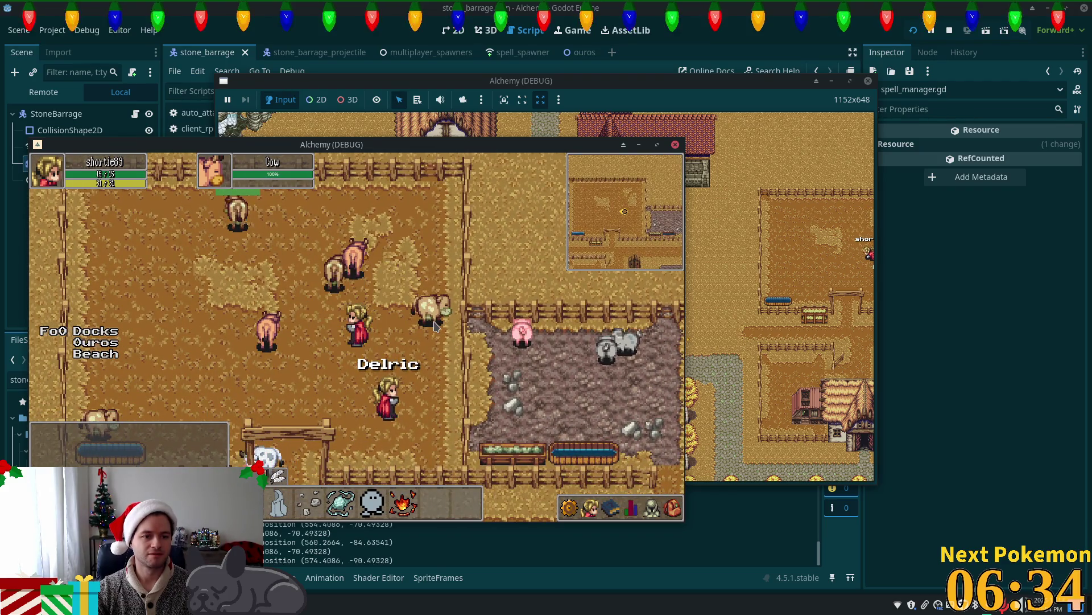
key(s)
key(a)
key(2)
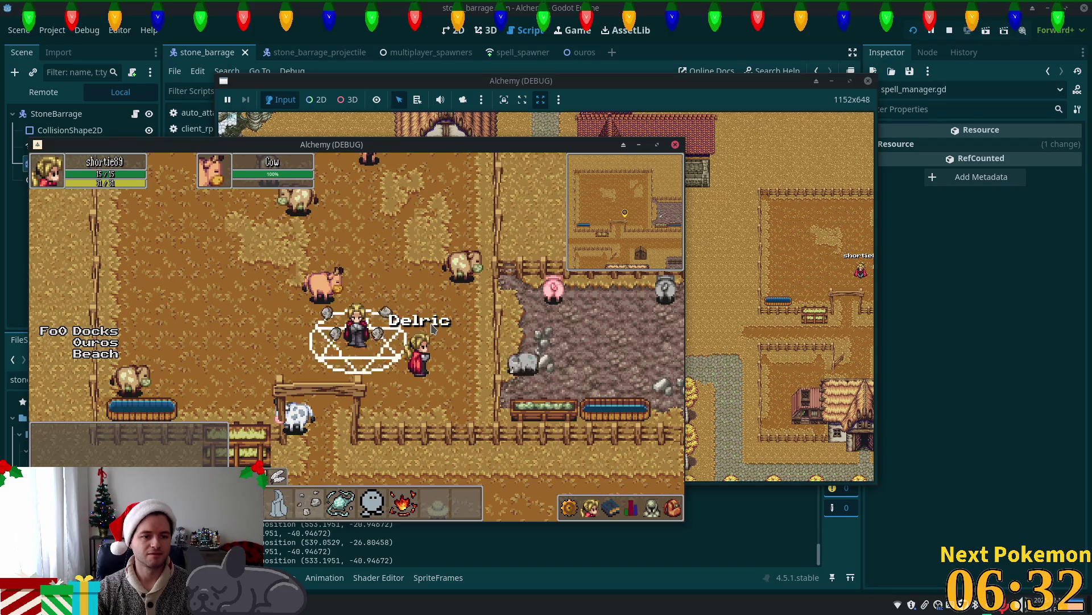
key(a)
key(F8)
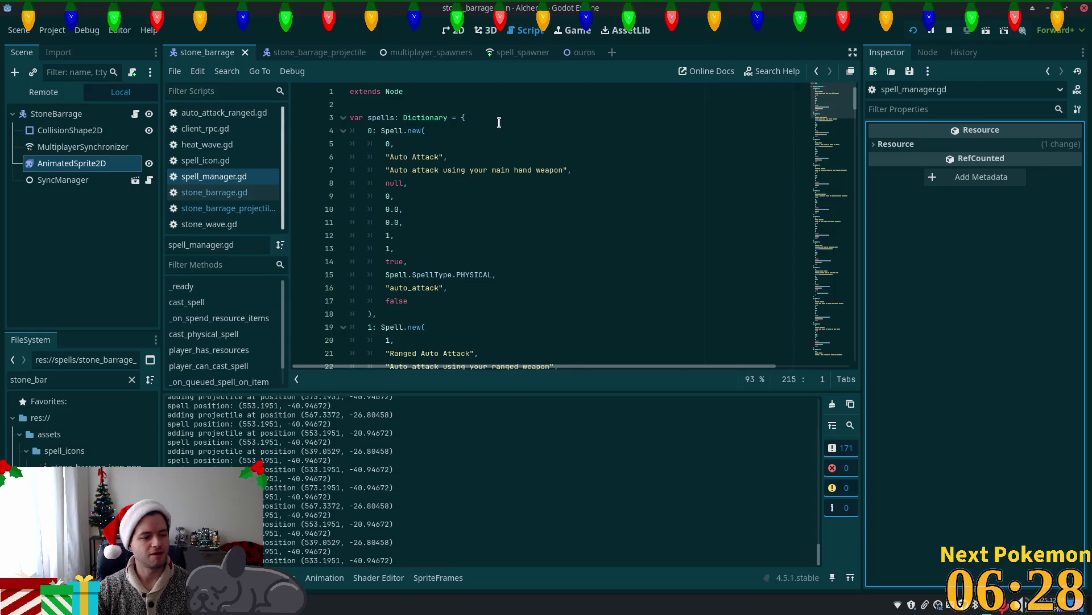
Change line 57 to 'position.y -= speed/2 * delta' and relaunch the game with F5.
key(alt+Tab)
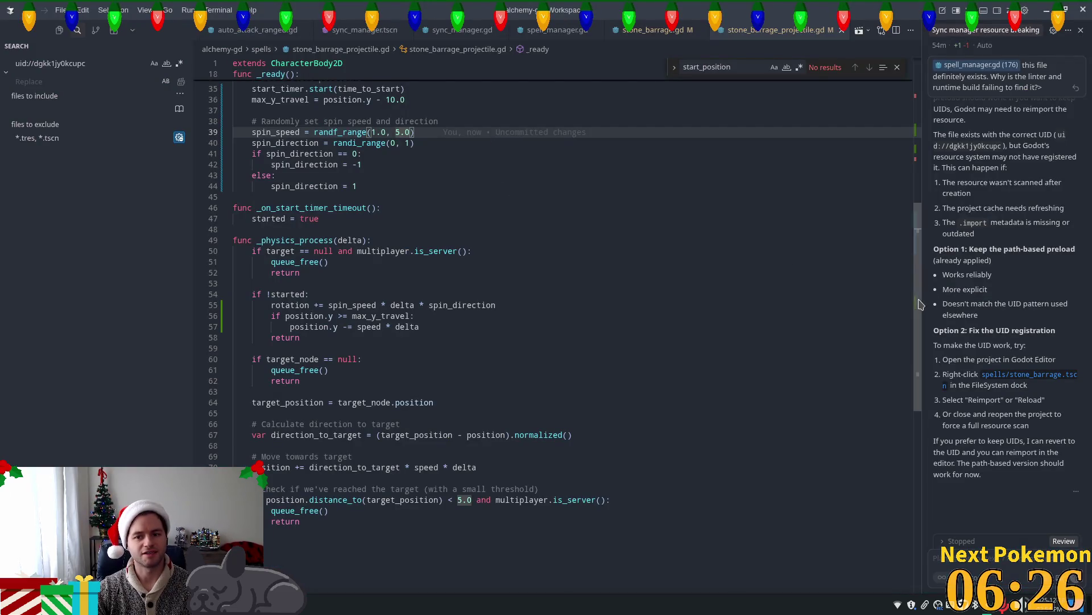
click(411, 319)
click(380, 330)
text(/2)
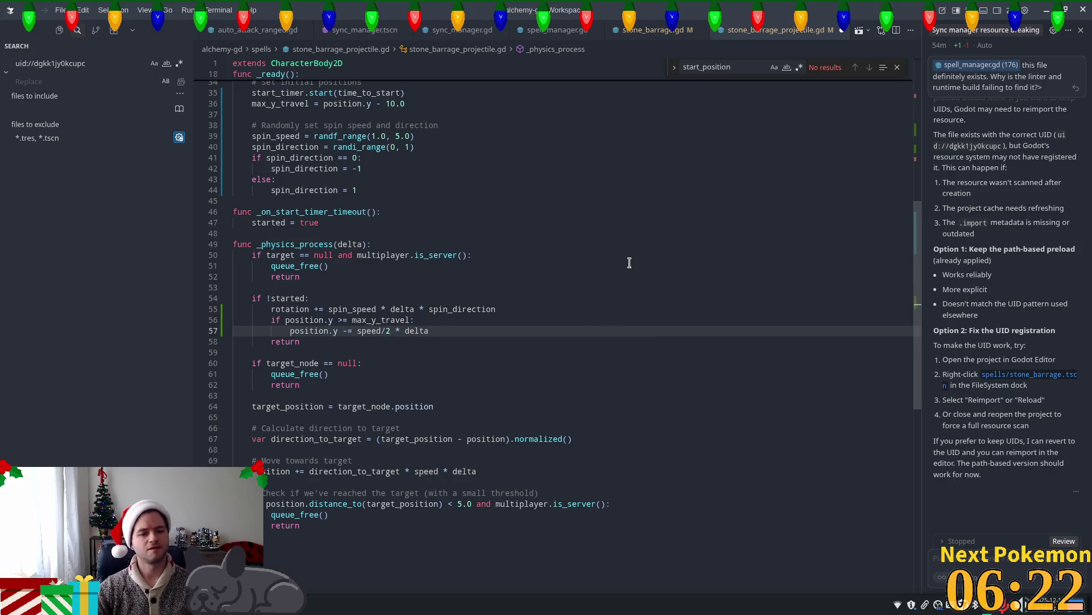
key(alt+Tab)
key(F5)
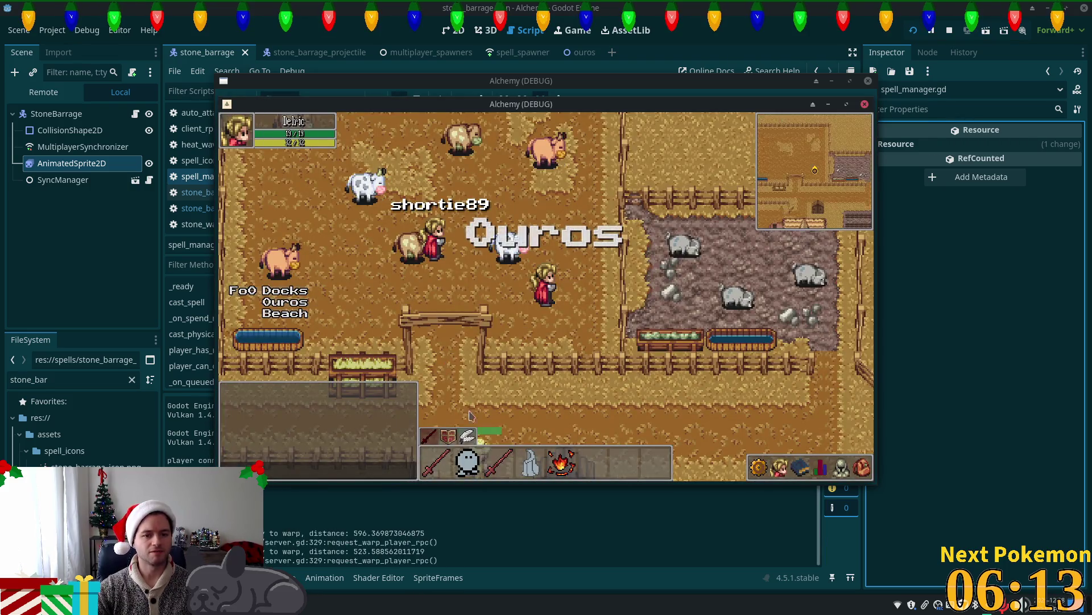
Target the cow in the pen, move the second game window aside, and cast Stone Barrage.
click(401, 244)
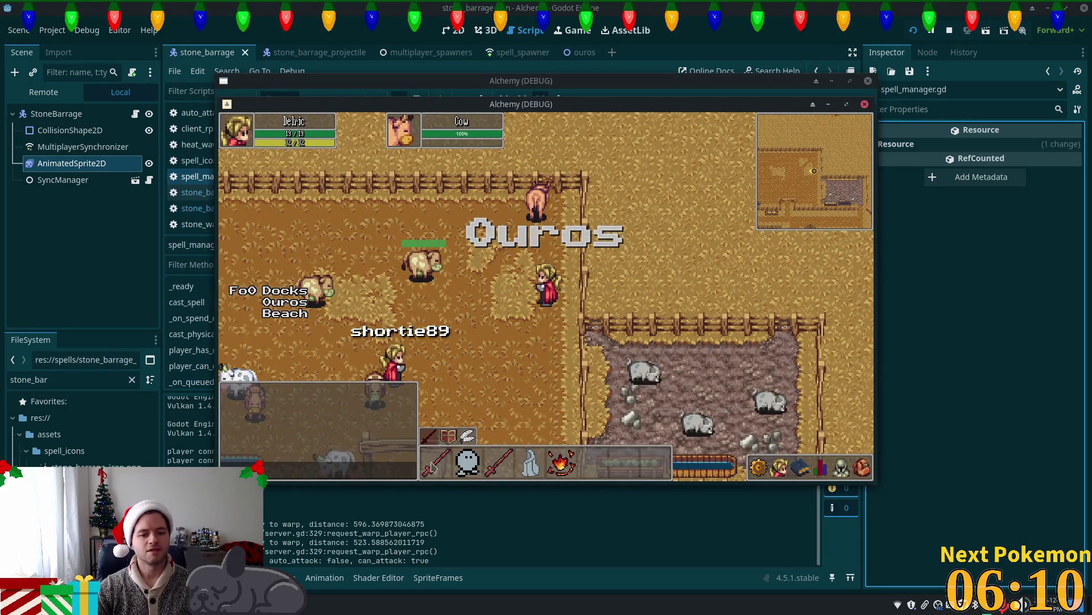
mouse_move(443, 108)
mouse_down()
mouse_move(626, 182)
mouse_move(633, 201)
mouse_up()
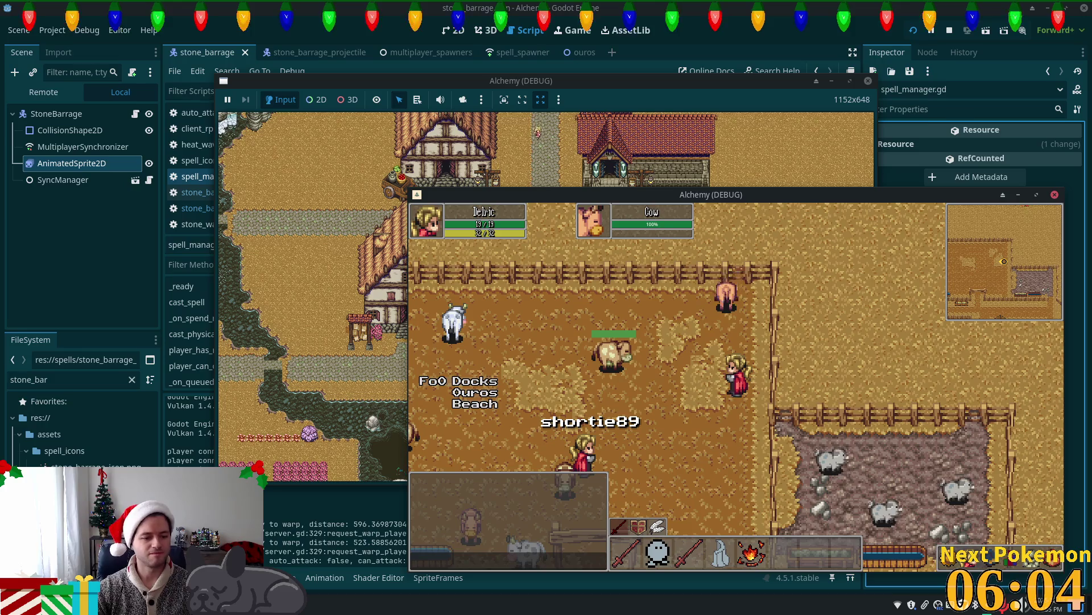
key(alt+Tab)
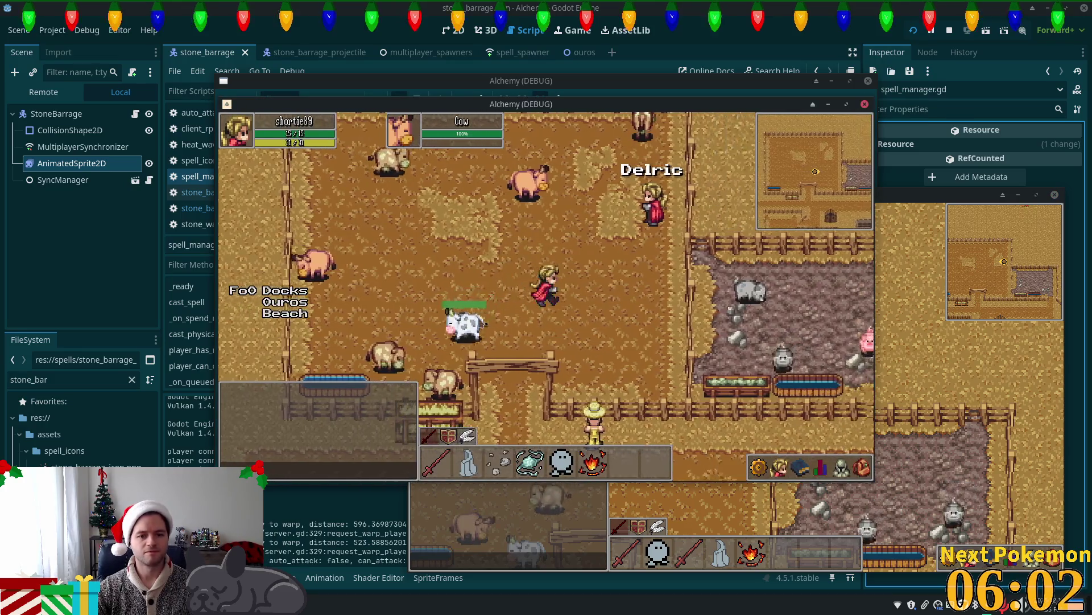
key(3)
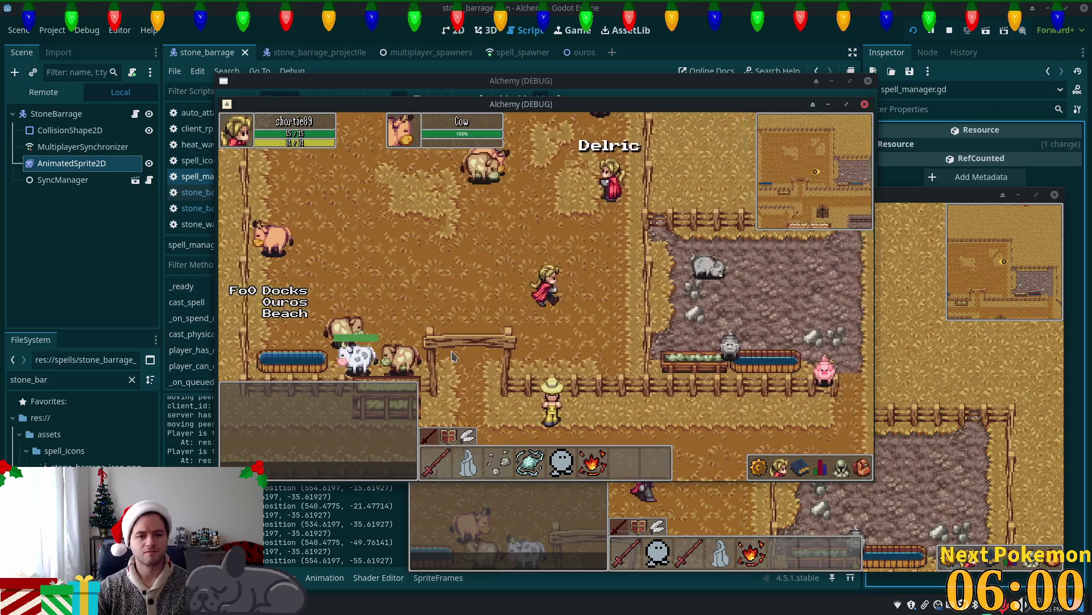
Walk the character into the pen and cast Stone Barrage at the targeted cow.
key(d)
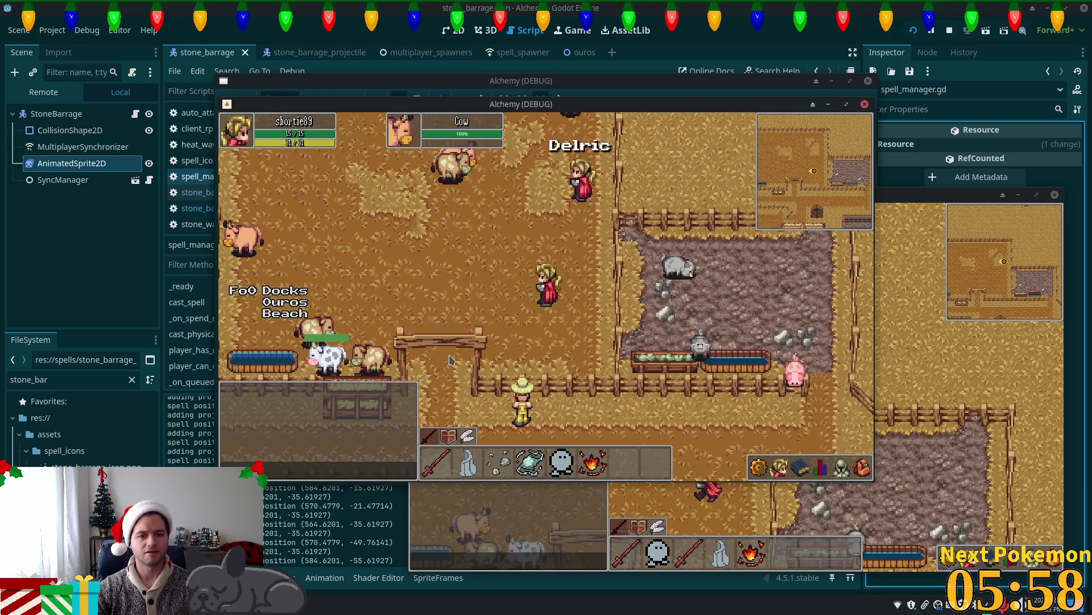
key(w)
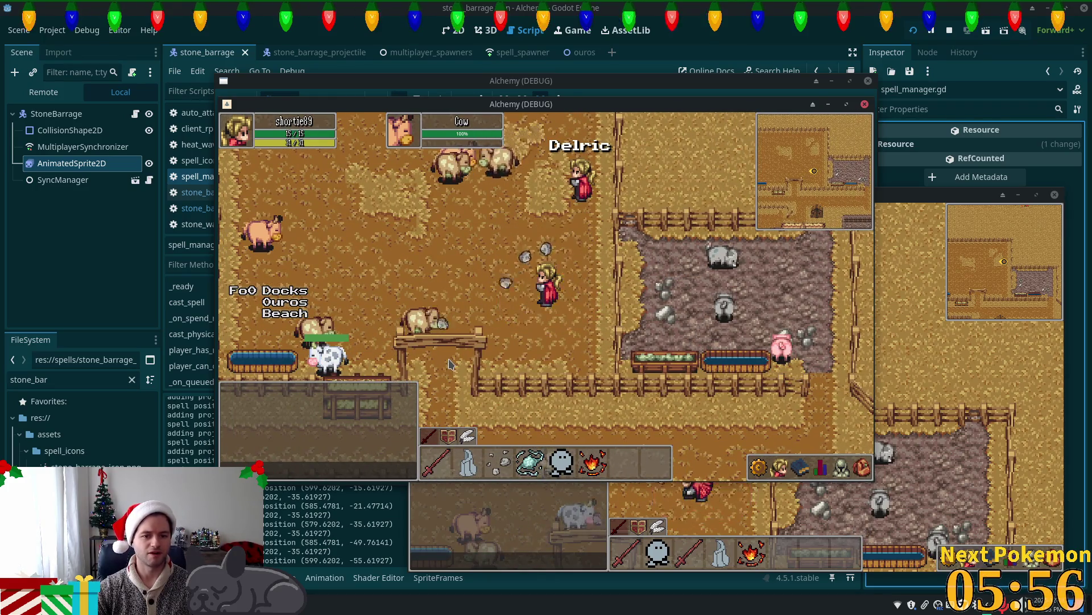
key(w)
key(a)
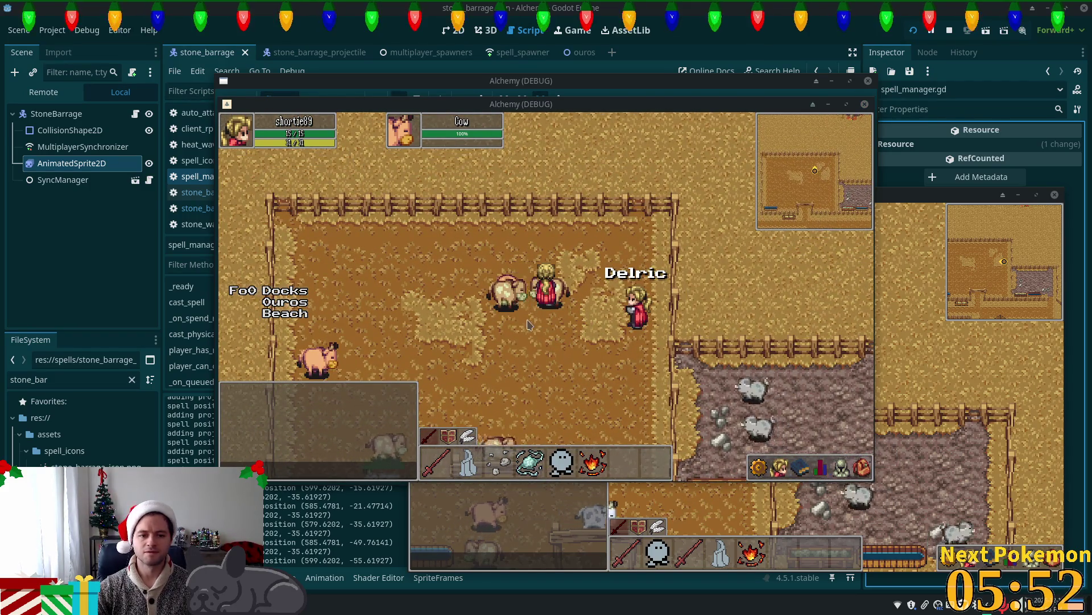
key(s)
key(d)
key(s)
key(a)
Retarget the nearby cow, cast Stone Barrage again, and stop the game with F8.
click(465, 341)
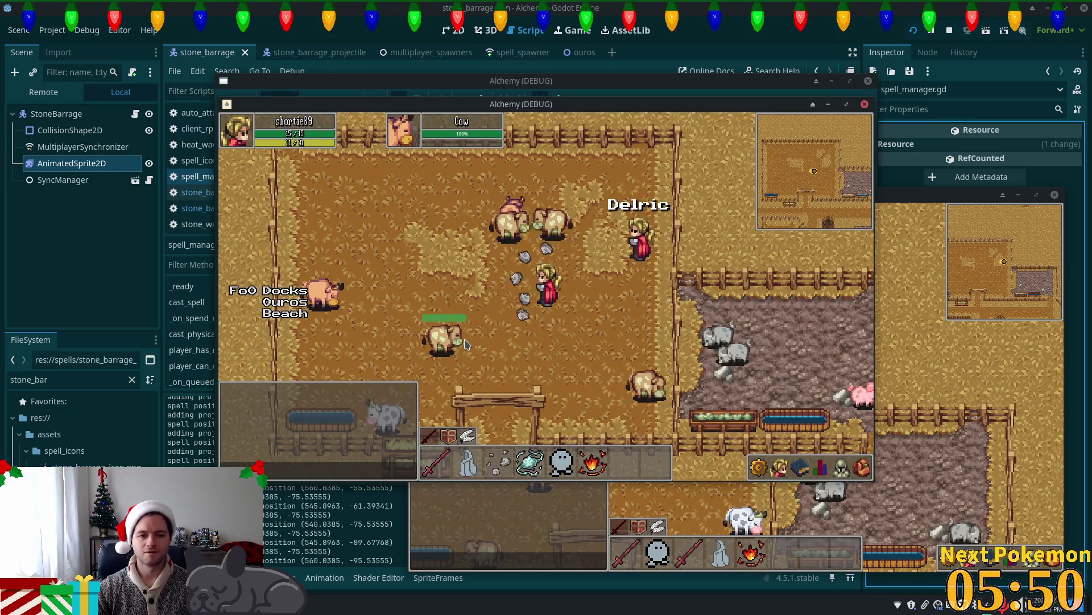
key(w)
key(d)
key(s)
click(481, 326)
key(a)
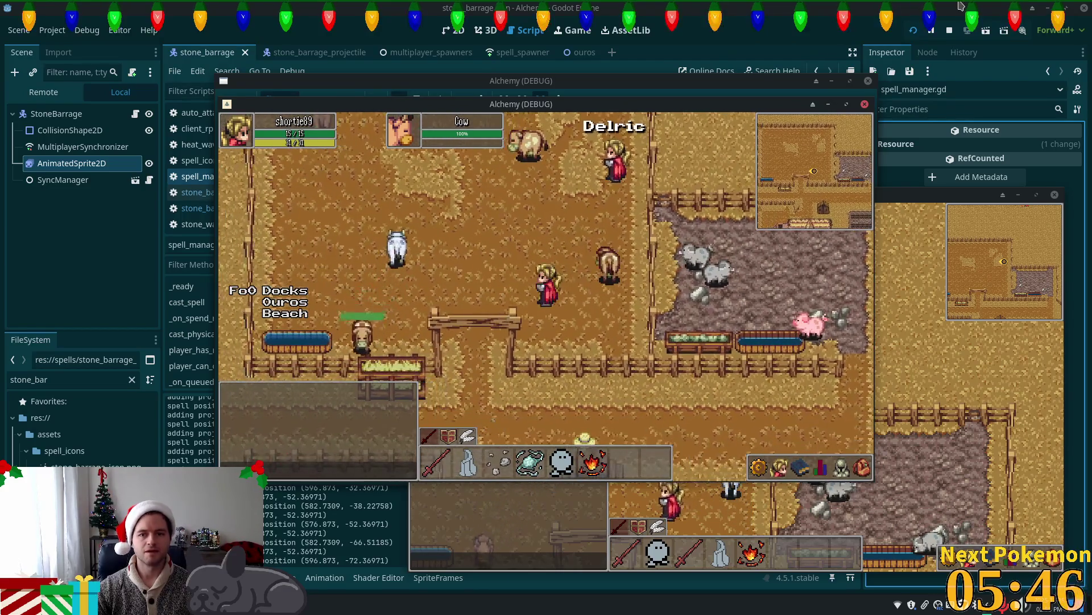
key(F8)
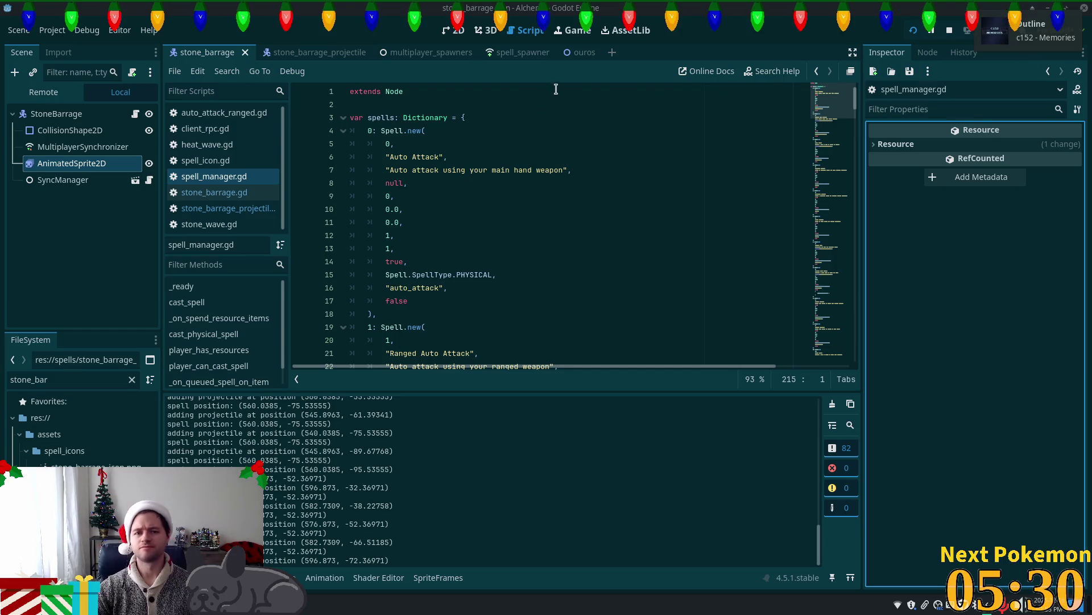
Open player.tscn via quick file search and select its Sprite node.
key(alt+shift+o)
text(player)
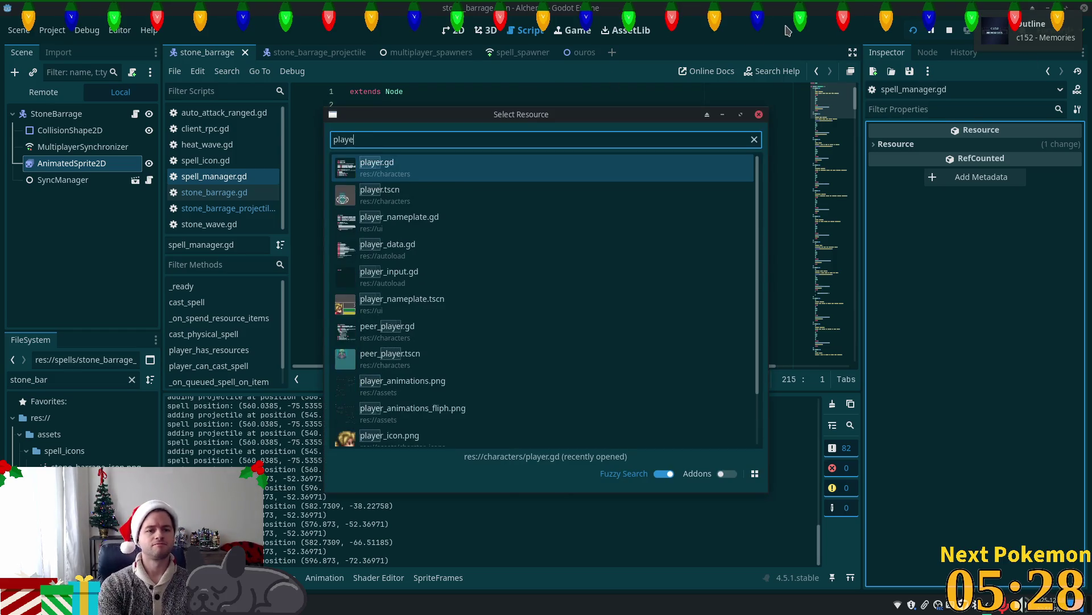
key(Return)
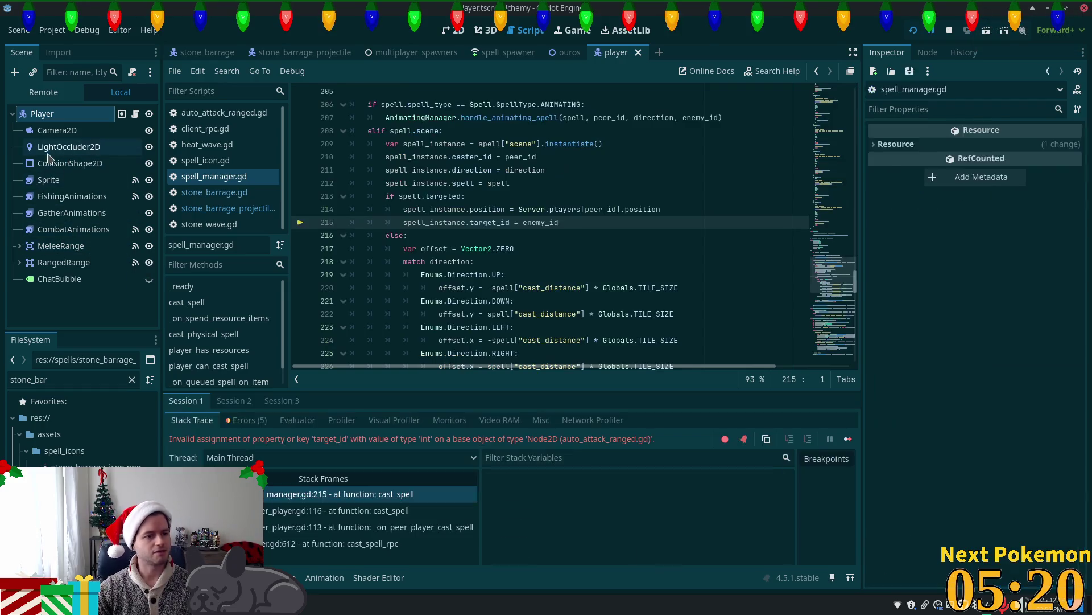
click(57, 180)
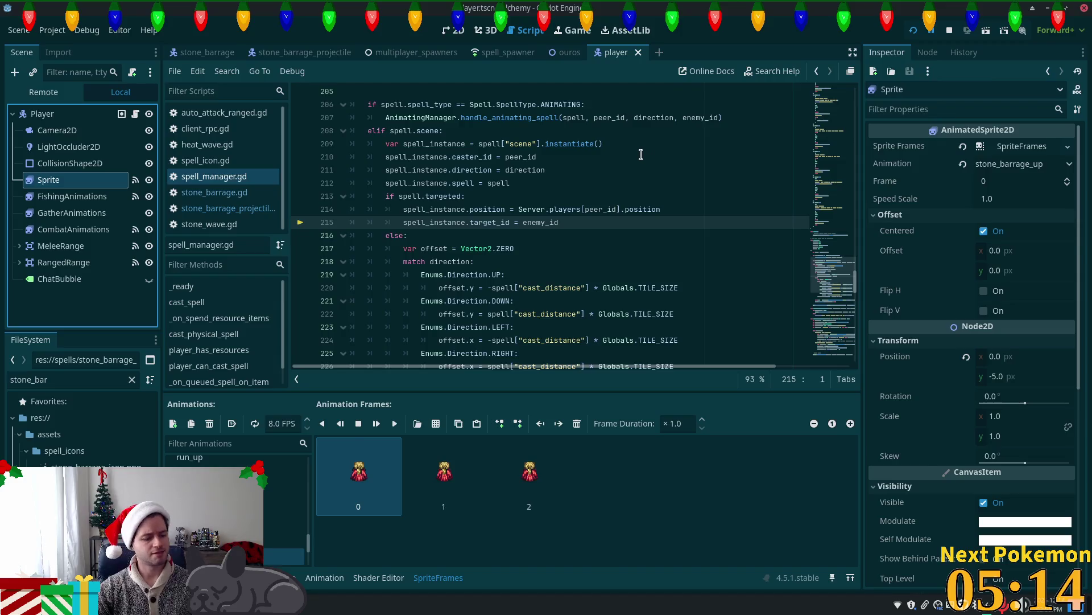
Switch to Cursor and open player.gd through the file search.
key(alt+Tab)
scroll(622, 133, up, 5)
click(622, 133)
key(ctrl+p)
text(player)
key(Return)
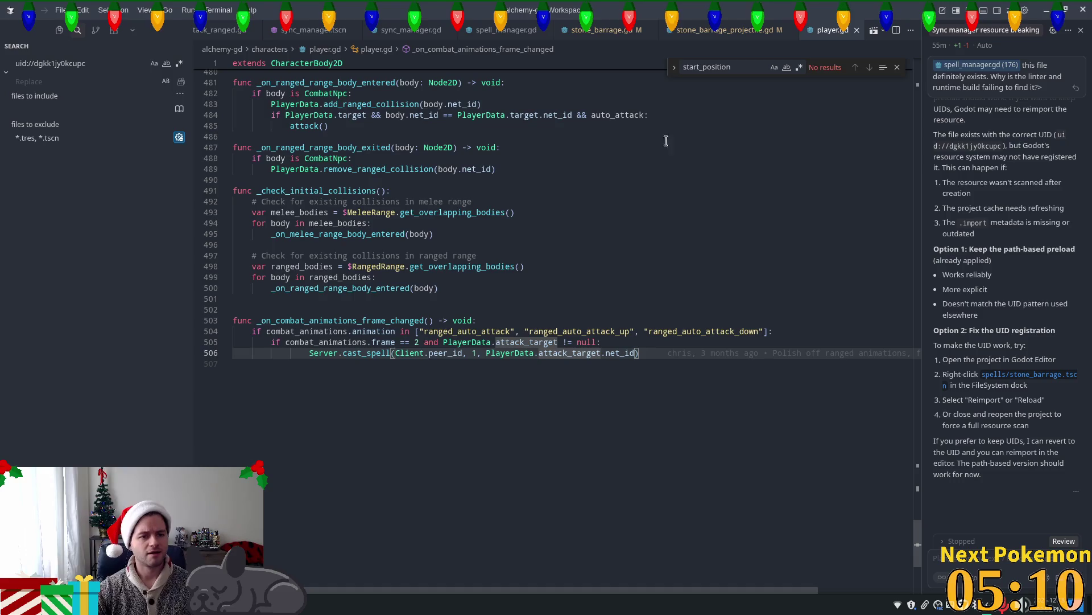
Review player.gd's animation check at line 504 and the code above it.
click(369, 330)
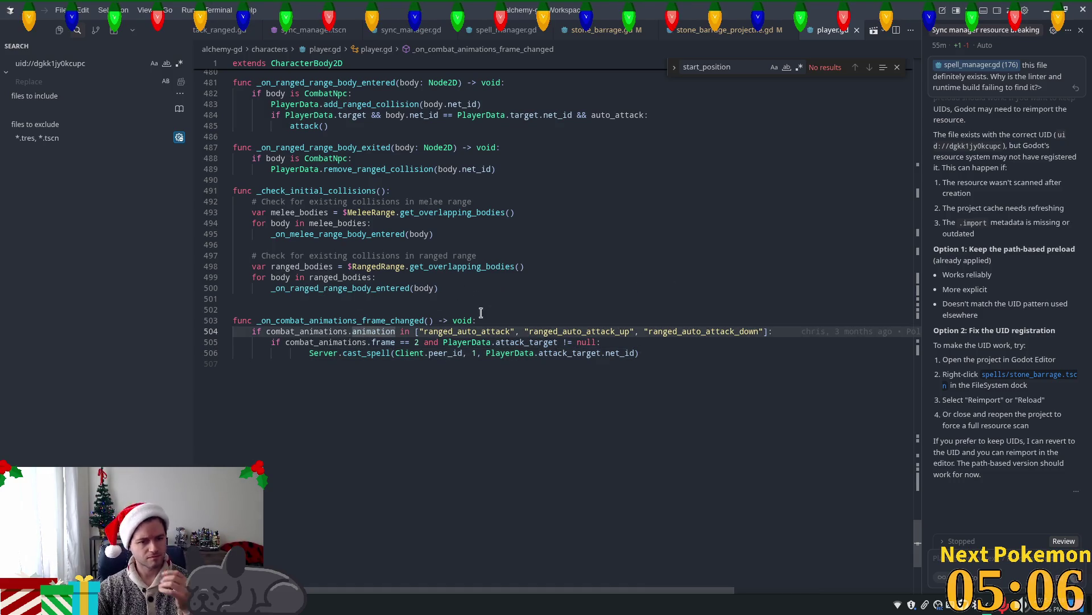
scroll(468, 306, up, 5)
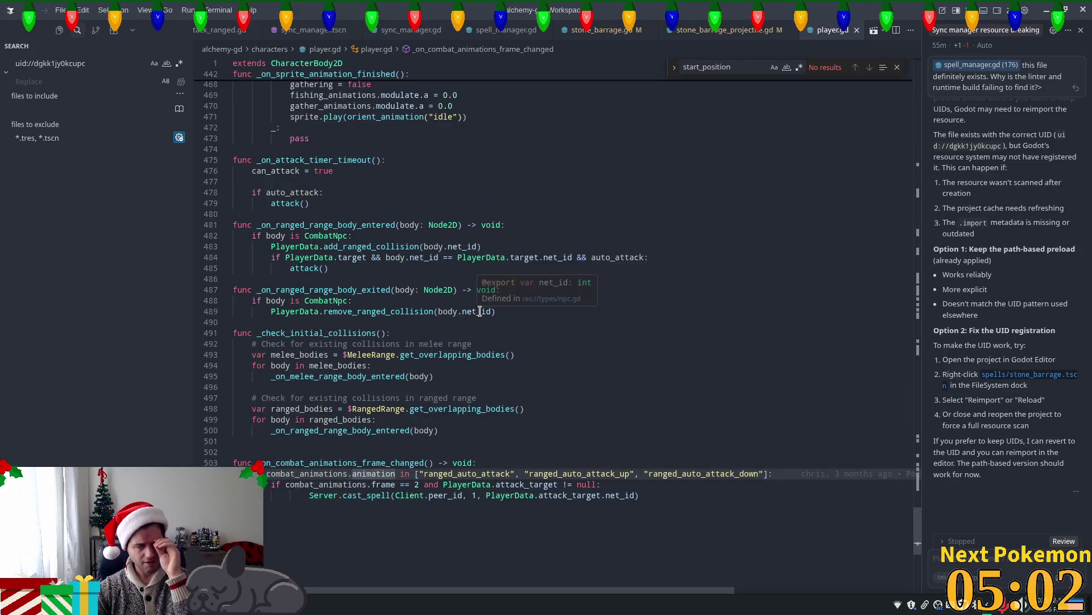
scroll(478, 310, up, 10)
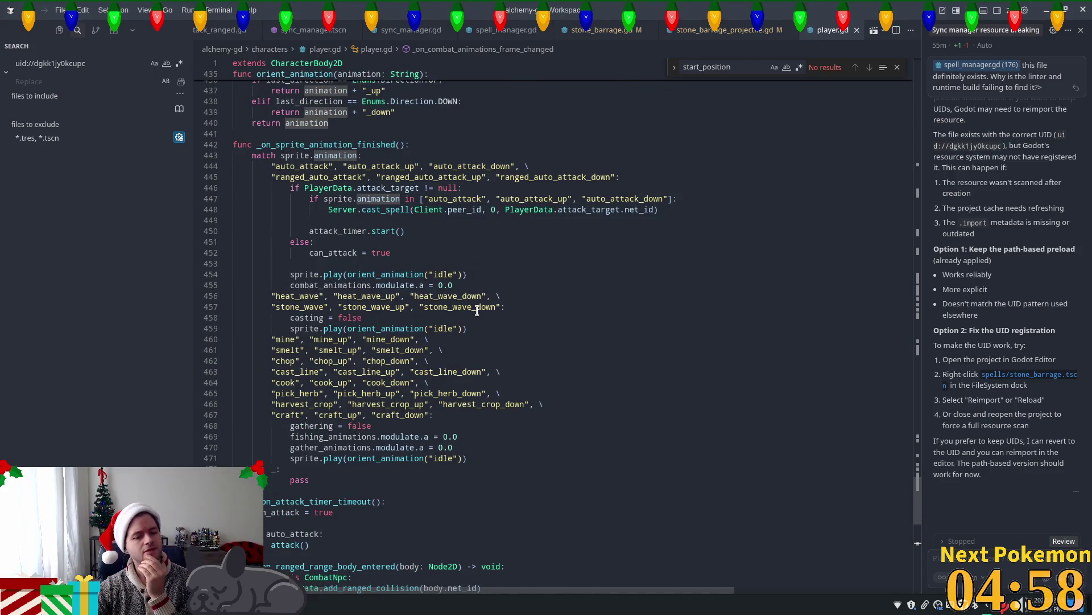
scroll(476, 311, up, 3)
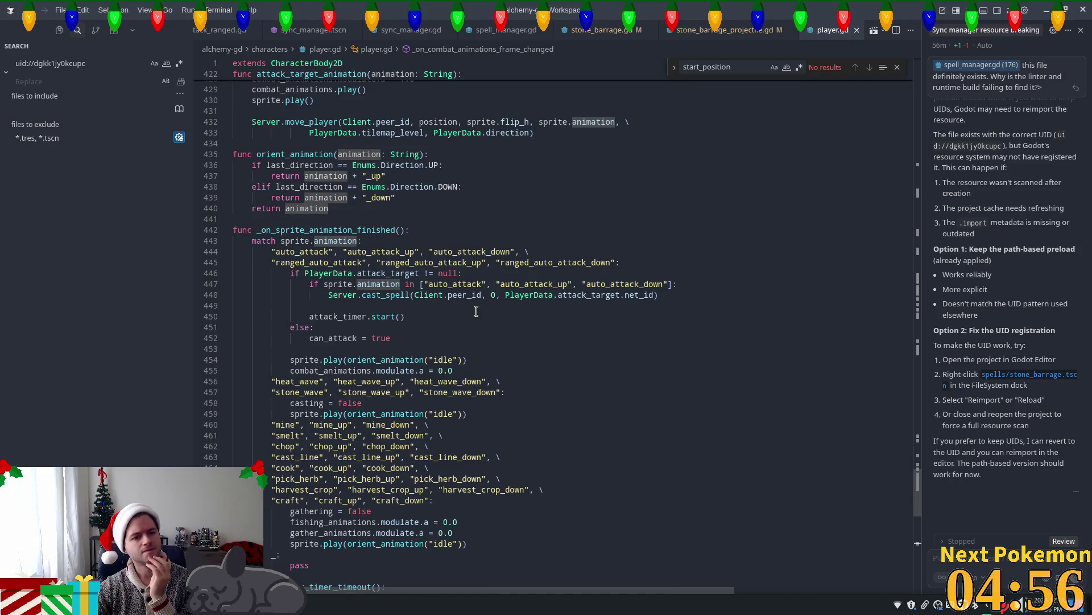
scroll(477, 311, up, 6)
scroll(477, 312, up, 3)
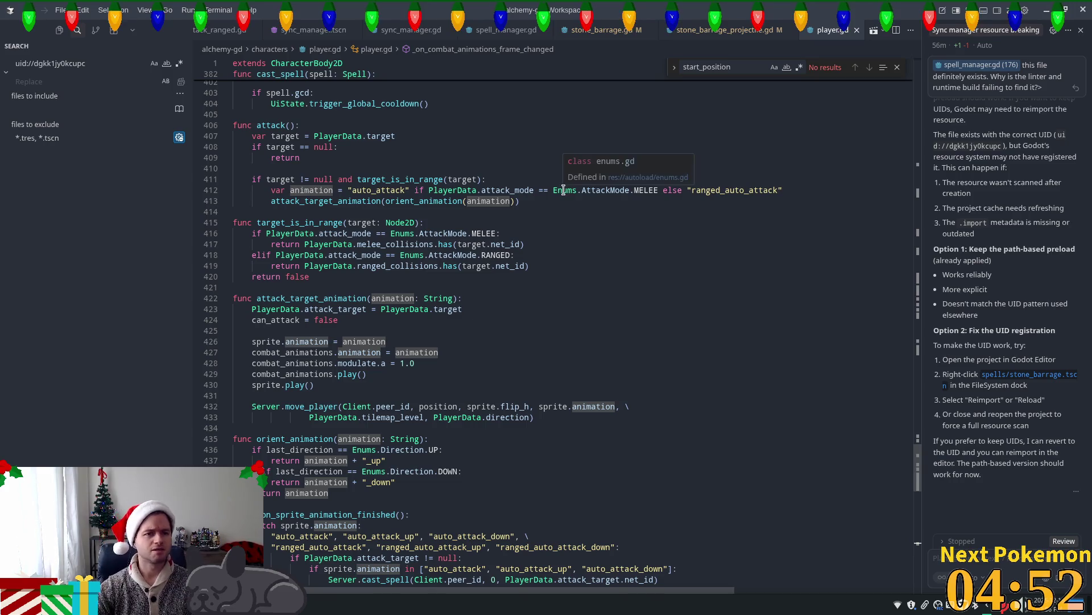
Open spell_manager.gd through the file search with 'spell_ma'.
key(ctrl+p)
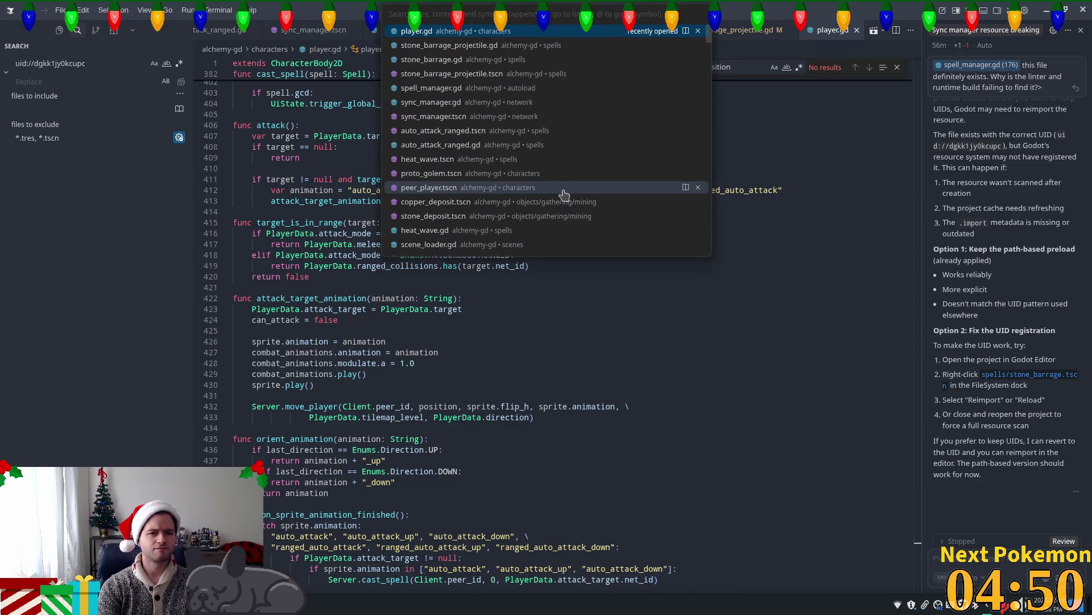
text(spell)
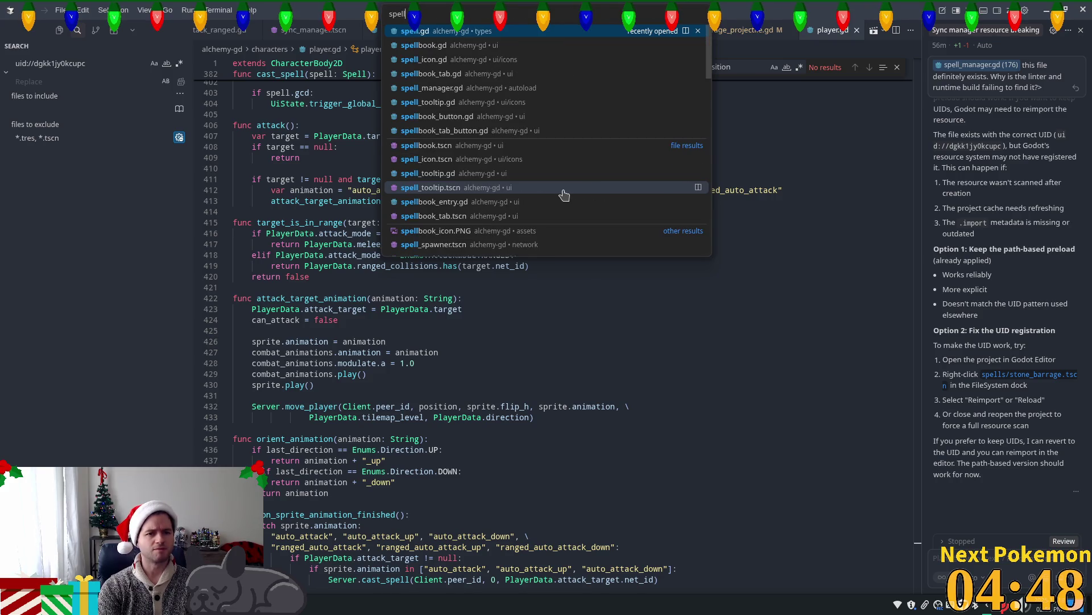
key(Escape)
key(ctrl+p)
text(spell_ma)
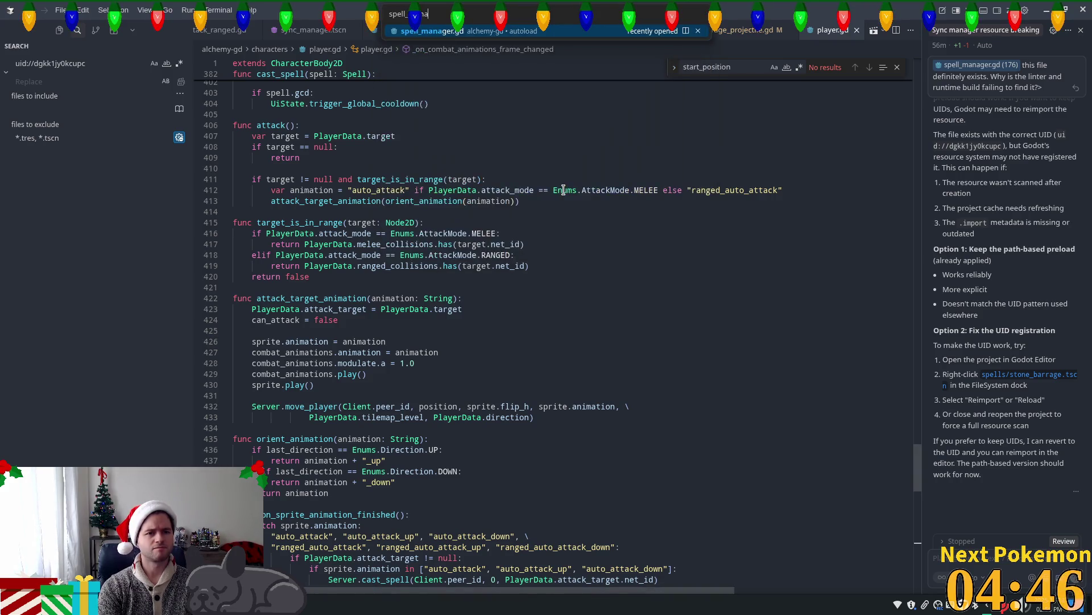
key(Return)
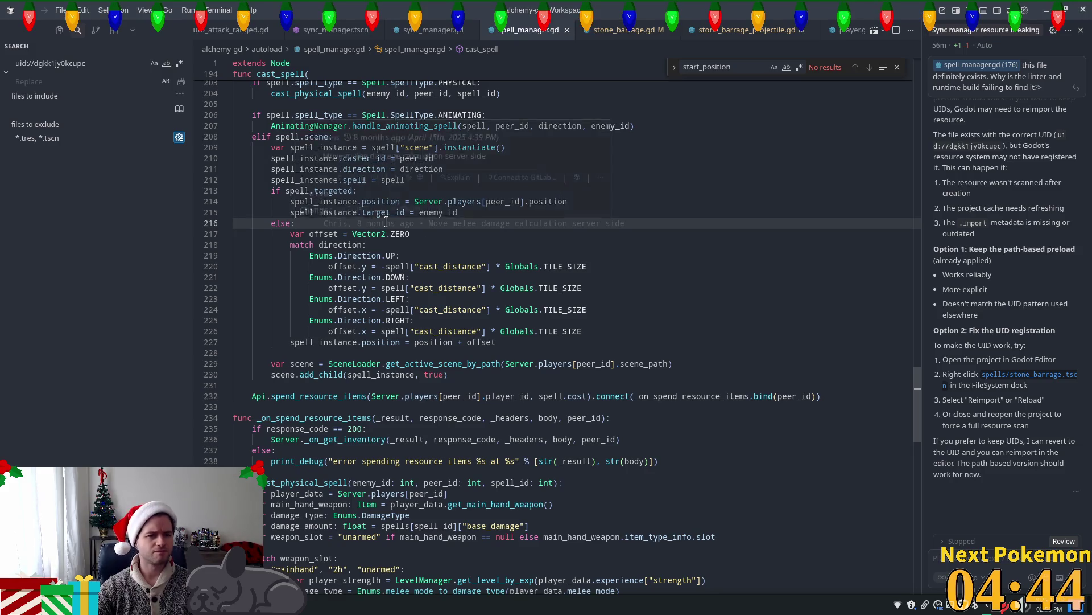
Inspect the Stone Barrage spell entry, selecting 'stone_barrage' on line 184, then return to Godot.
click(593, 316)
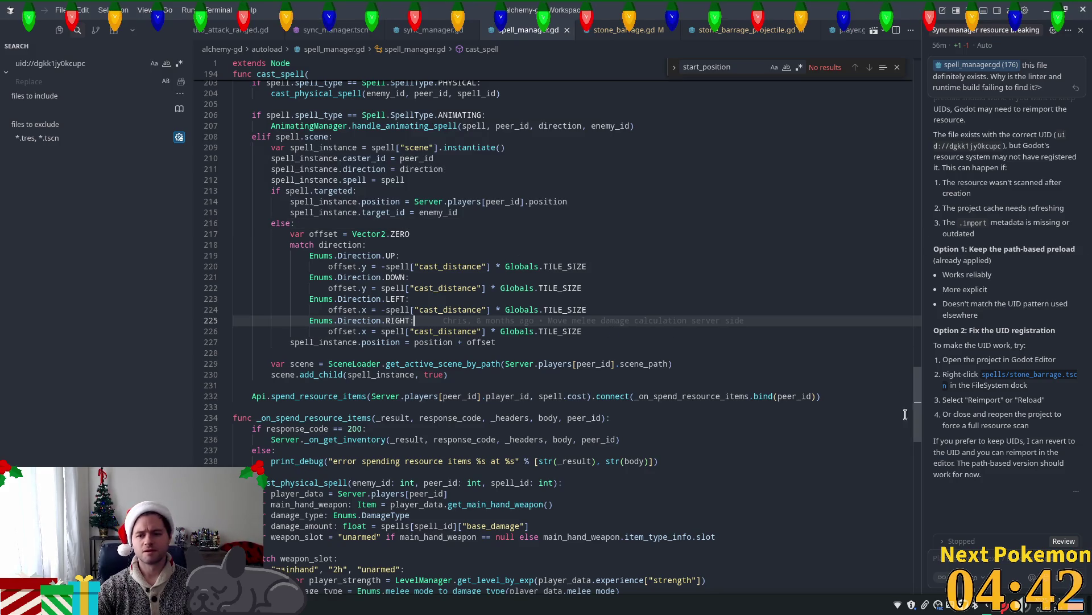
mouse_move(918, 425)
mouse_down()
mouse_move(933, 191)
mouse_move(947, 345)
mouse_up()
click(315, 340)
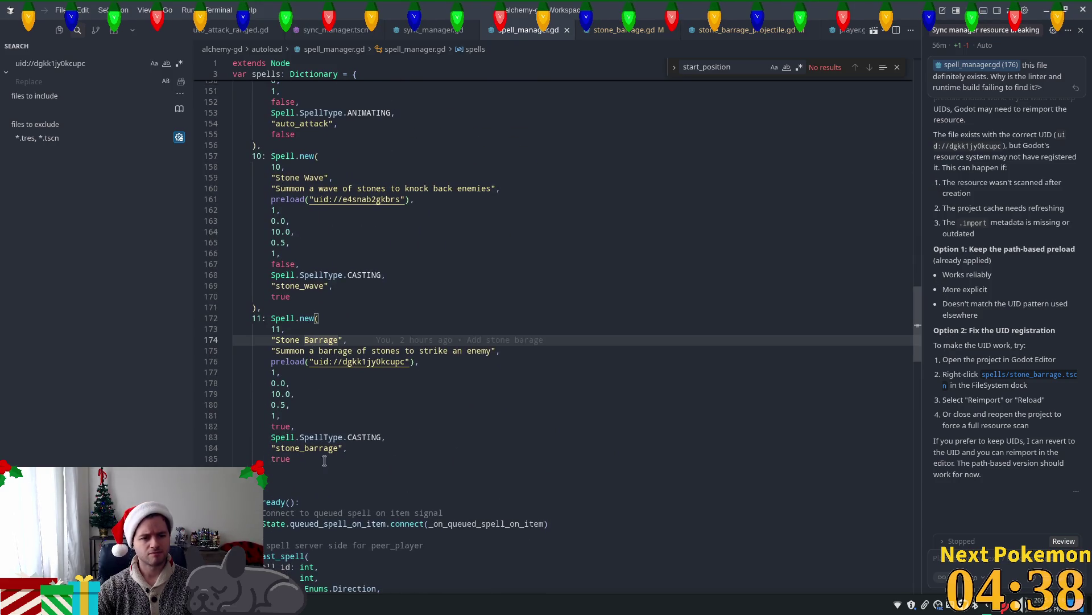
double_click(293, 449)
key(alt+Tab)
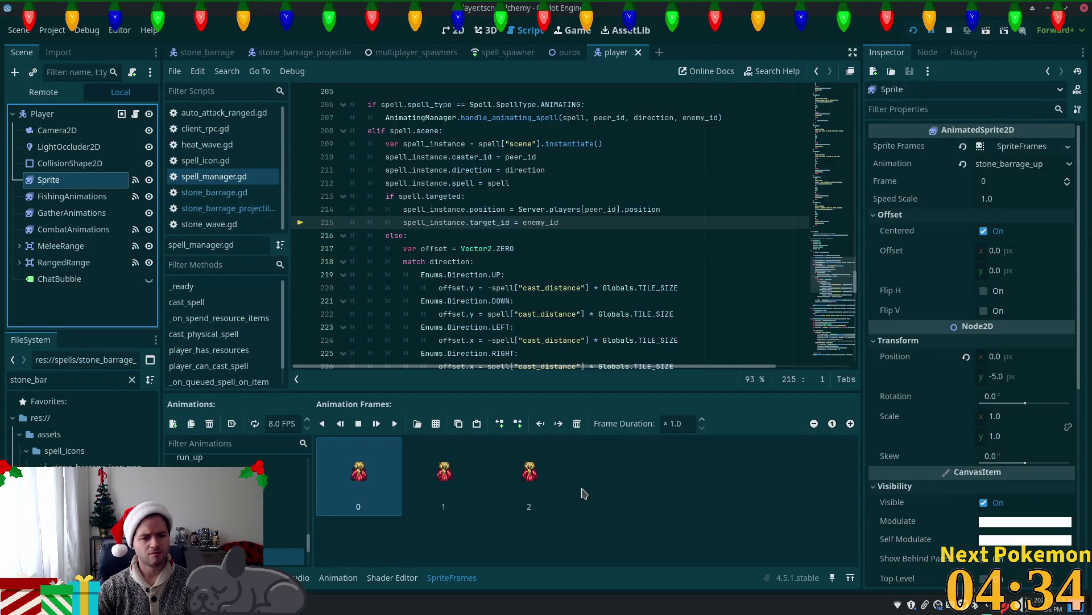
Read Session 2's error log and the spell.targeted check at line 213, then return to Cursor.
key(alt+Tab)
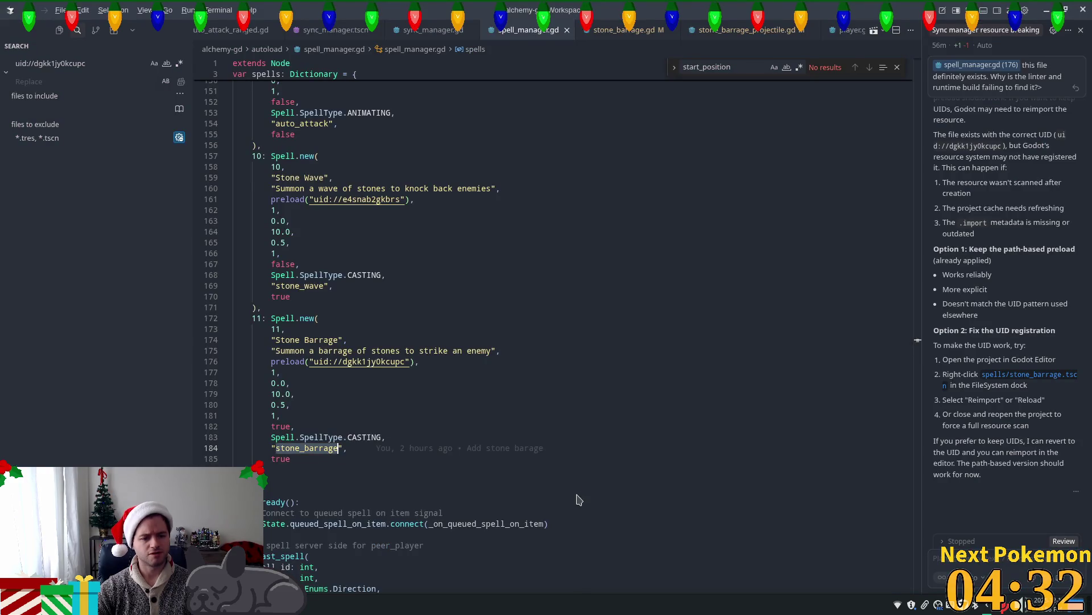
key(alt+Tab)
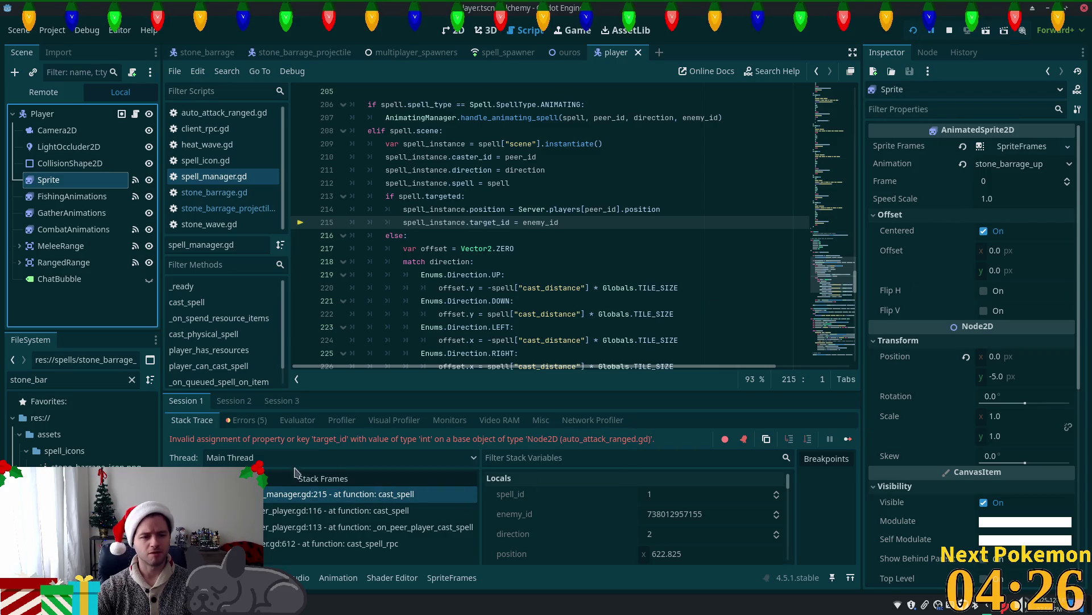
click(234, 400)
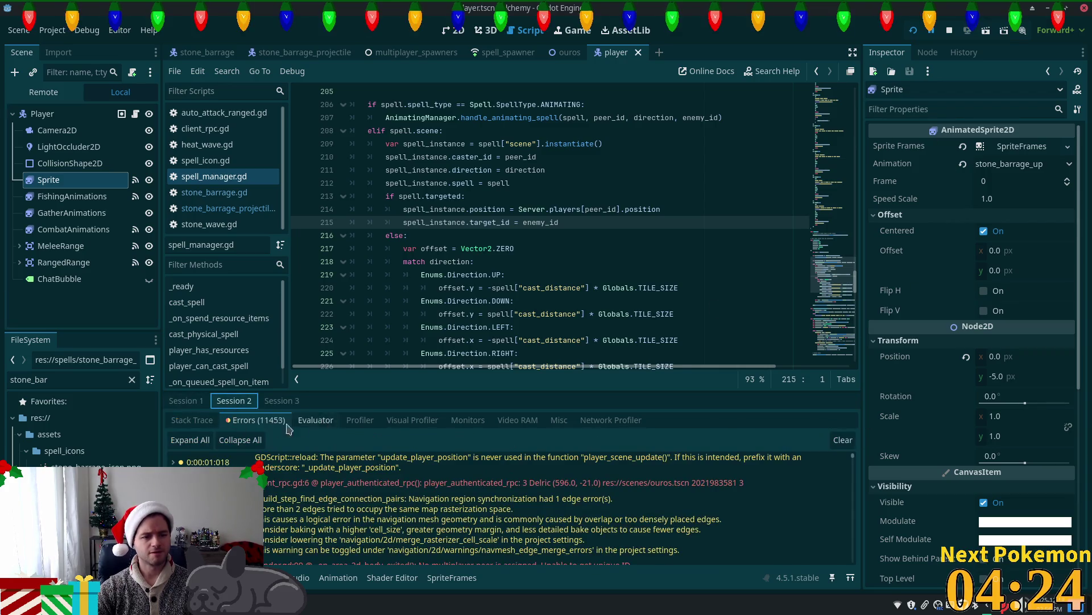
scroll(853, 461, down, 5)
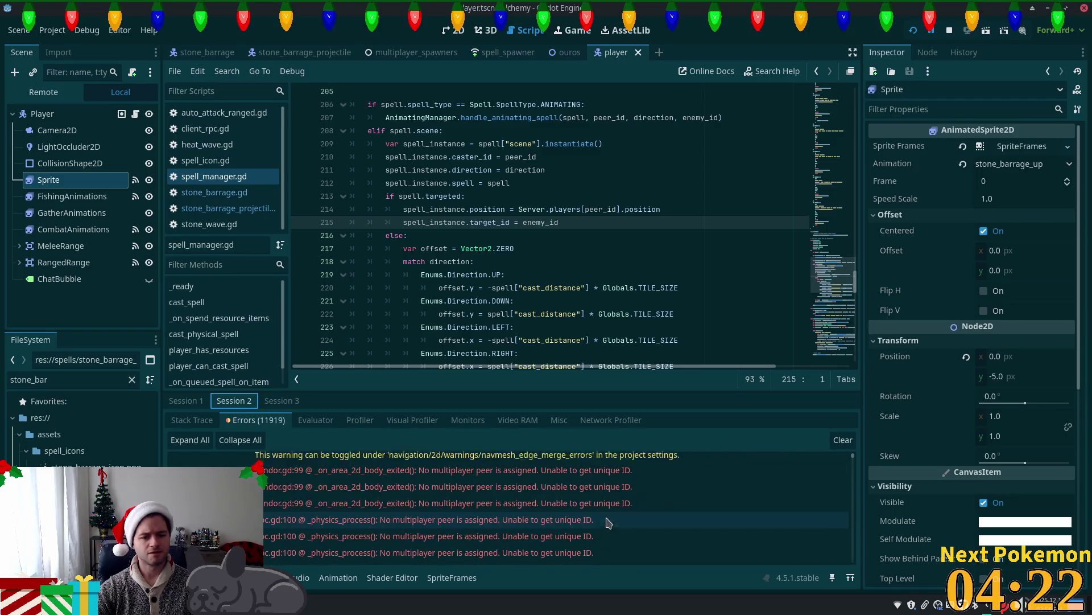
mouse_move(854, 461)
mouse_down()
mouse_move(850, 530)
mouse_move(866, 580)
mouse_up()
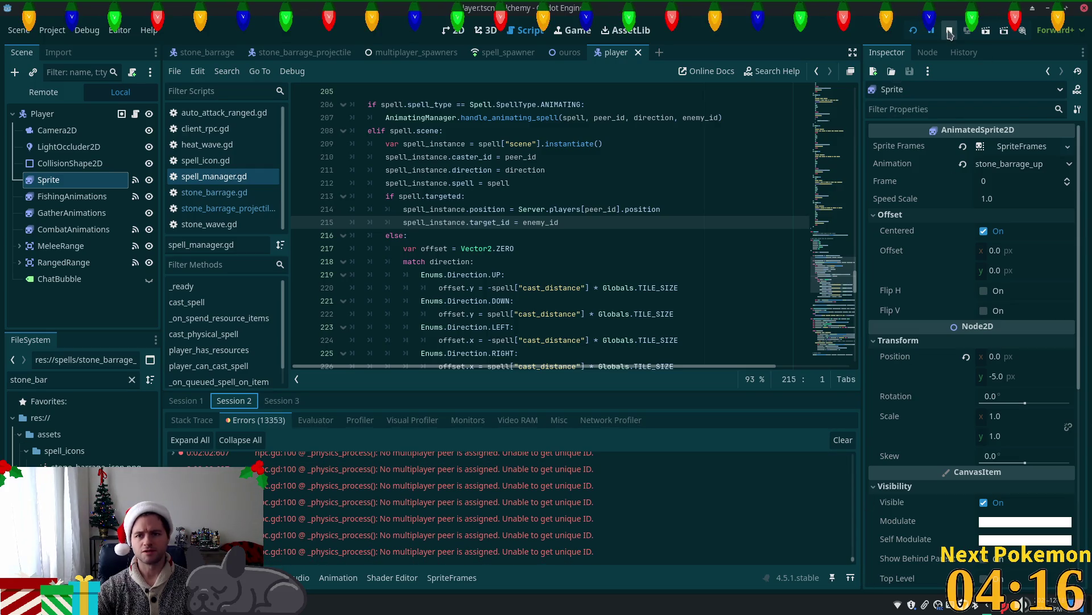
click(581, 198)
key(alt+Tab)
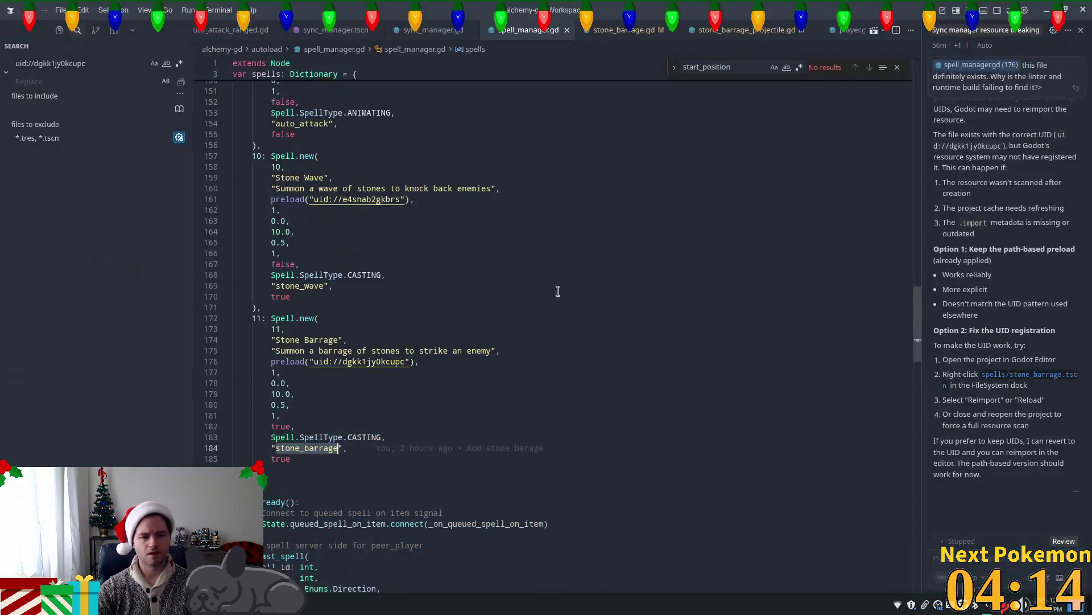
Reselect 'stone_barrage' on line 184, scroll to cast_spell, and return to Godot.
double_click(308, 448)
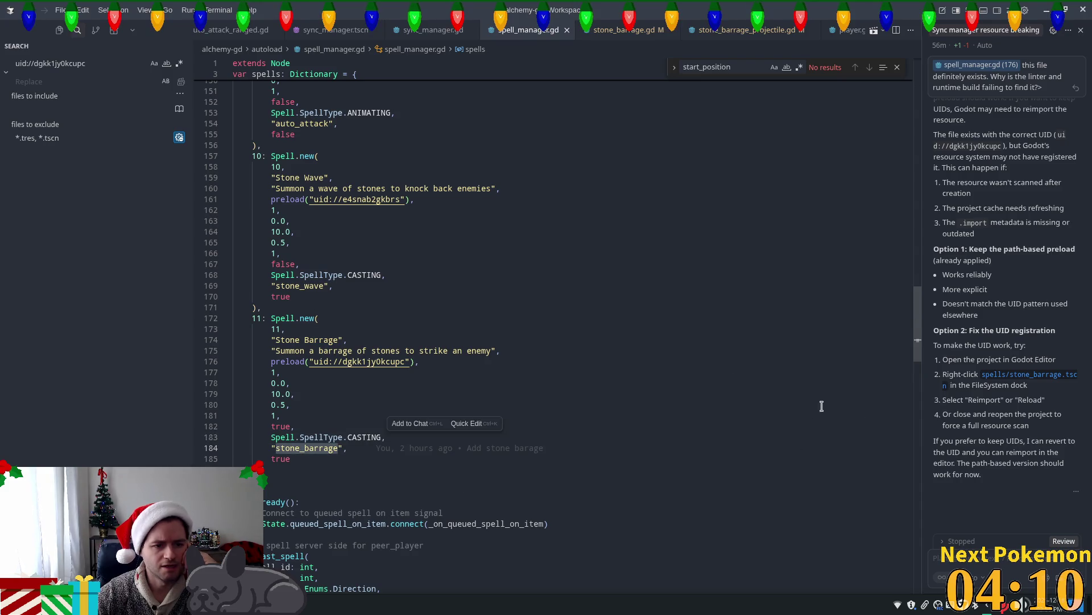
drag(920, 326, 920, 428)
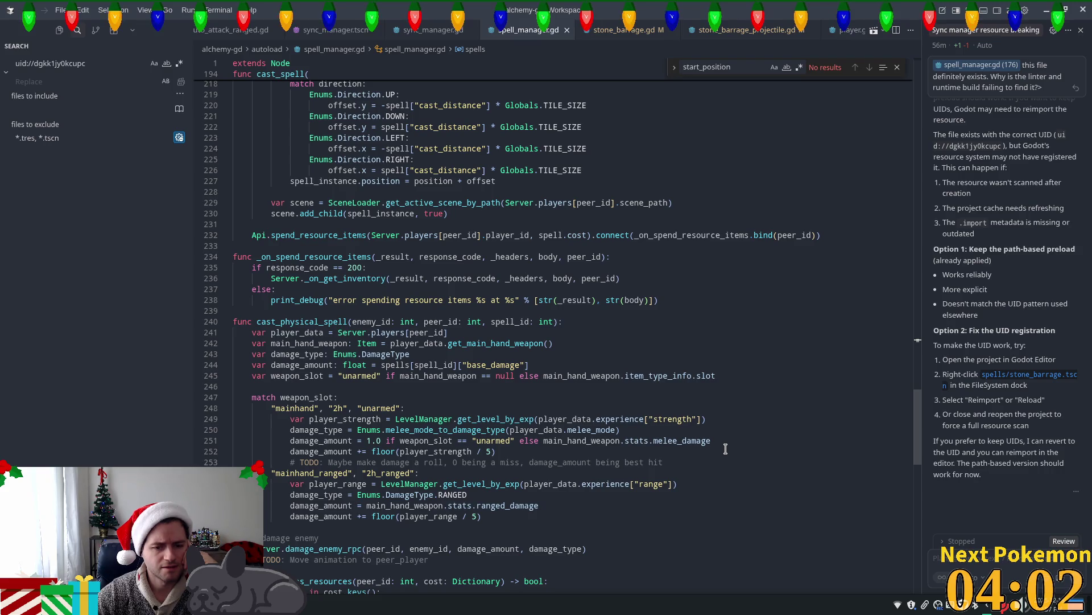
key(alt+Tab)
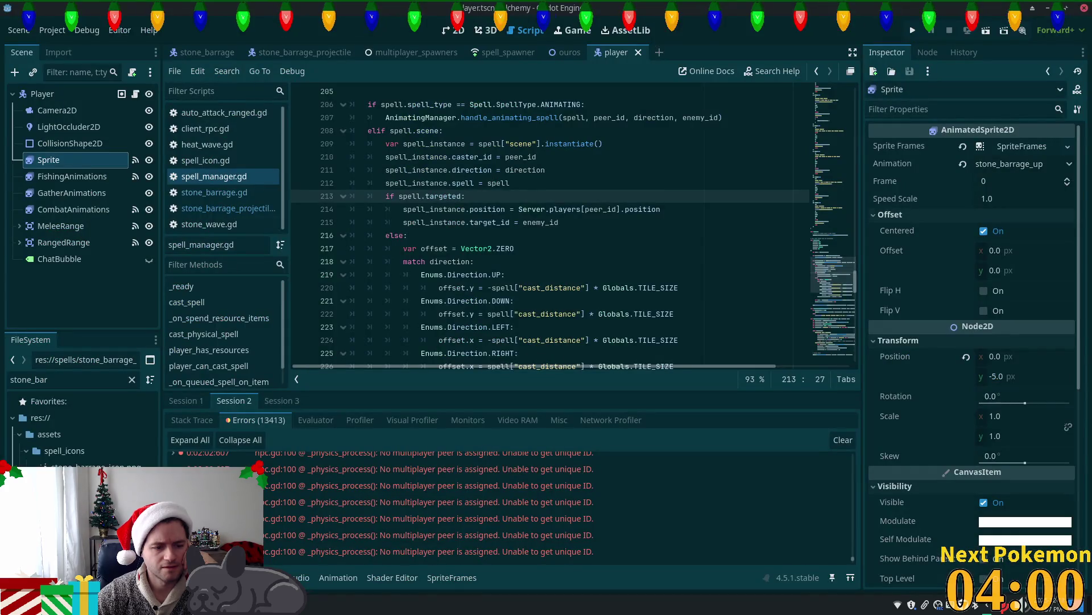
Compare the Sprite's stone_barrage and stone_barrage_down frames, ending on stone_barrage, then go to Cursor.
click(68, 126)
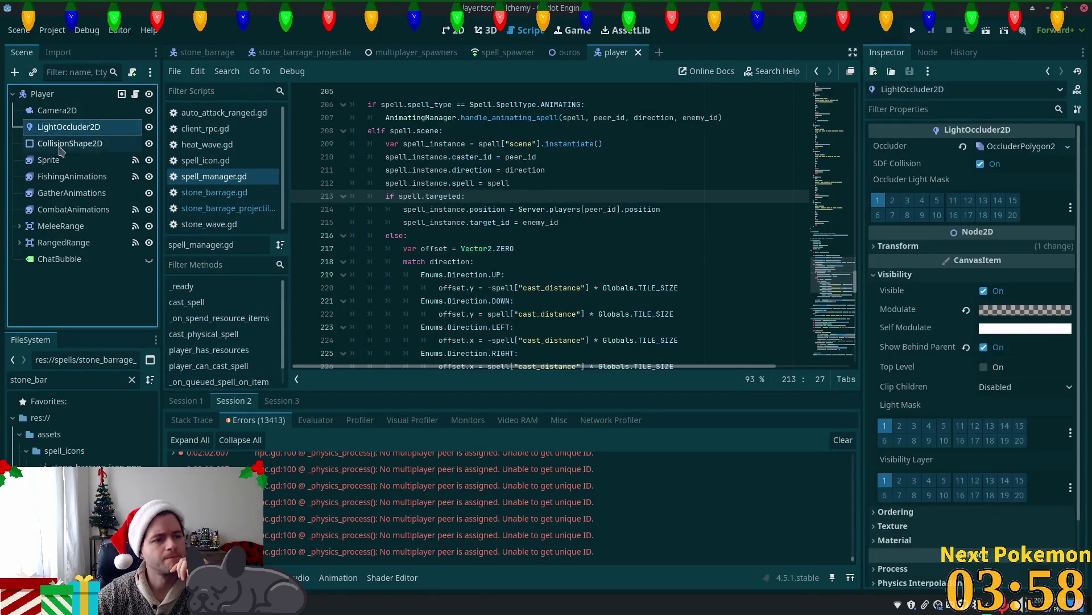
click(49, 160)
click(284, 523)
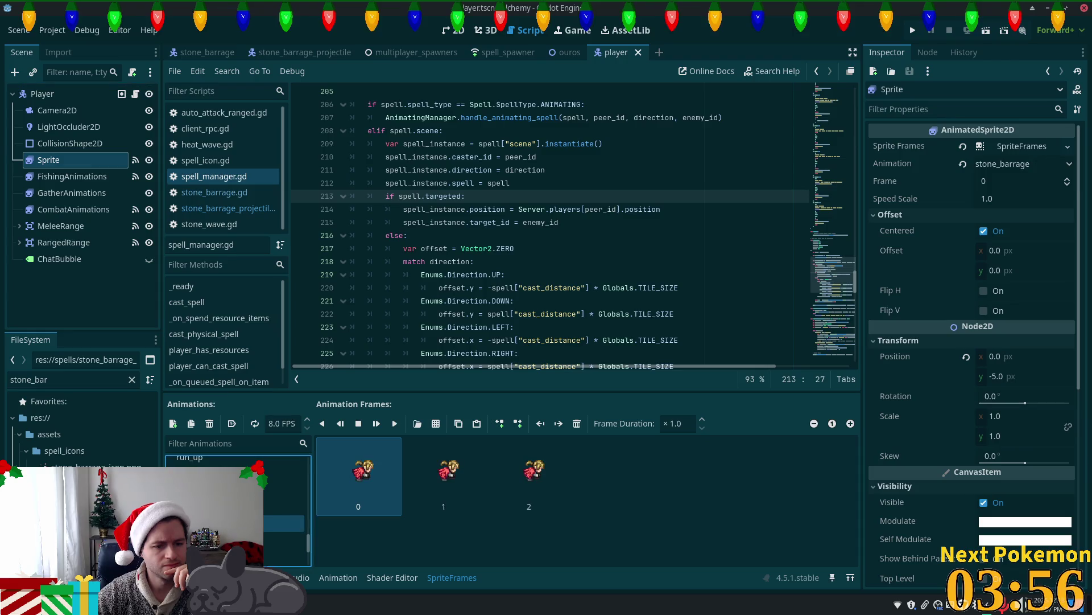
click(284, 541)
click(284, 523)
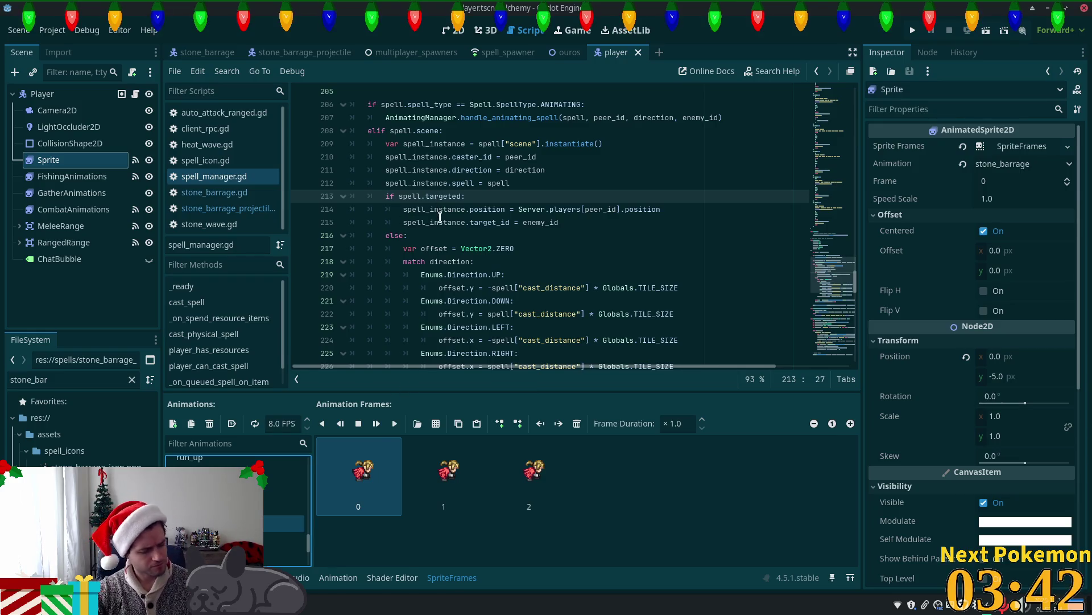
key(alt+Tab)
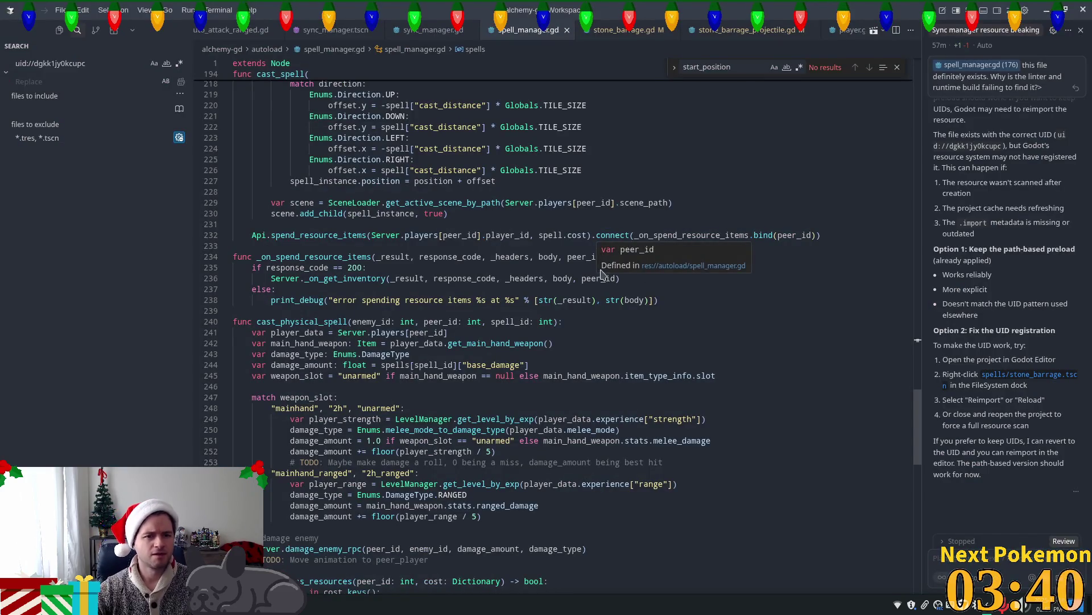
Highlight spell_type's uses in spell_type_to_skill and scroll through the surrounding spell_manager.gd code.
scroll(600, 273, down, 3)
scroll(743, 253, down, 6)
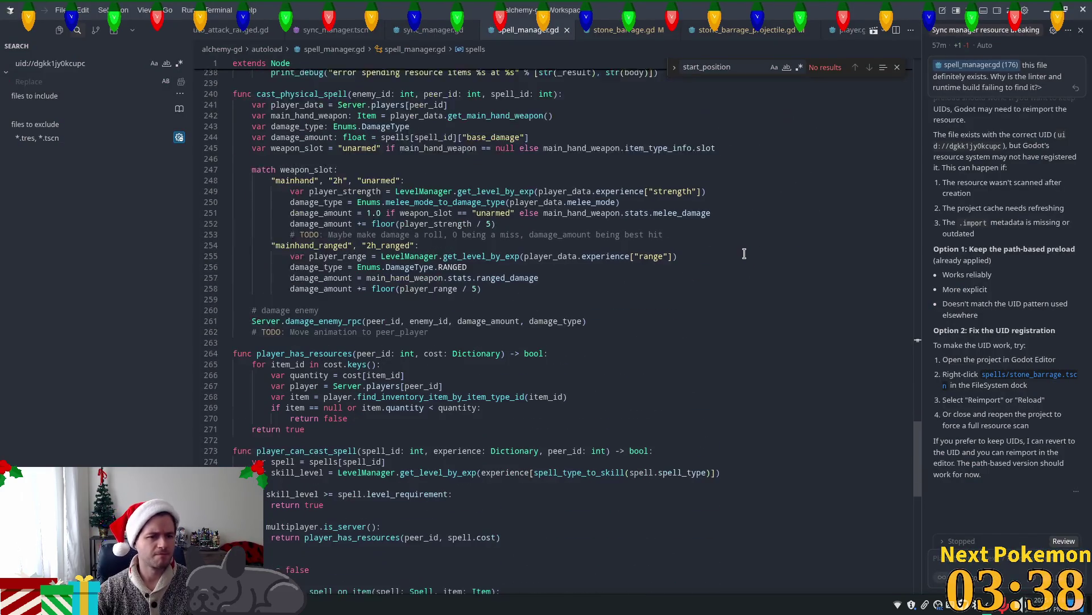
scroll(742, 253, down, 5)
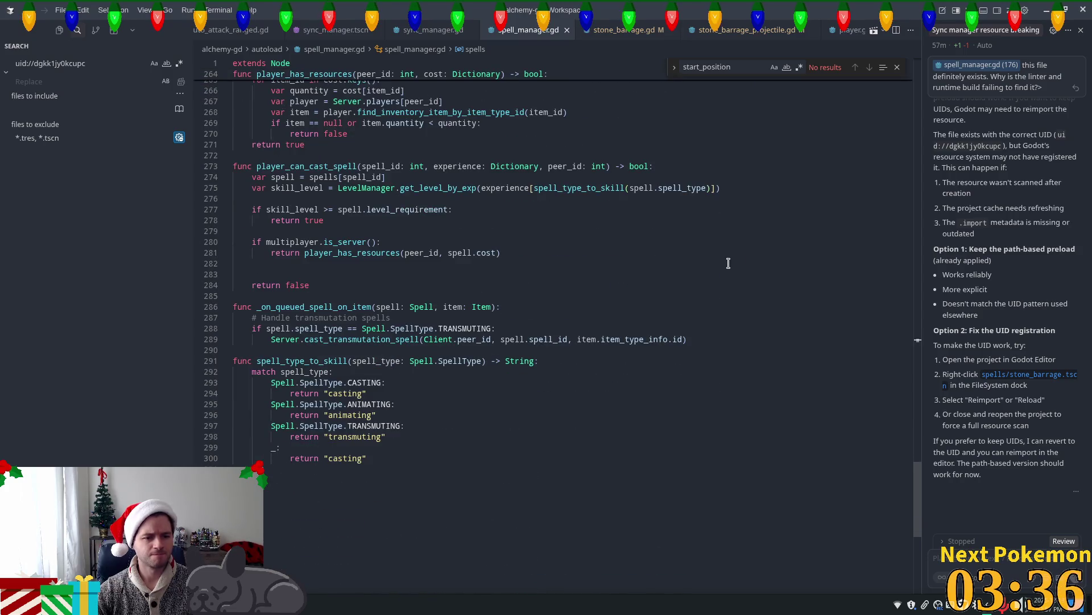
double_click(354, 362)
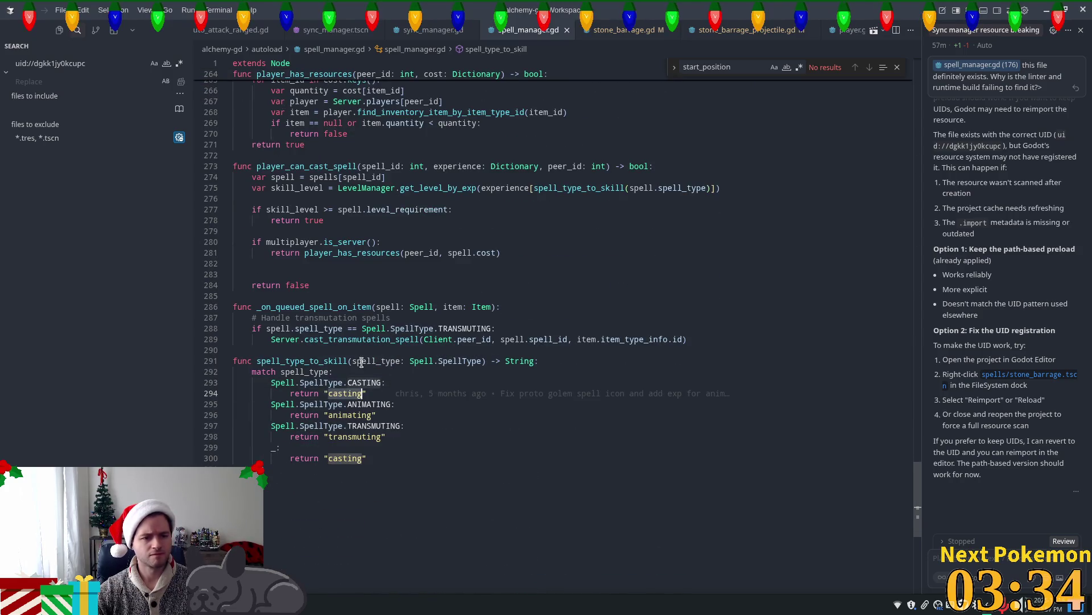
scroll(546, 382, up, 3)
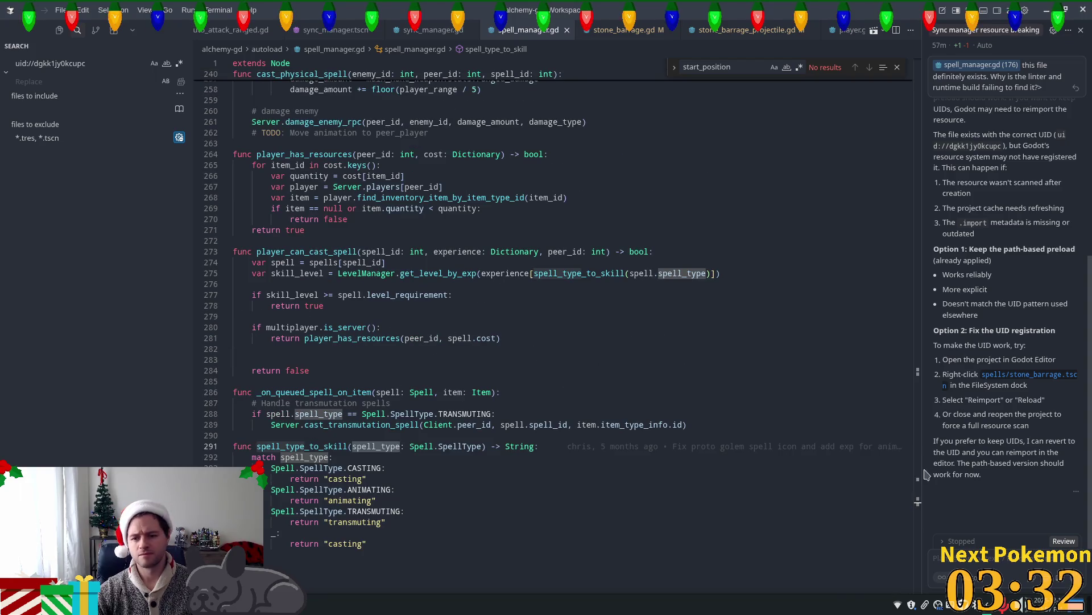
mouse_move(916, 507)
mouse_down()
mouse_move(919, 370)
mouse_move(928, 400)
mouse_up()
scroll(927, 400, down, 1)
mouse_move(926, 400)
mouse_down()
mouse_move(928, 416)
mouse_move(948, 360)
mouse_up()
scroll(632, 154, down, 10)
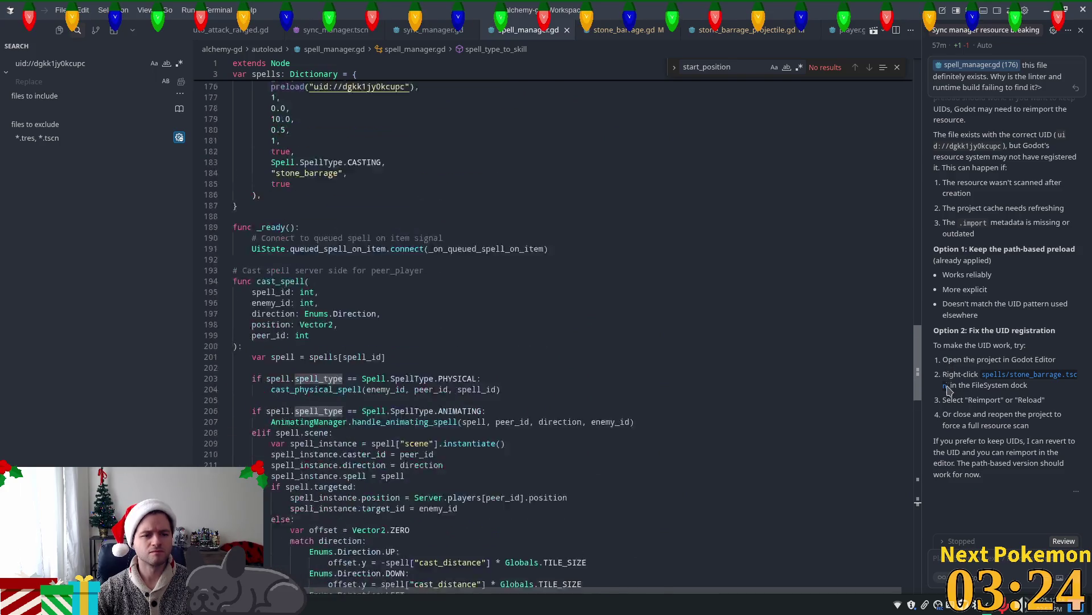
Open player.tscn via the 'player' search, close it, and reopen the file search.
key(ctrl+p)
text(player)
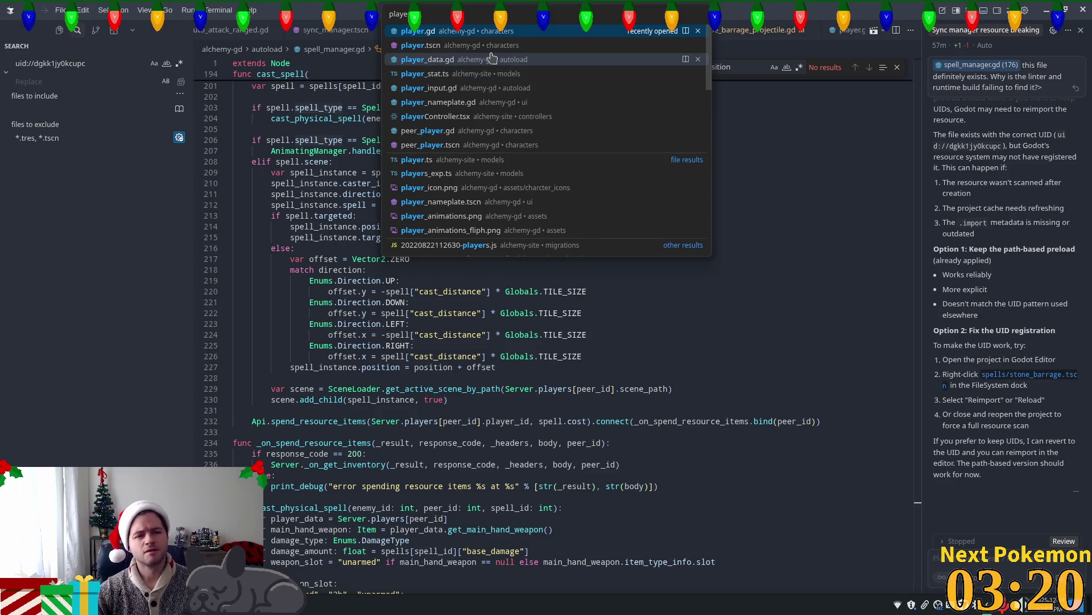
click(506, 45)
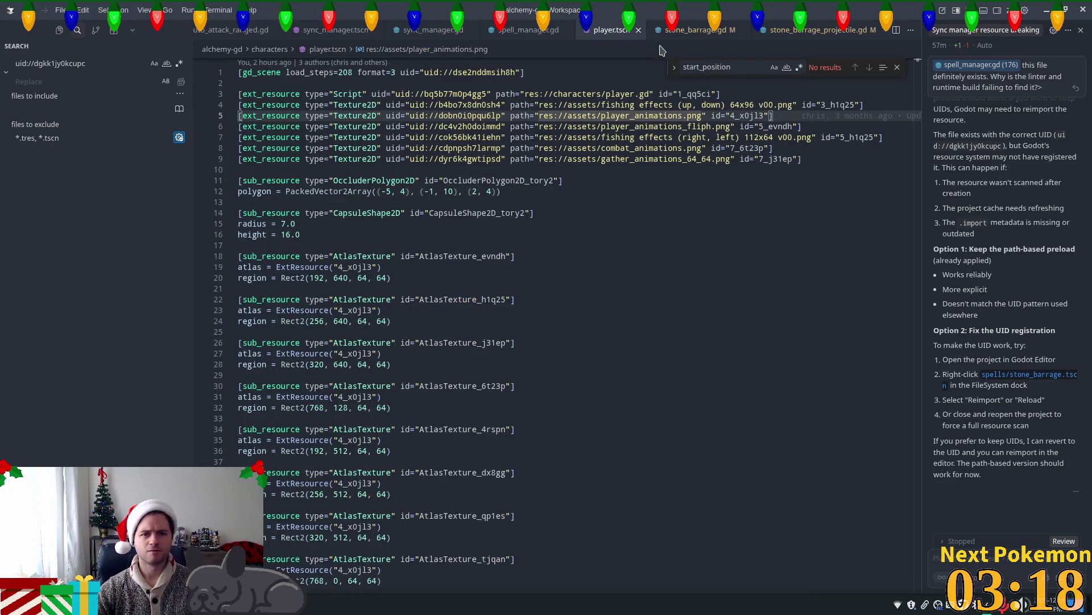
key(ctrl+w)
key(ctrl+p)
Open player.gd and select orient_animation to highlight its uses.
text(player.gd)
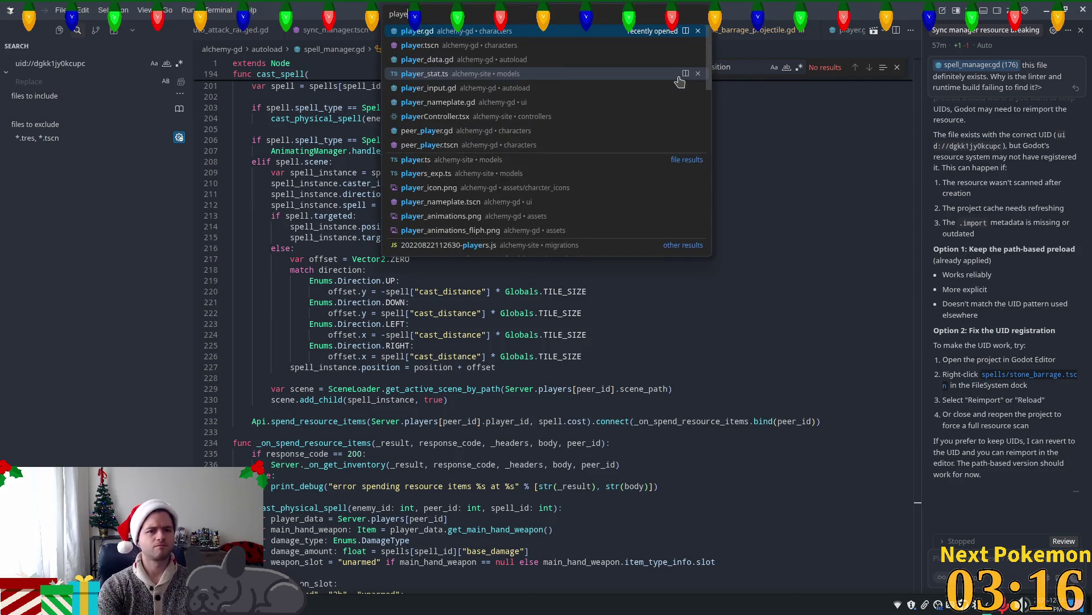
key(Return)
scroll(483, 384, down, 3)
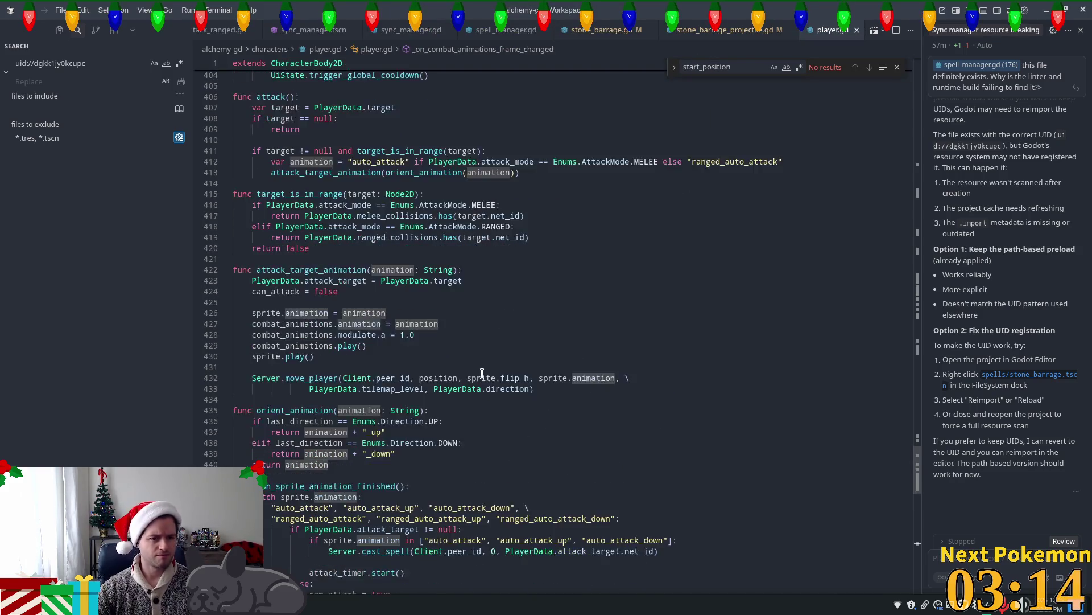
click(372, 289)
click(363, 386)
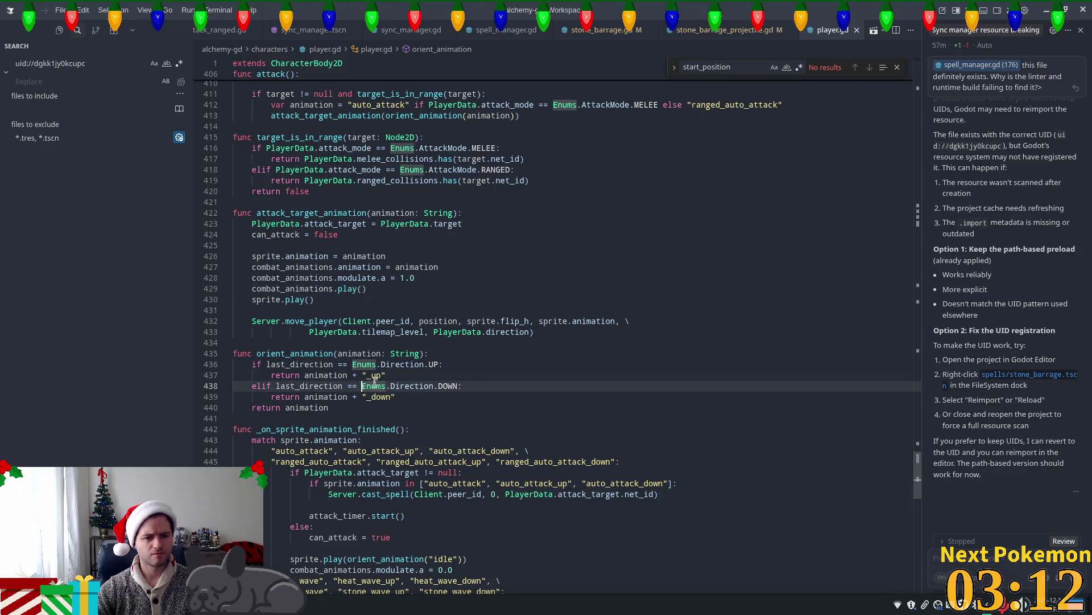
double_click(290, 354)
Step through orient_animation matches, wrapping back to 1 of 16 at line 138.
scroll(715, 407, down, 2)
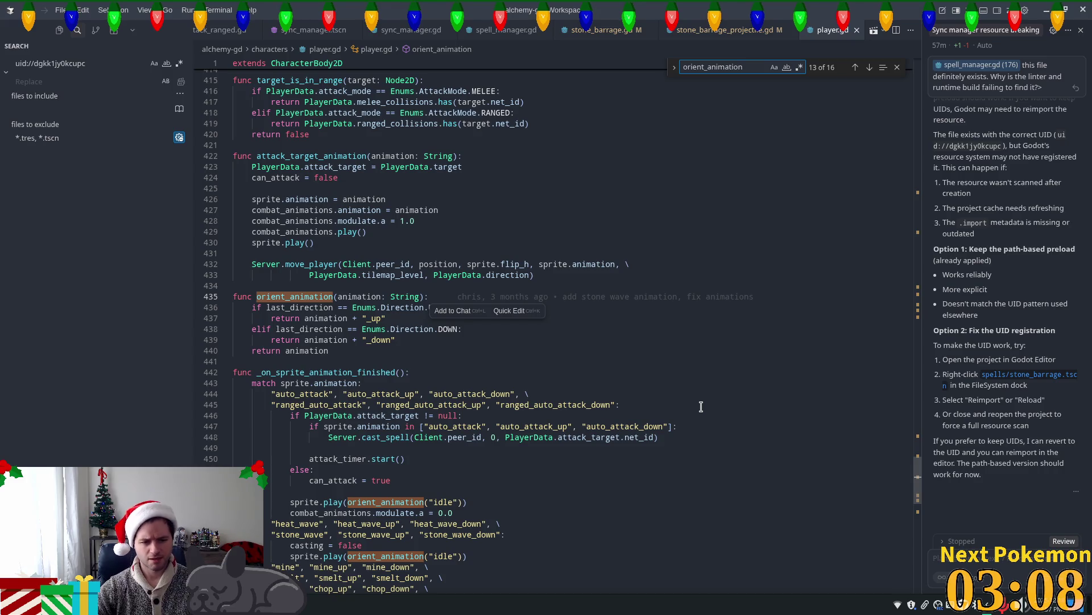
key(Return)
key(Return)
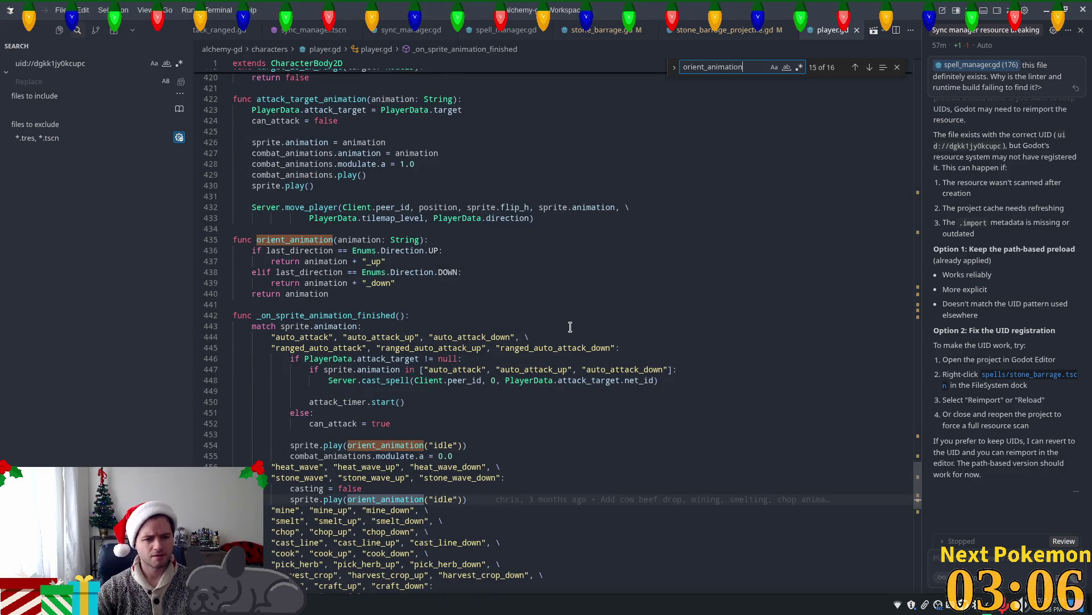
scroll(551, 320, down, 3)
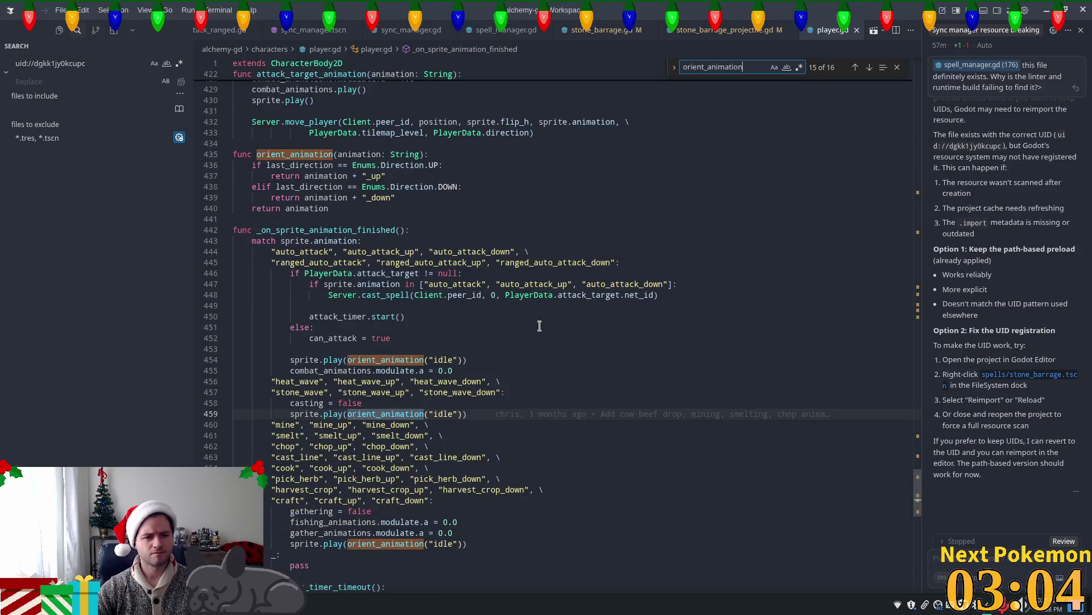
scroll(489, 302, down, 1)
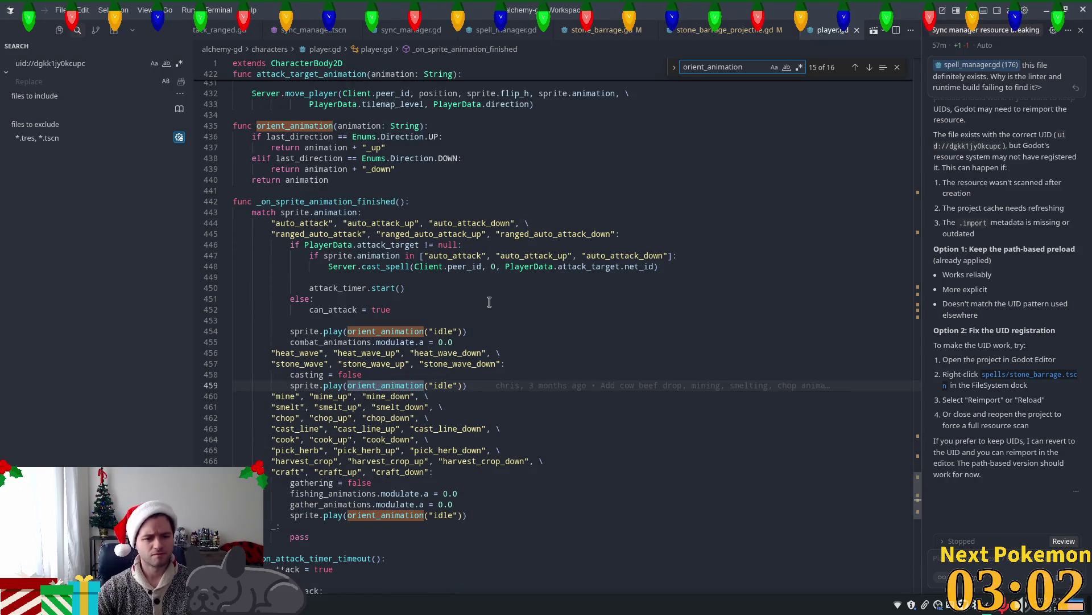
key(Return)
key(Return)
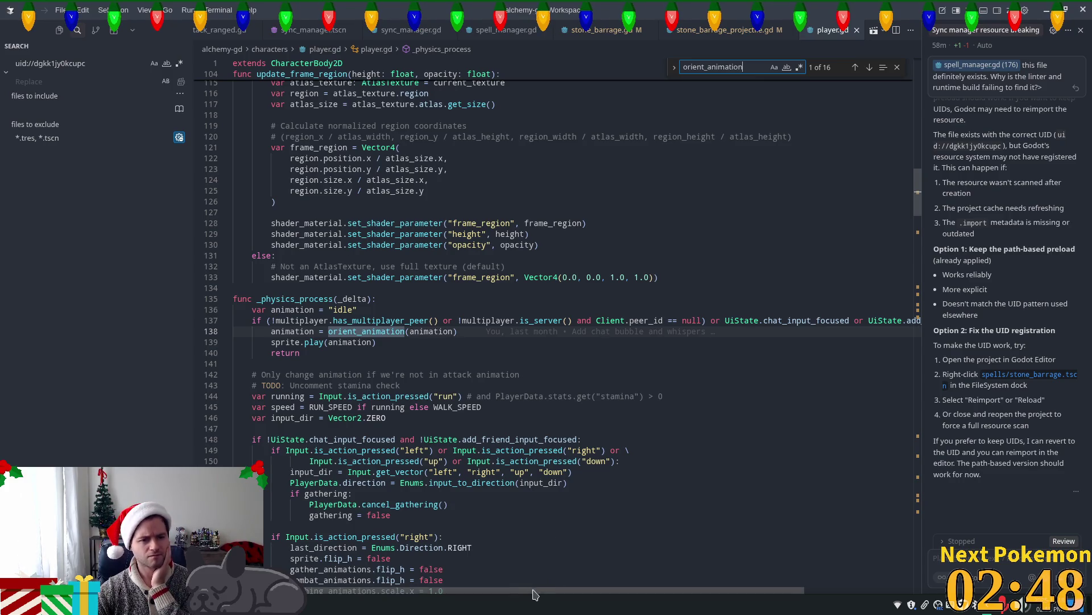
Read _physics_process's orient_animation calls and advance to match 3 of 16 at line 237.
drag(514, 594, 680, 597)
scroll(415, 436, left, 5)
scroll(415, 436, down, 1)
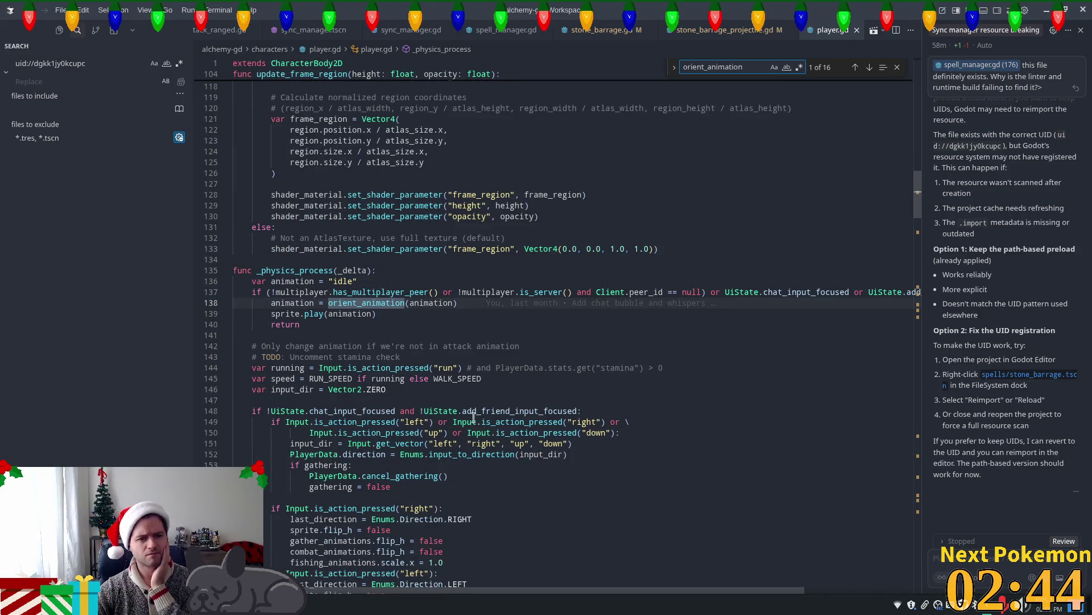
mouse_move(663, 592)
mouse_down()
mouse_move(827, 594)
mouse_move(724, 588)
mouse_up()
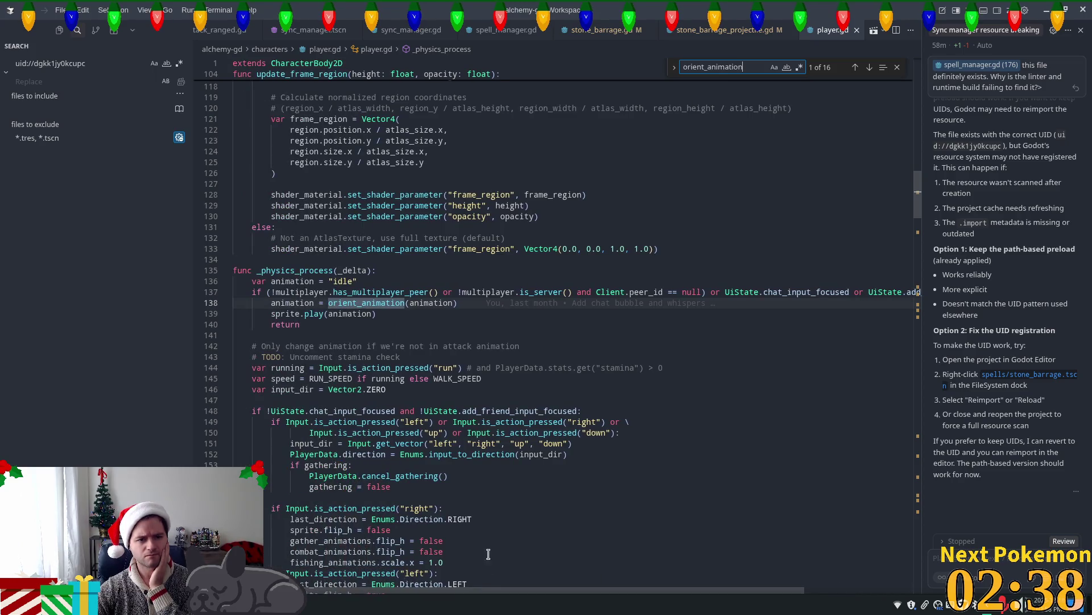
scroll(566, 449, down, 3)
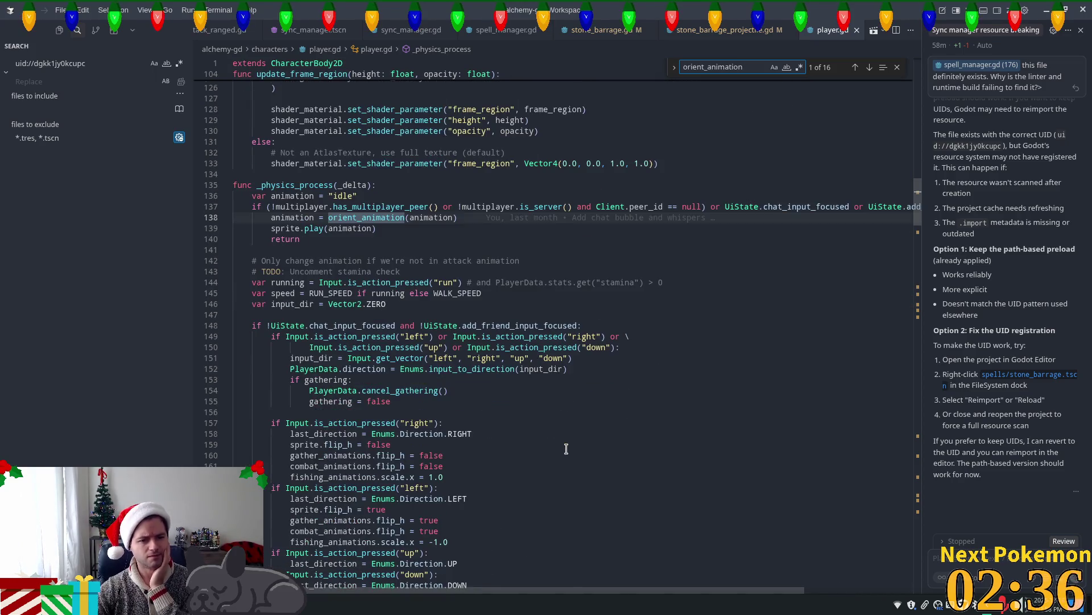
scroll(566, 449, down, 5)
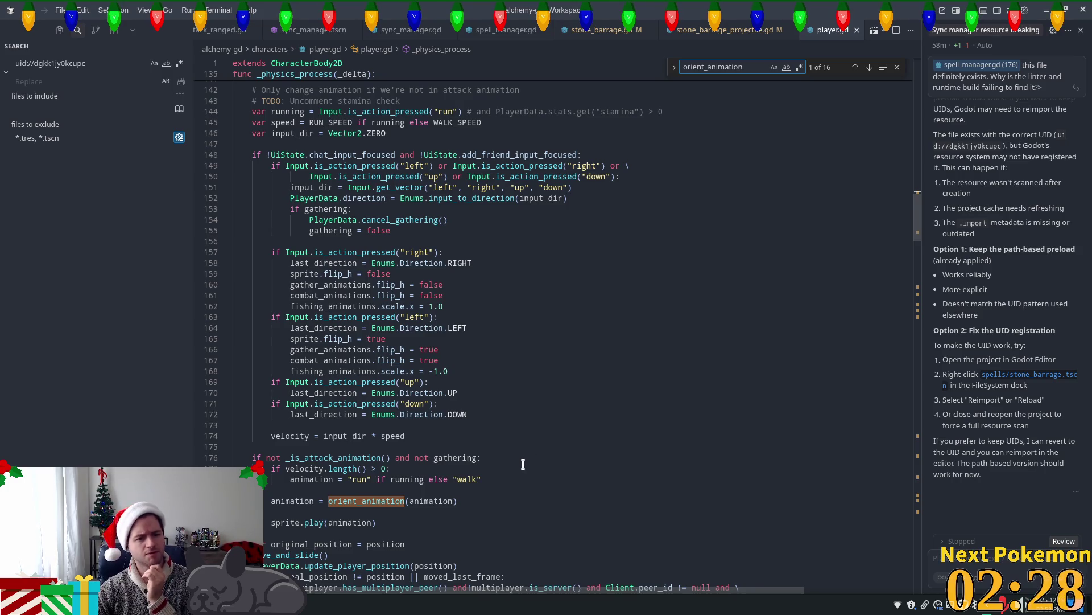
scroll(522, 464, down, 7)
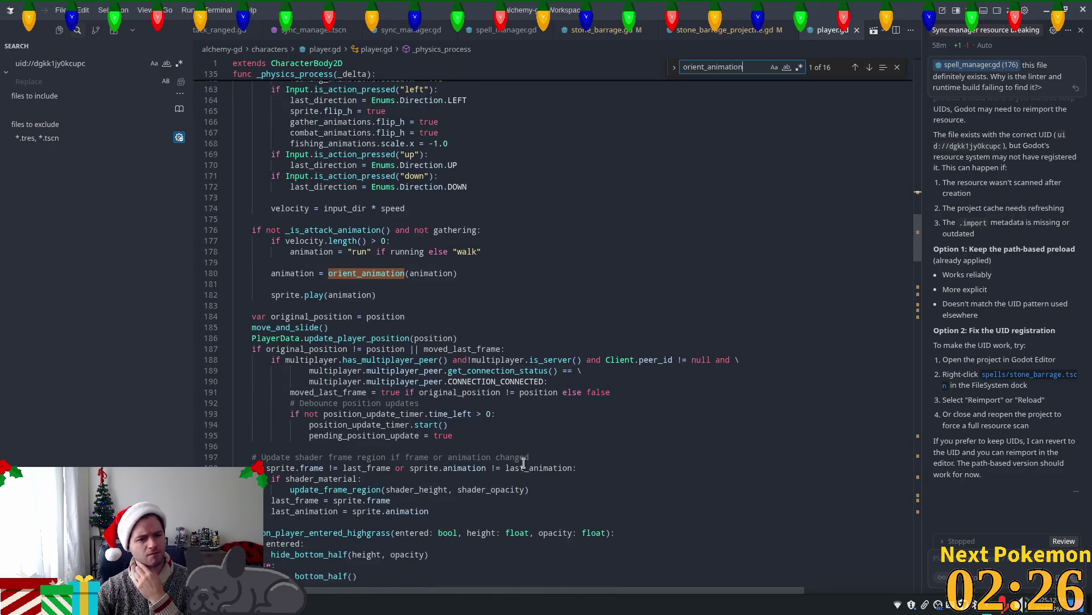
scroll(524, 464, up, 4)
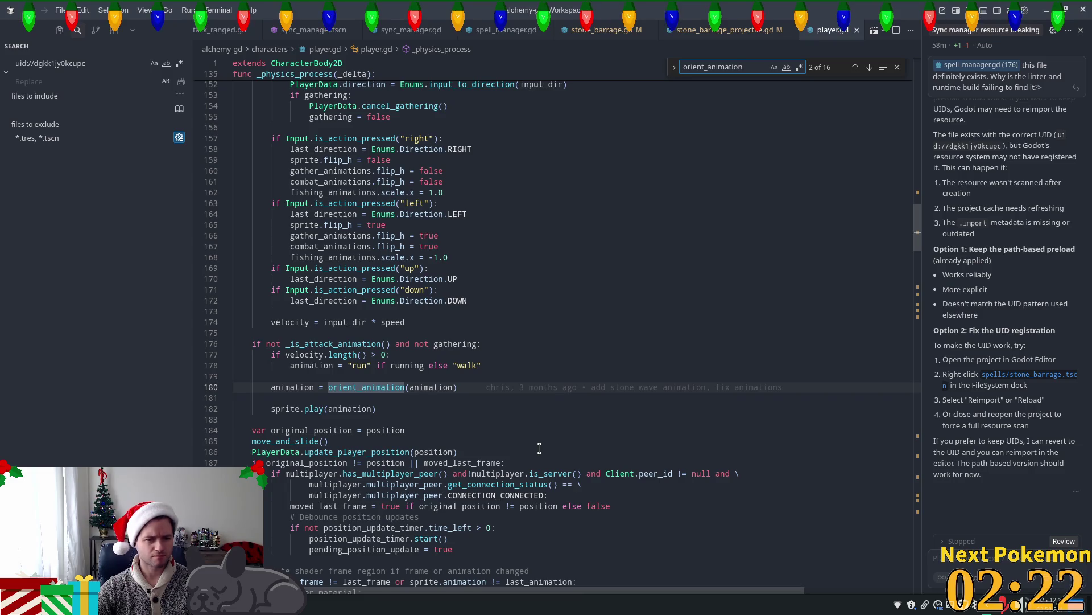
scroll(438, 373, up, 1)
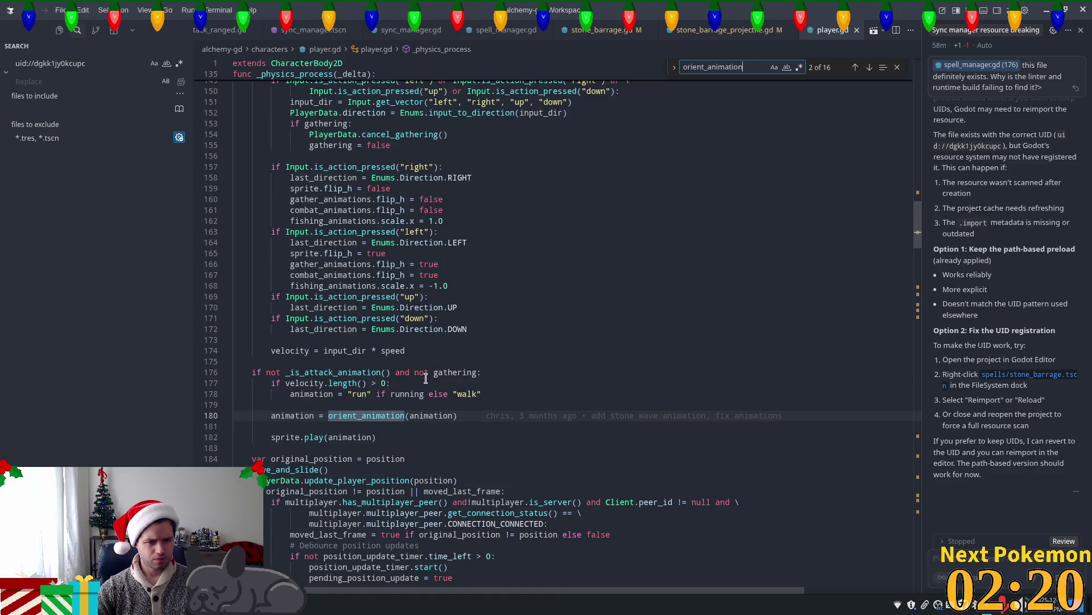
scroll(426, 378, up, 3)
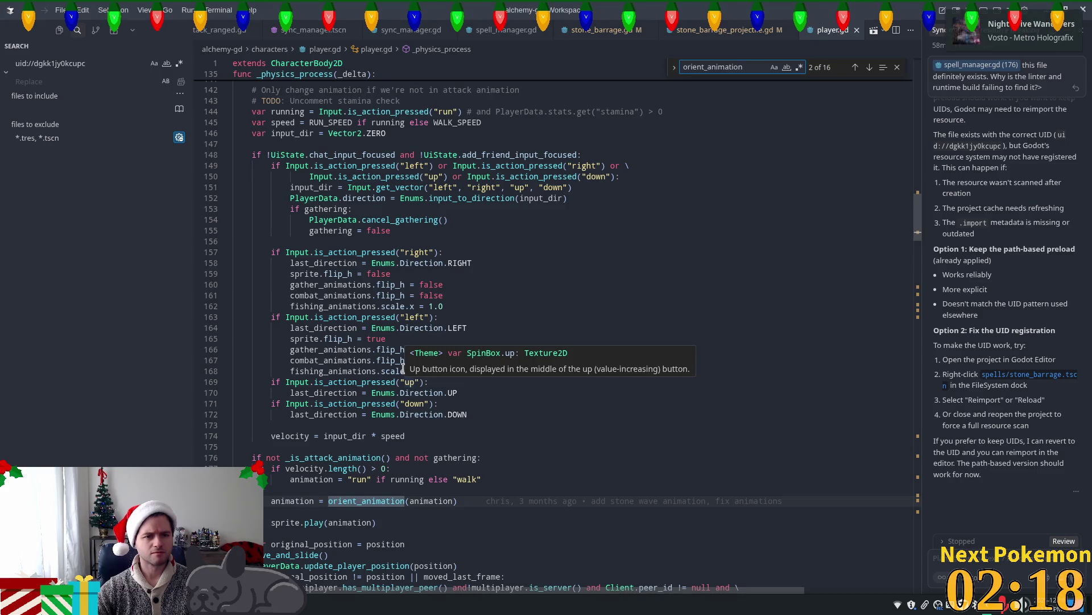
key(Return)
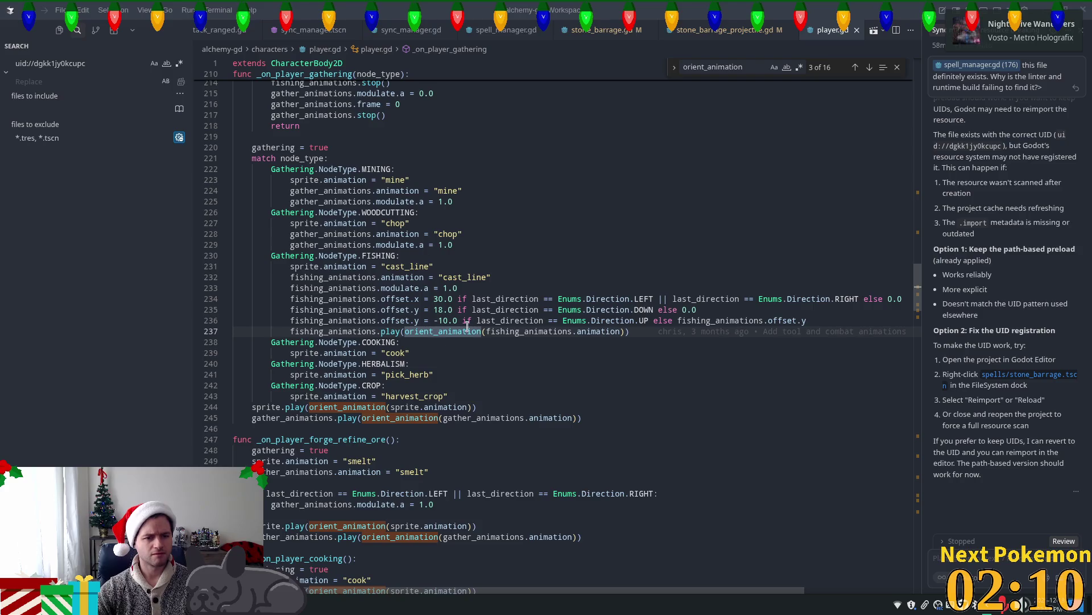
key(ctrl+f)
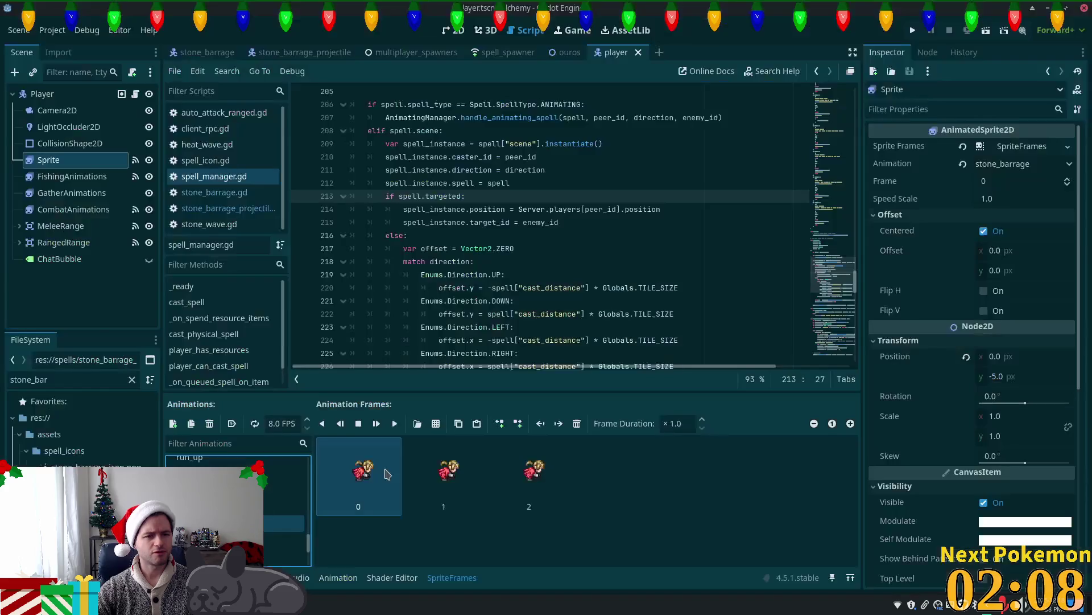
Run the project, place the second game window beside the first, and log in.
key(alt+Tab)
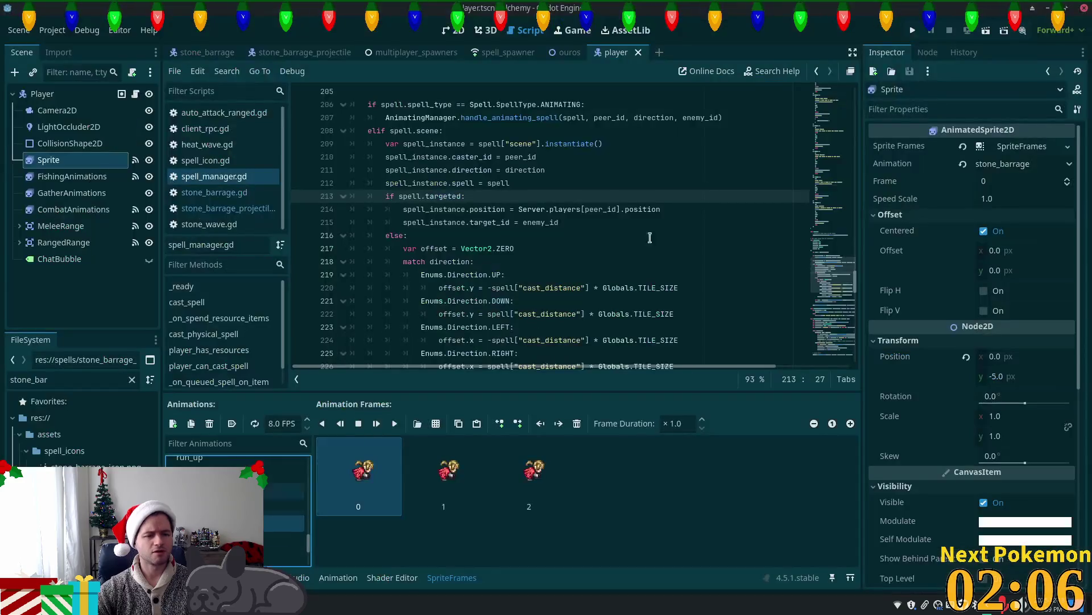
click(912, 31)
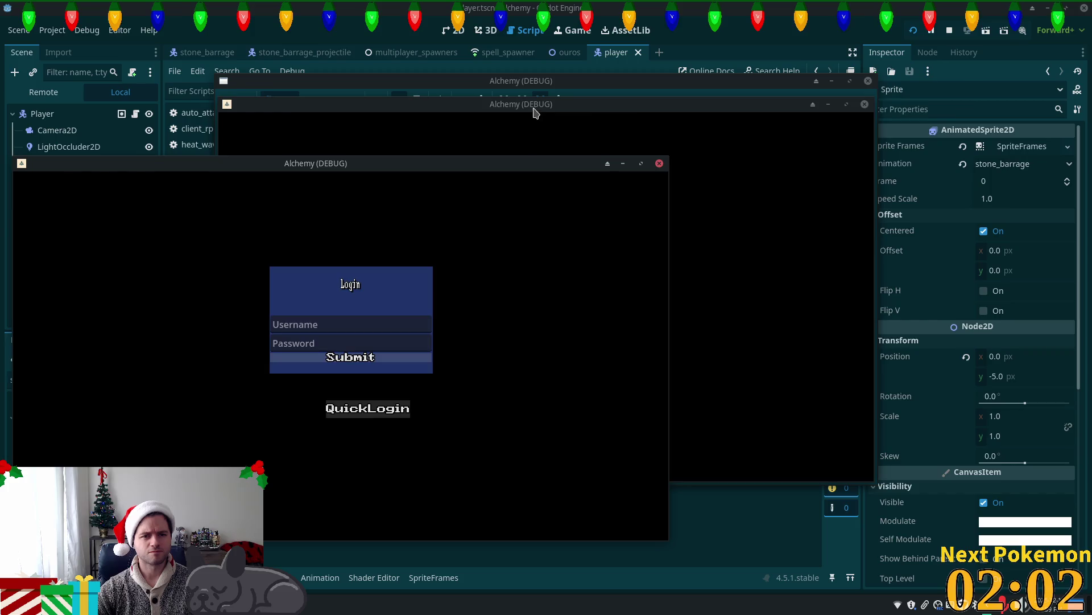
mouse_move(534, 113)
mouse_down()
mouse_move(668, 134)
mouse_move(719, 169)
mouse_up()
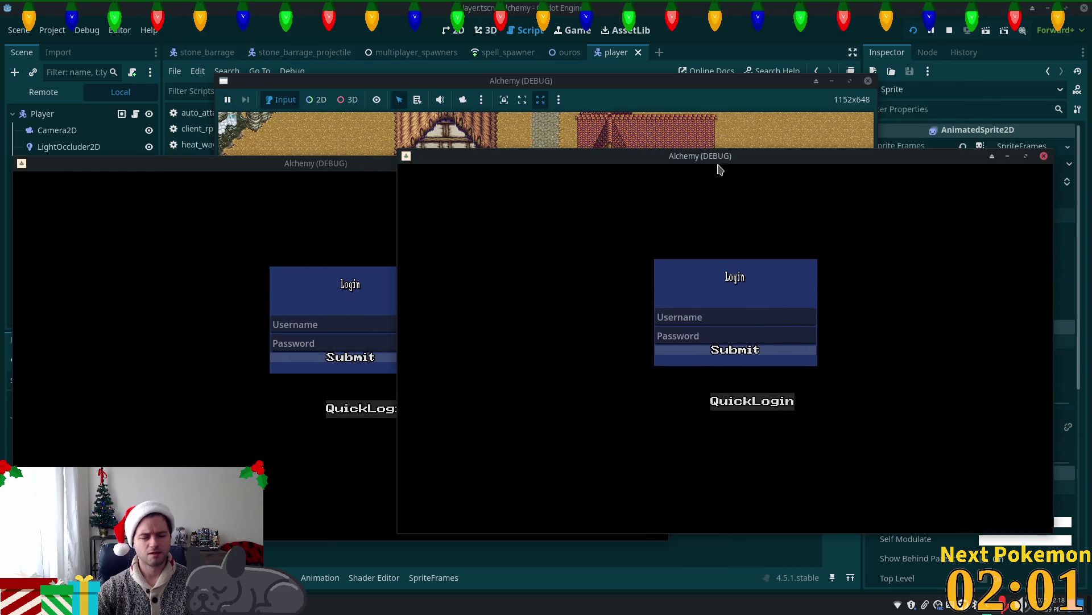
click(322, 361)
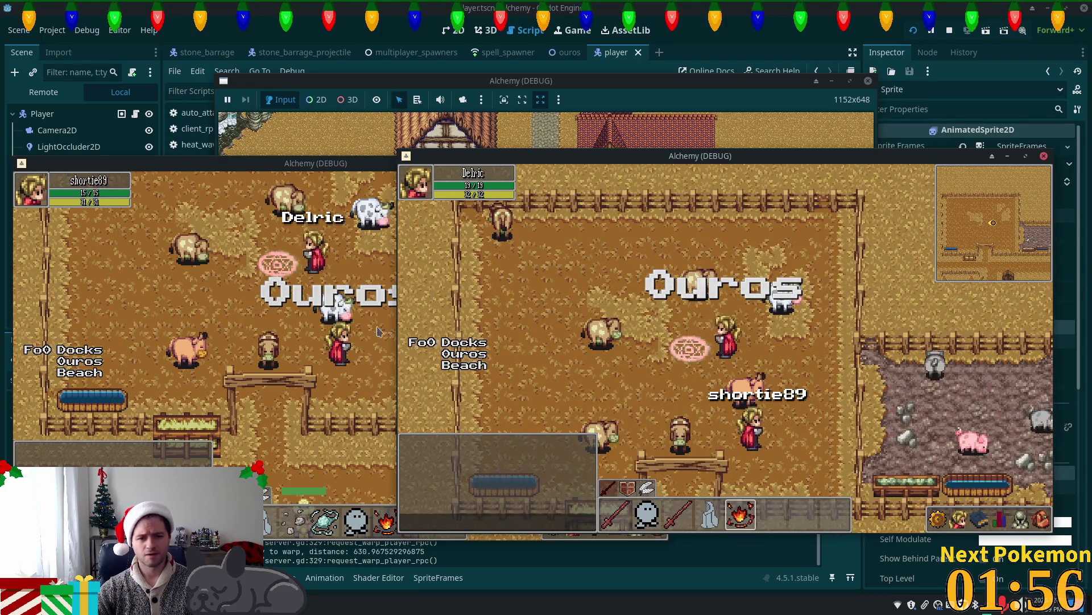
click(396, 370)
Cast Heat Wave at the cow, then Stone Wave and Stone Barrage twice.
click(384, 522)
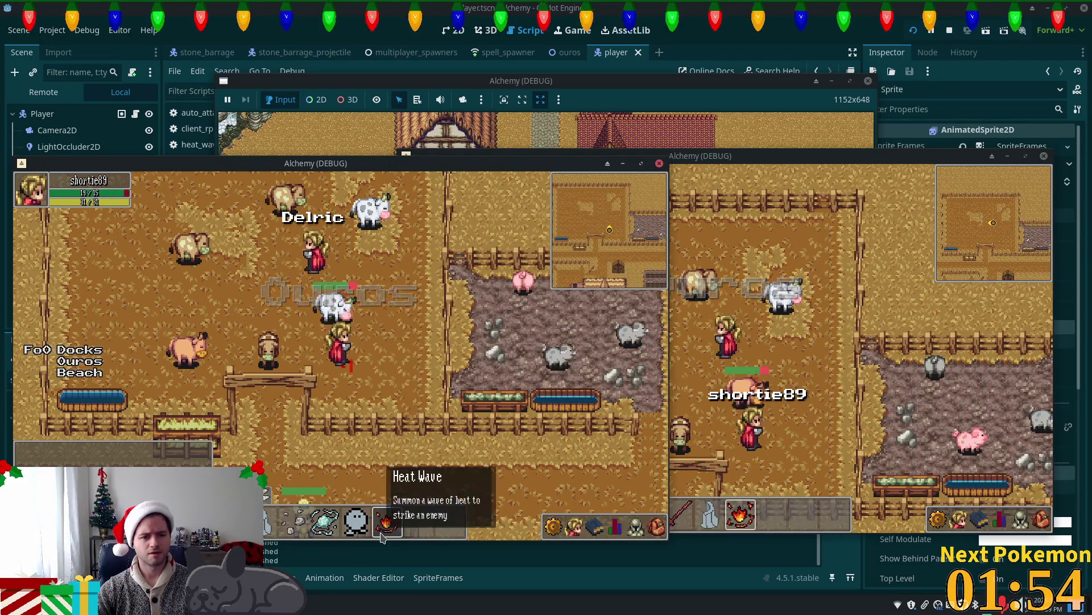
key(d)
key(w)
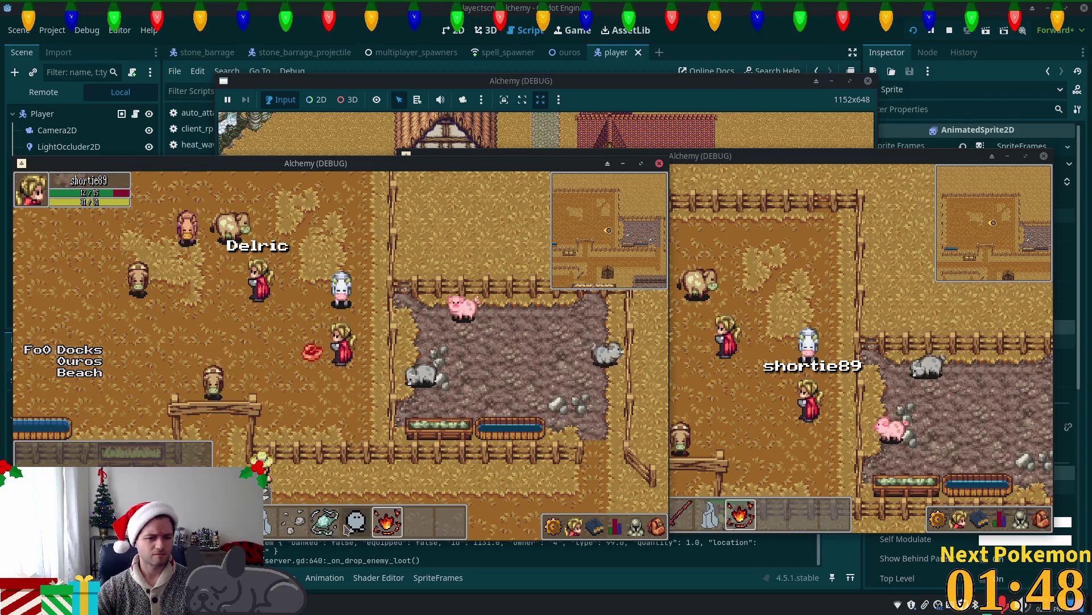
click(287, 522)
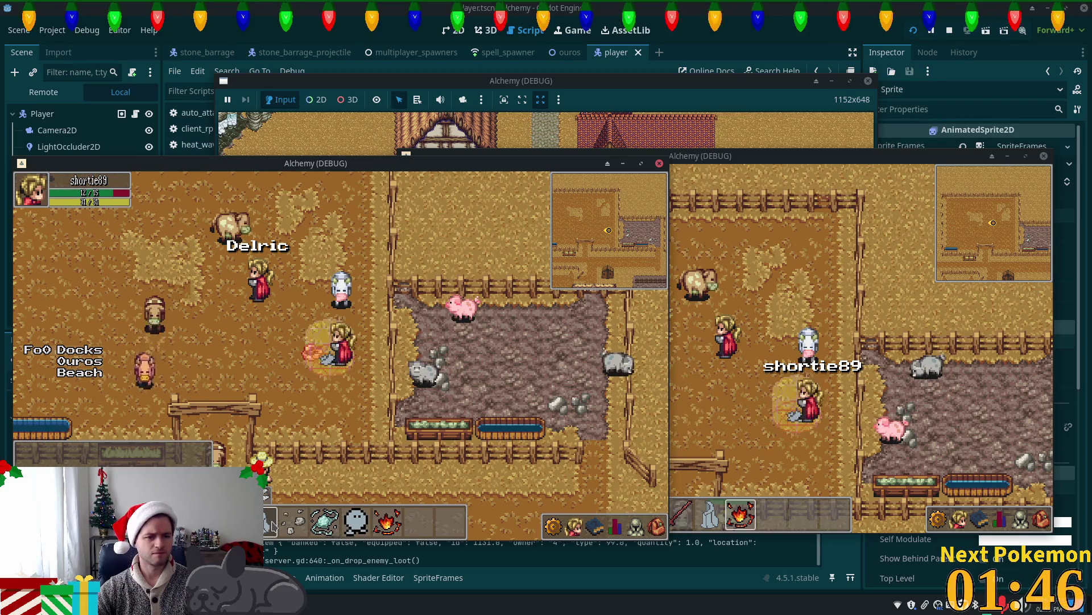
click(293, 522)
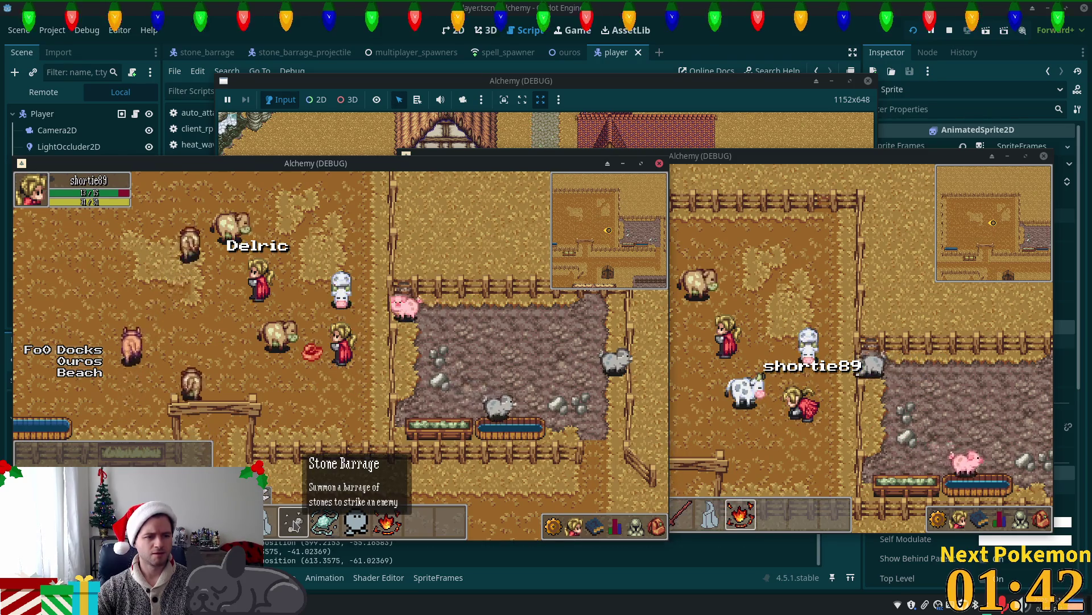
click(293, 522)
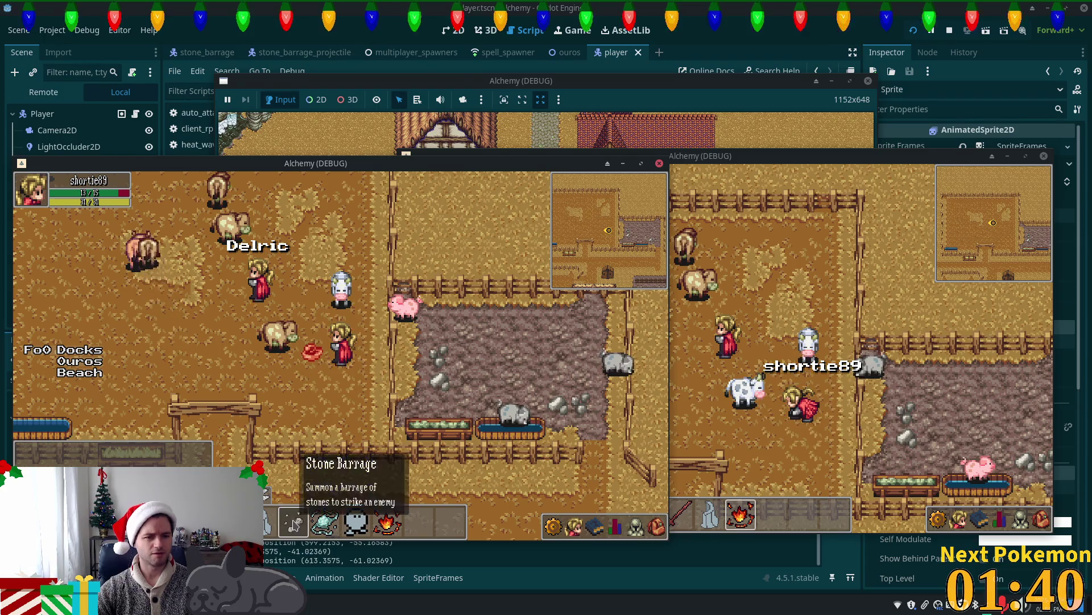
Cast Stone Barrage after walking down, stop the game with F8, and return to Cursor.
key(s)
click(293, 522)
key(w)
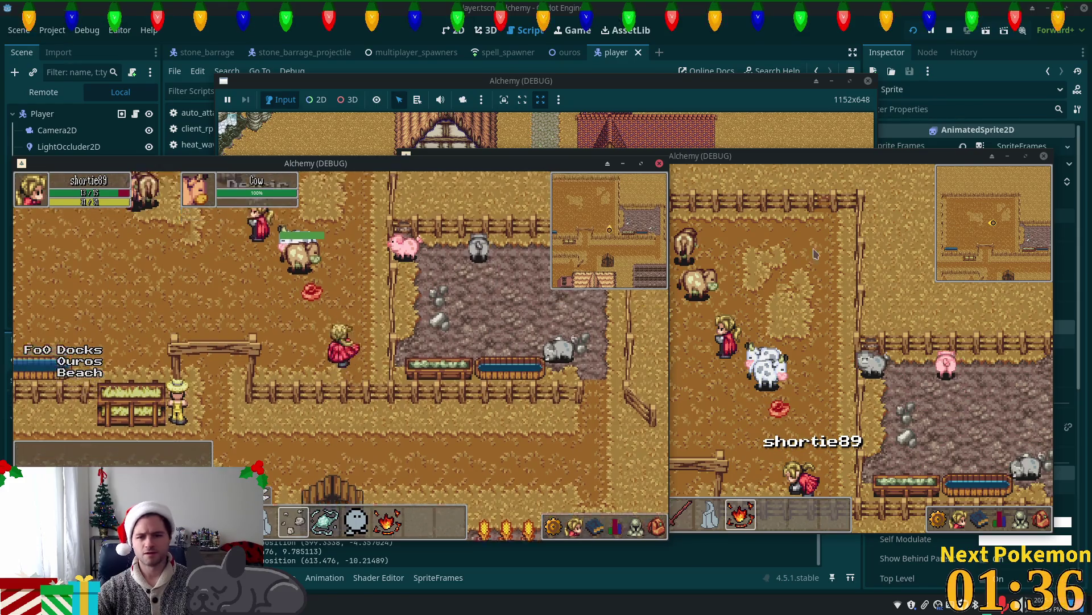
key(F8)
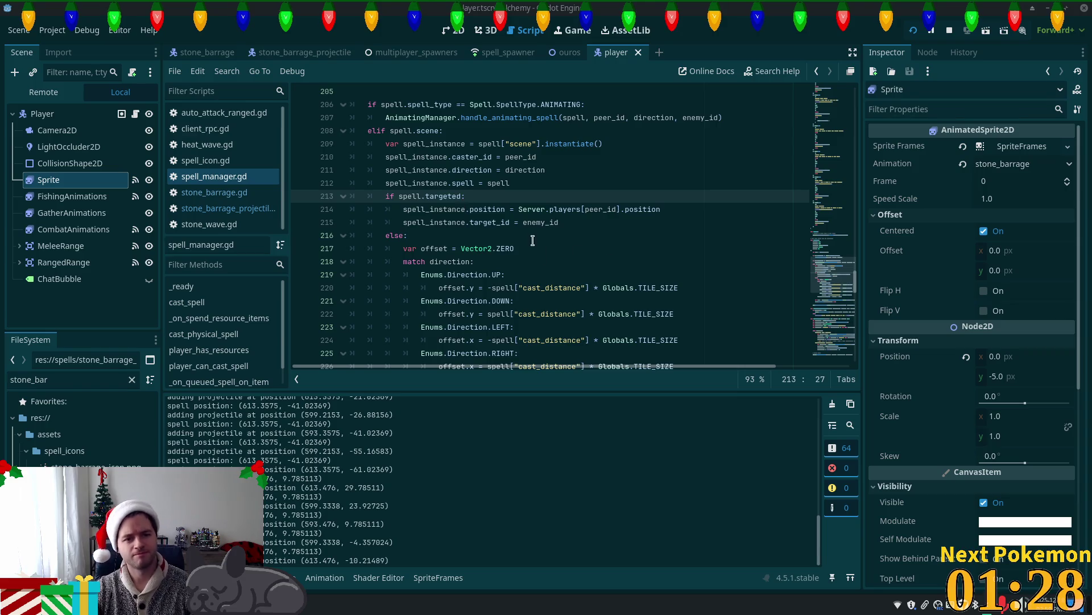
scroll(620, 244, down, 3)
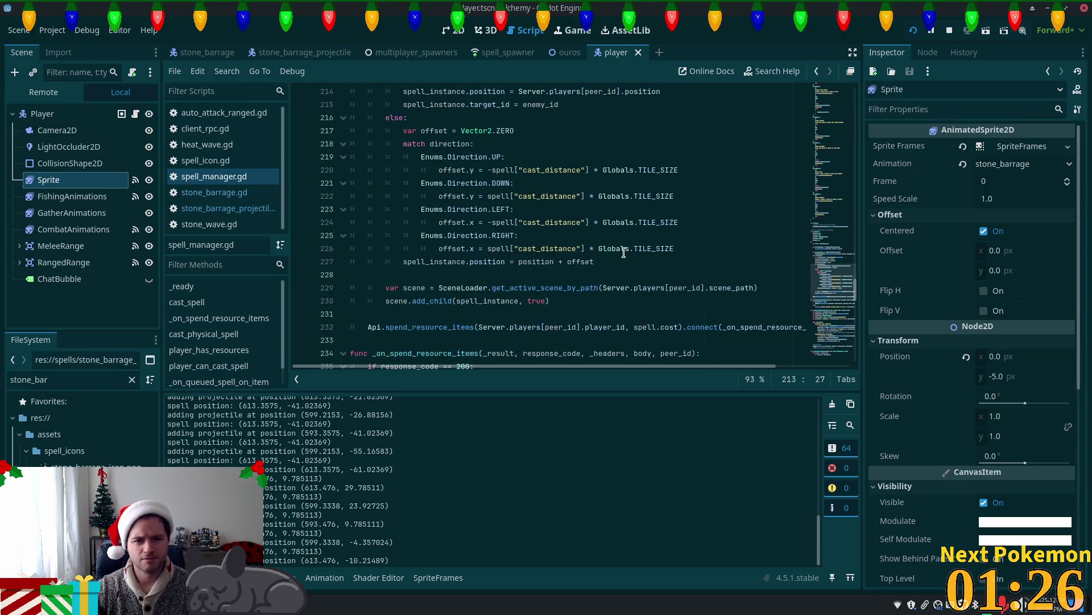
scroll(622, 251, up, 3)
key(alt+Tab)
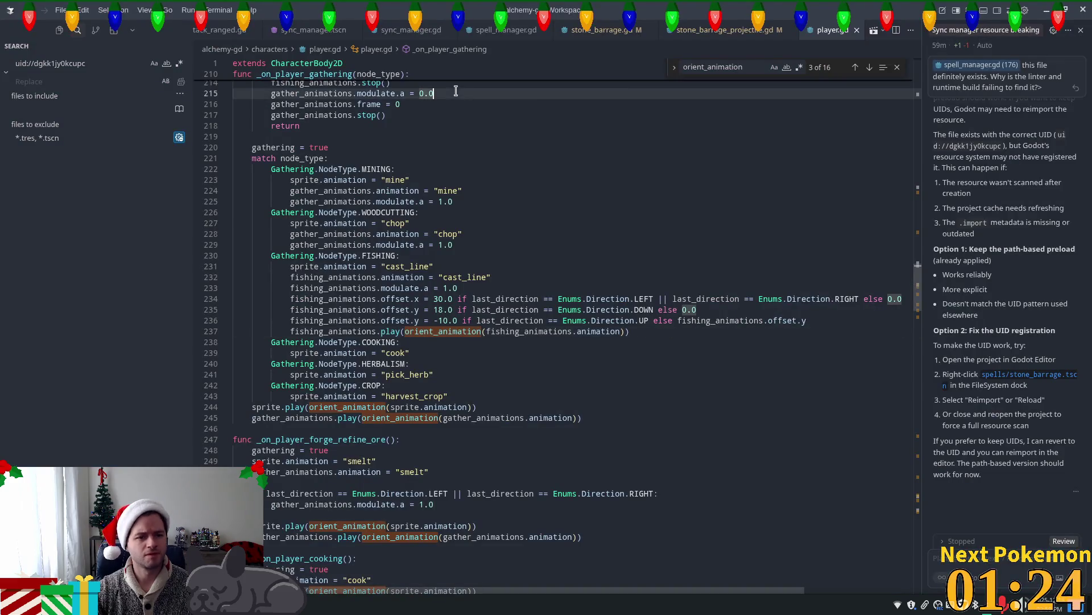
Search the project for '_wave' and save peer_player.gd after checking its stone_wave match.
click(79, 65)
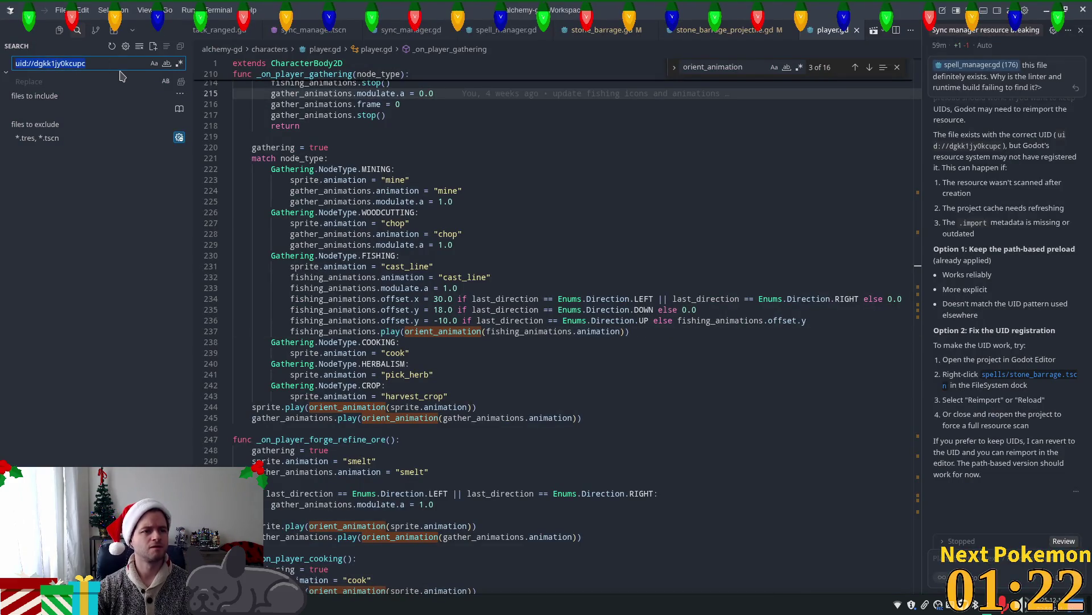
text(stone_wave)
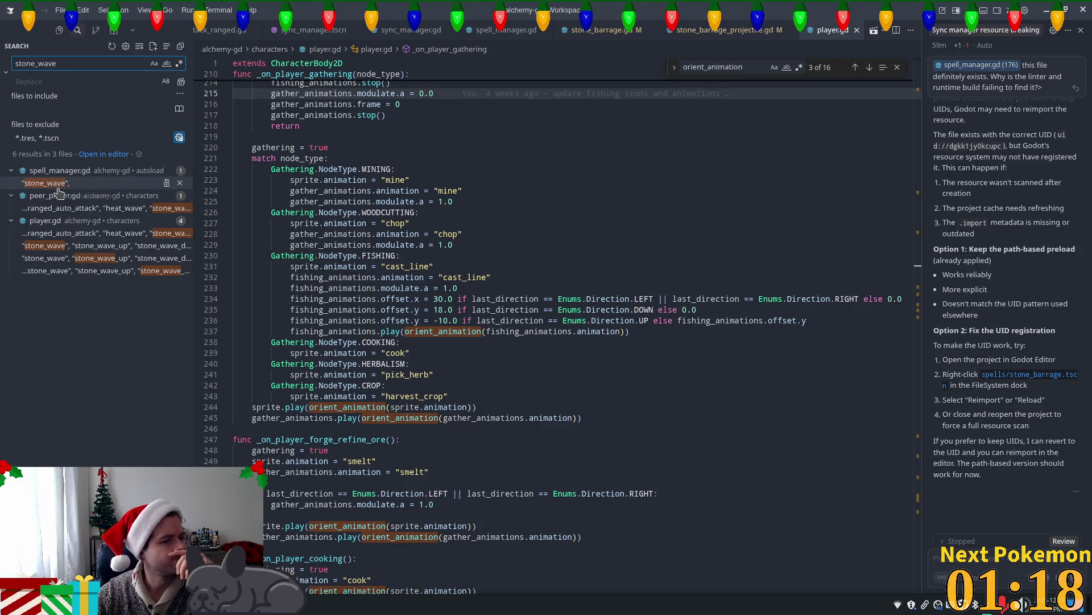
click(79, 211)
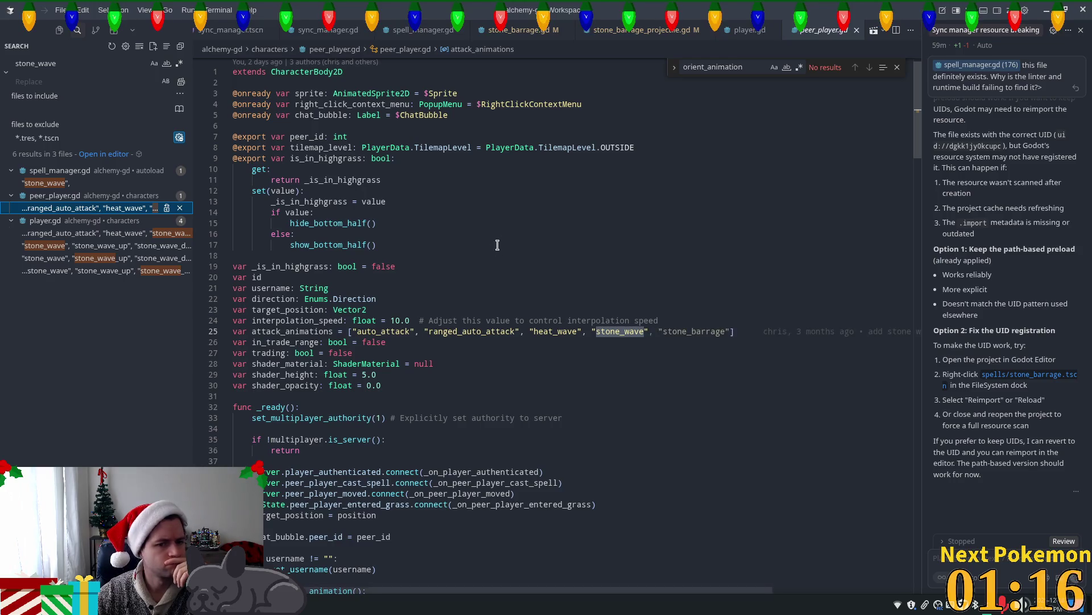
click(672, 333)
key(ctrl+s)
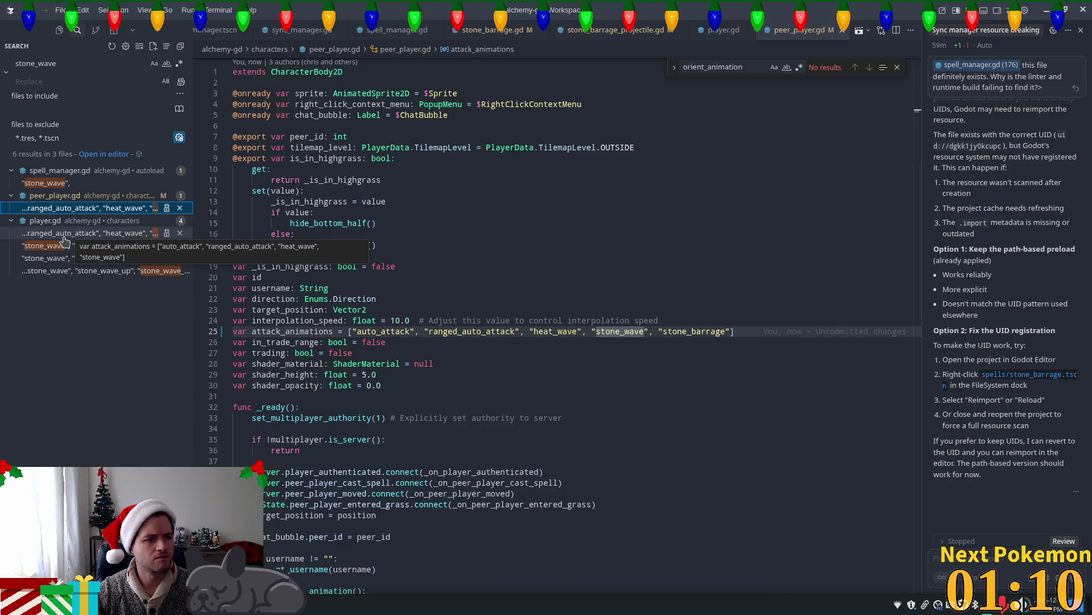
In player.gd's animation-finished match, accept the suggested stone_barrage, stone_barrage_up, stone_barrage_down case.
click(64, 235)
click(608, 332)
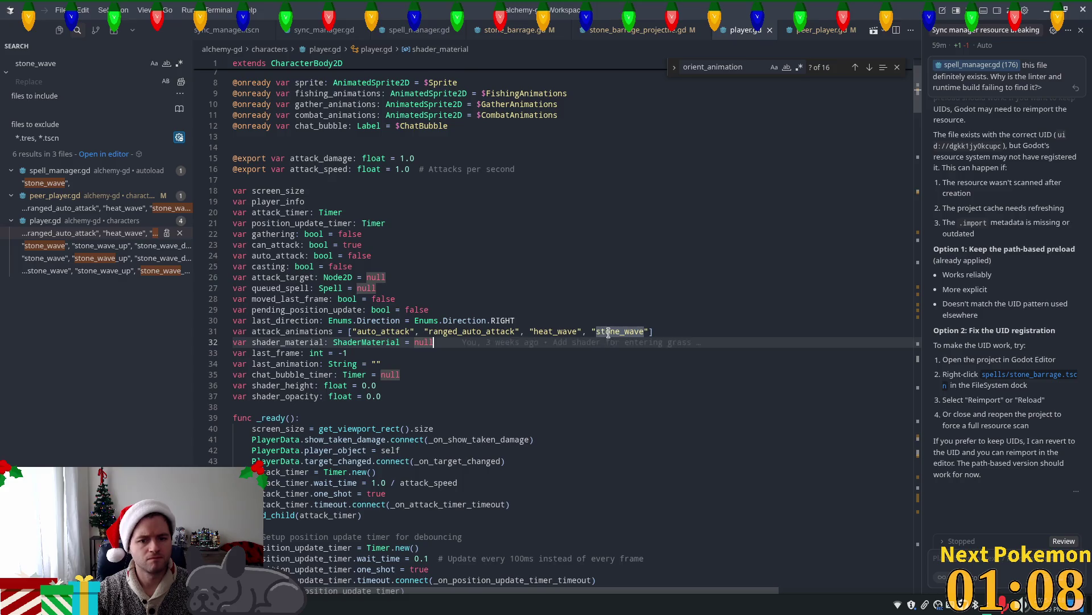
click(57, 246)
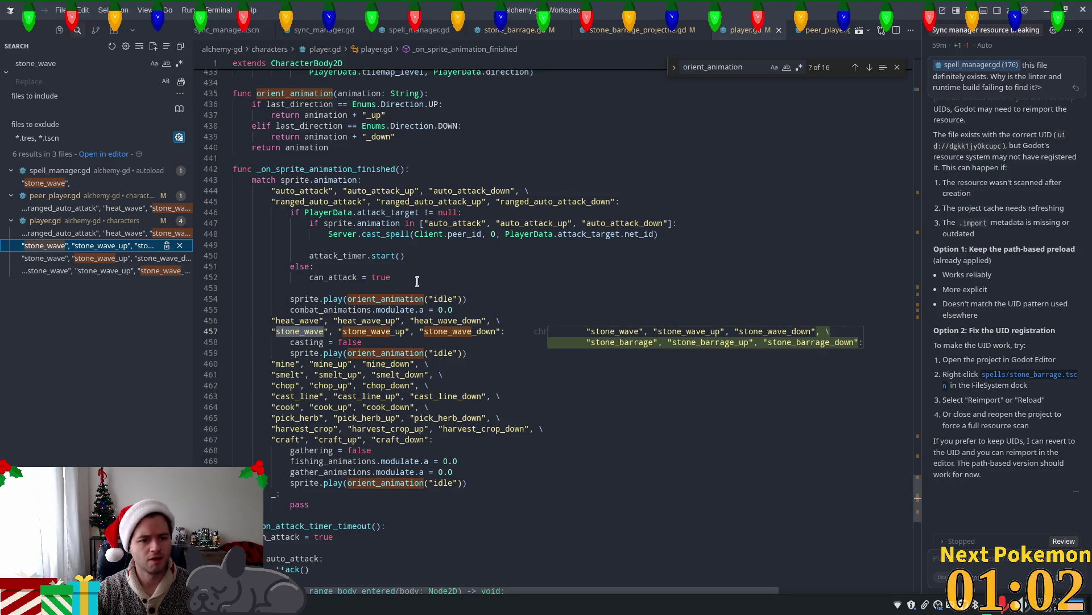
click(430, 353)
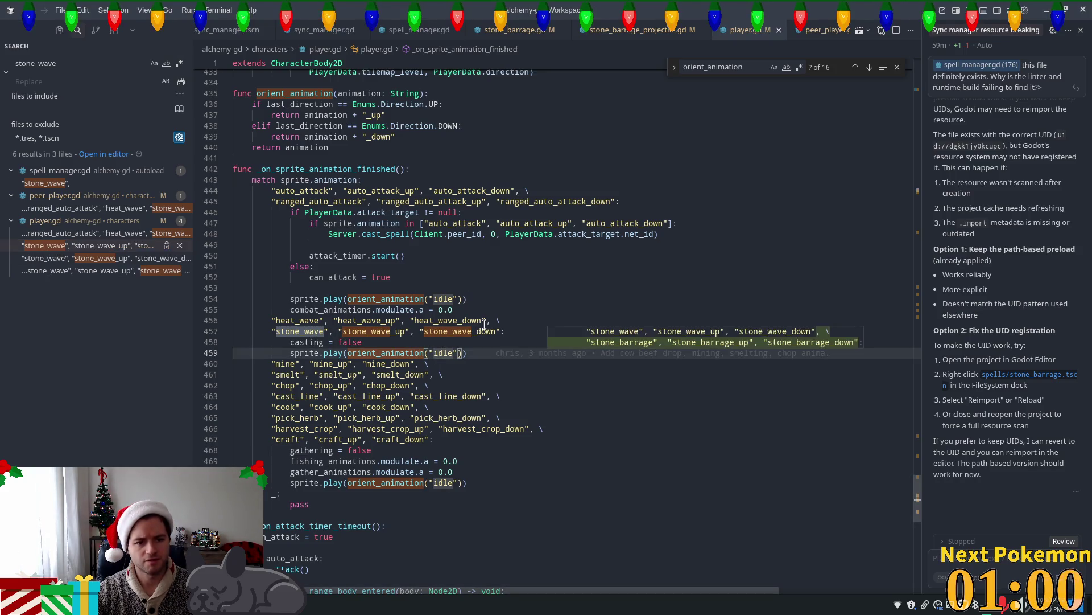
key(Tab)
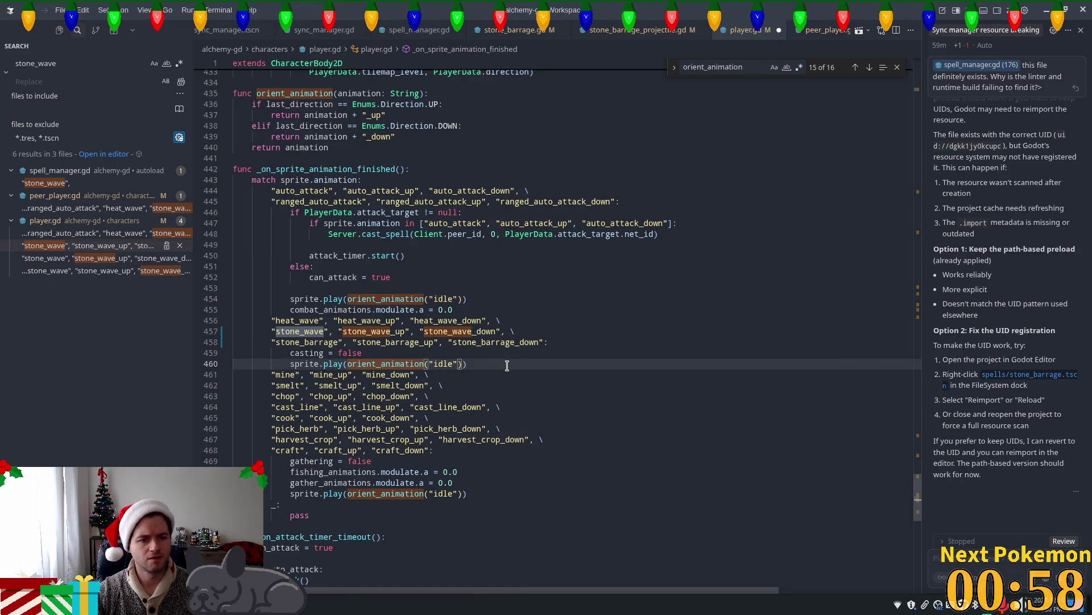
Review the remaining stone_wave matches in player.gd, then run the game from Godot.
click(85, 246)
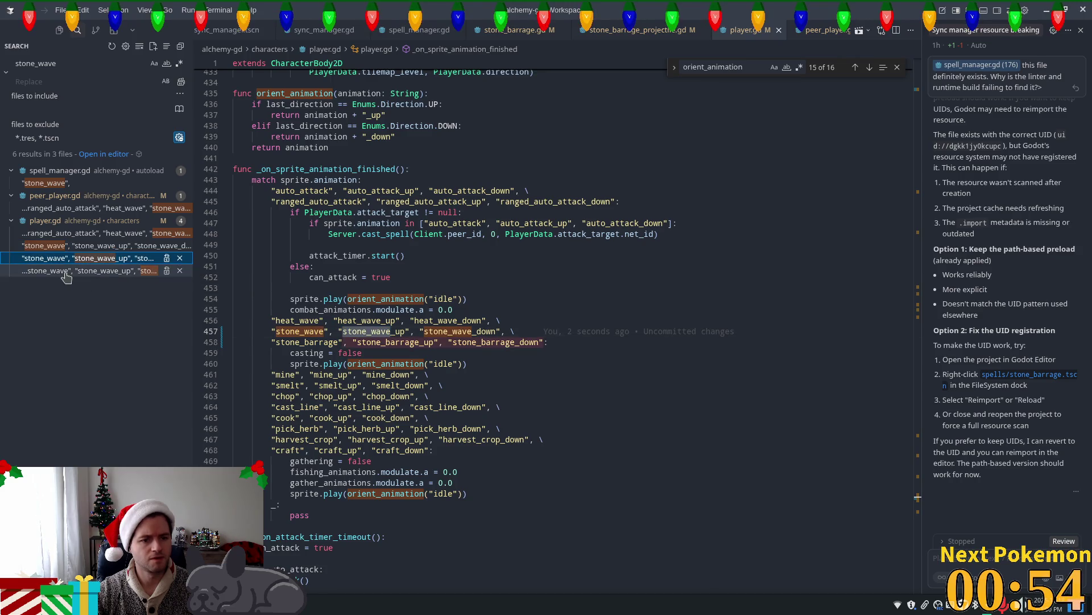
click(62, 276)
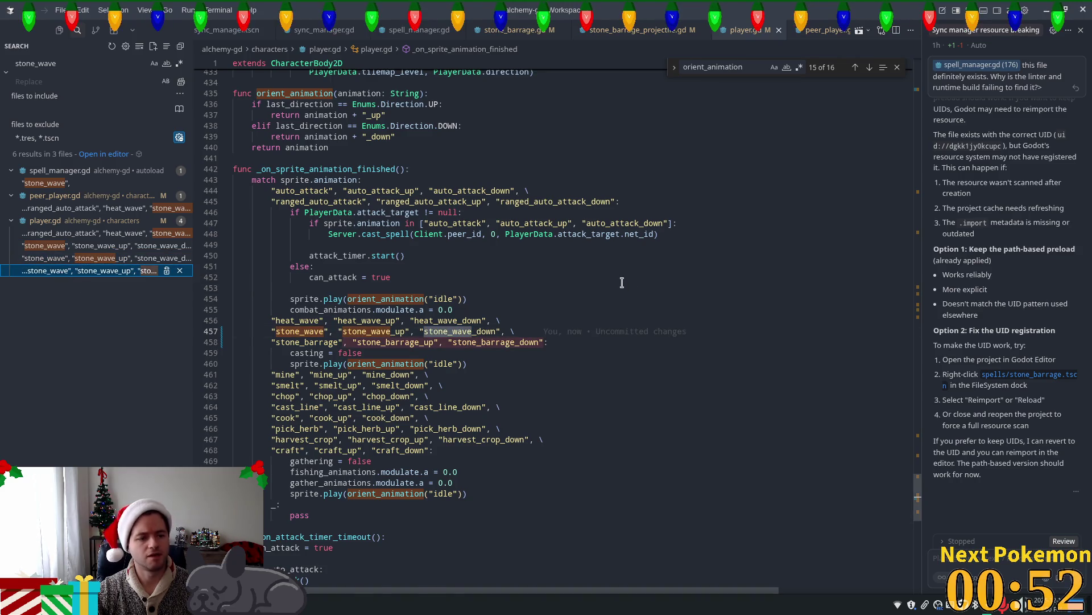
key(alt+Tab)
key(F5)
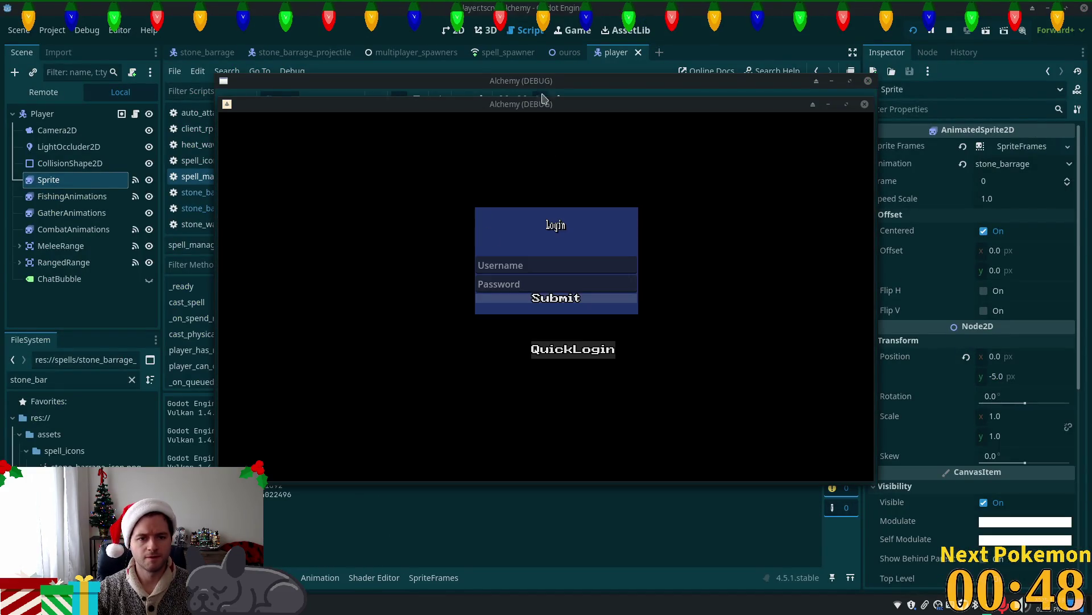
Arrange the three debug game windows and target a cow.
mouse_move(526, 107)
mouse_down()
mouse_move(405, 159)
mouse_move(381, 157)
mouse_up()
click(557, 122)
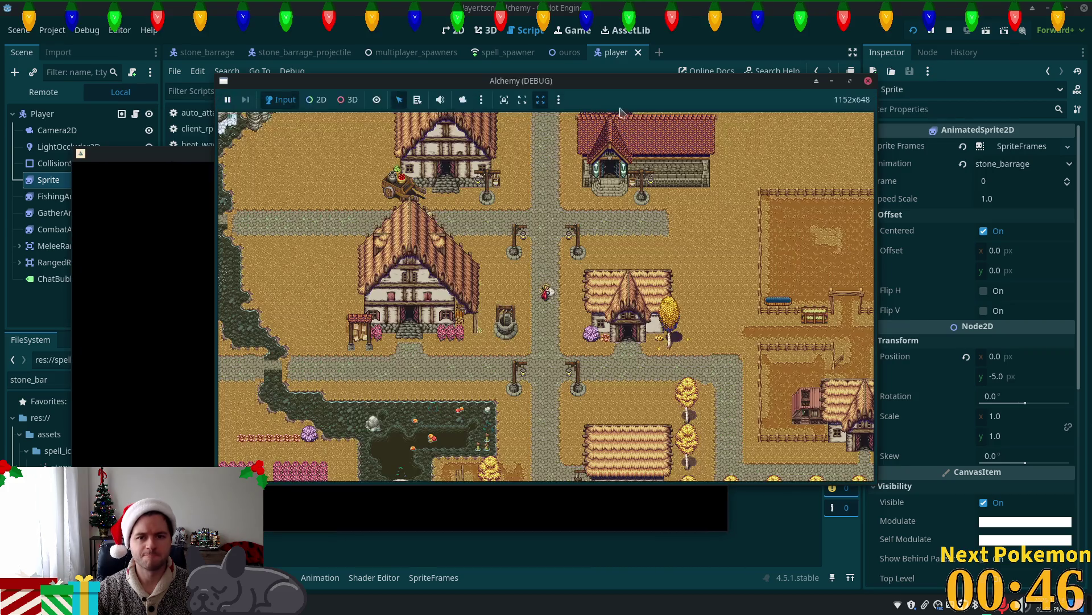
drag(558, 80, 520, 38)
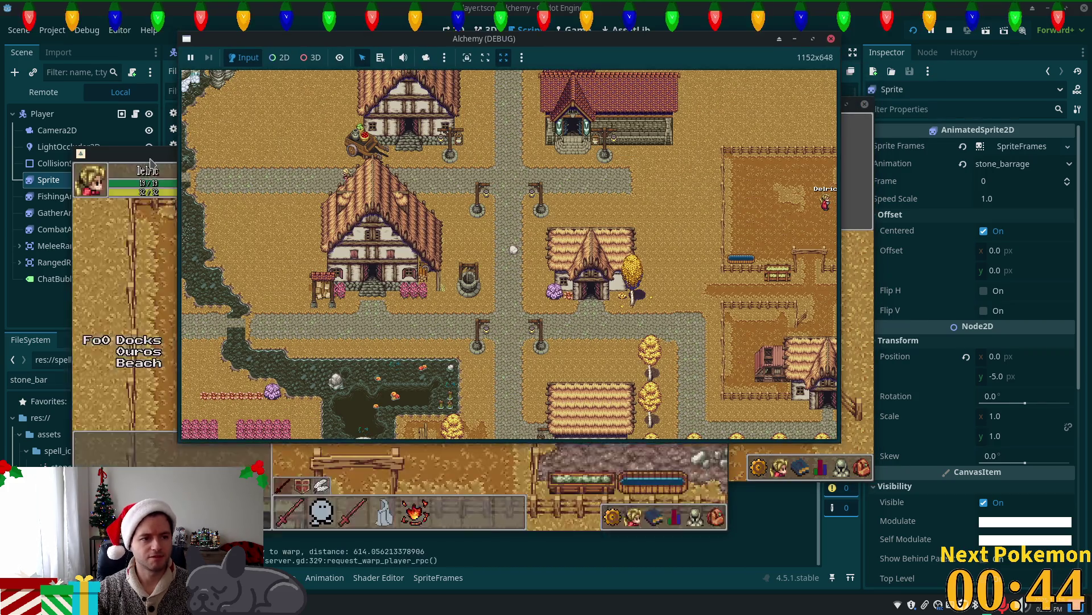
click(692, 267)
click(857, 228)
drag(631, 101, 880, 192)
click(598, 284)
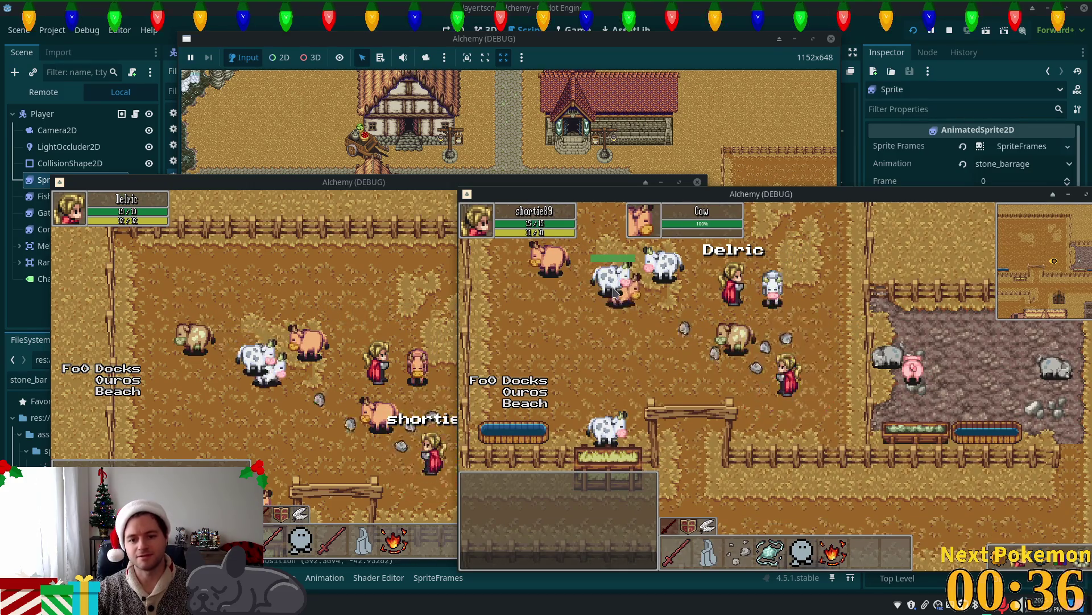
Walk around the cows casting stone barrage (key 3) in several directions.
key(d)
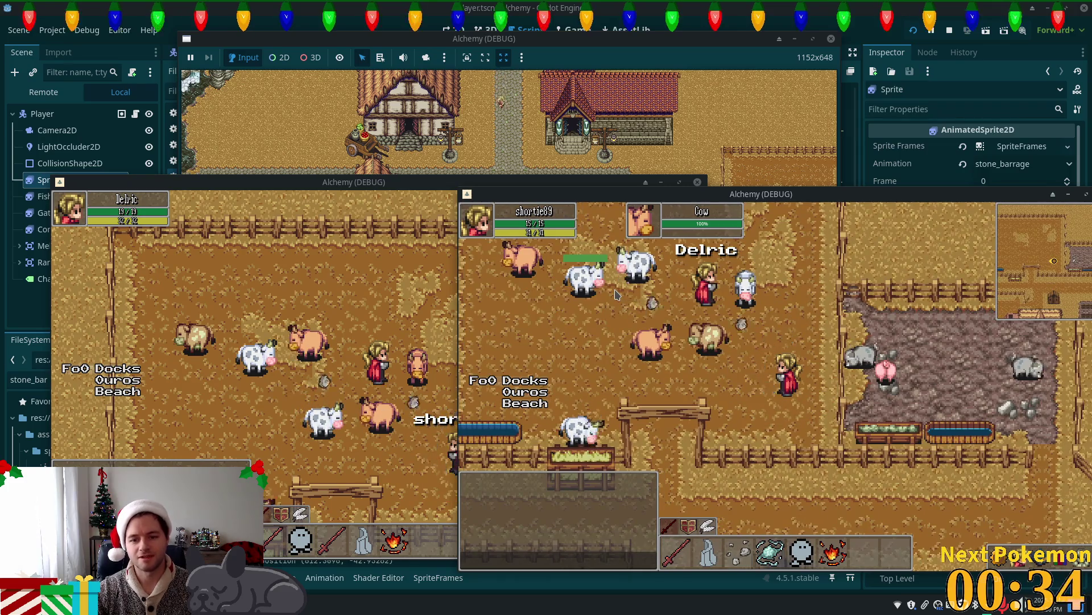
key(w)
key(3)
key(w)
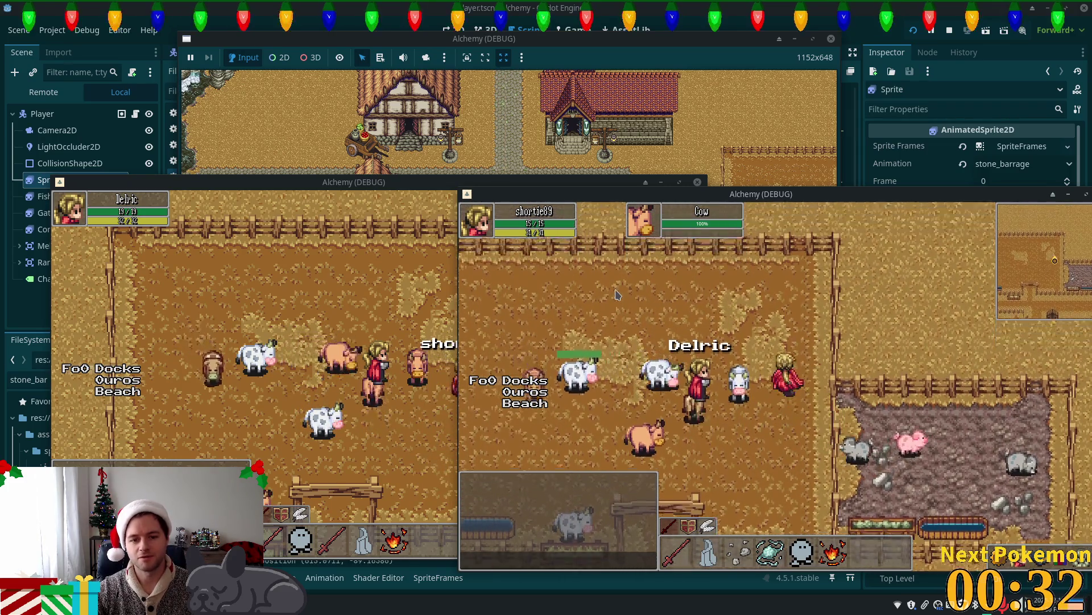
key(a)
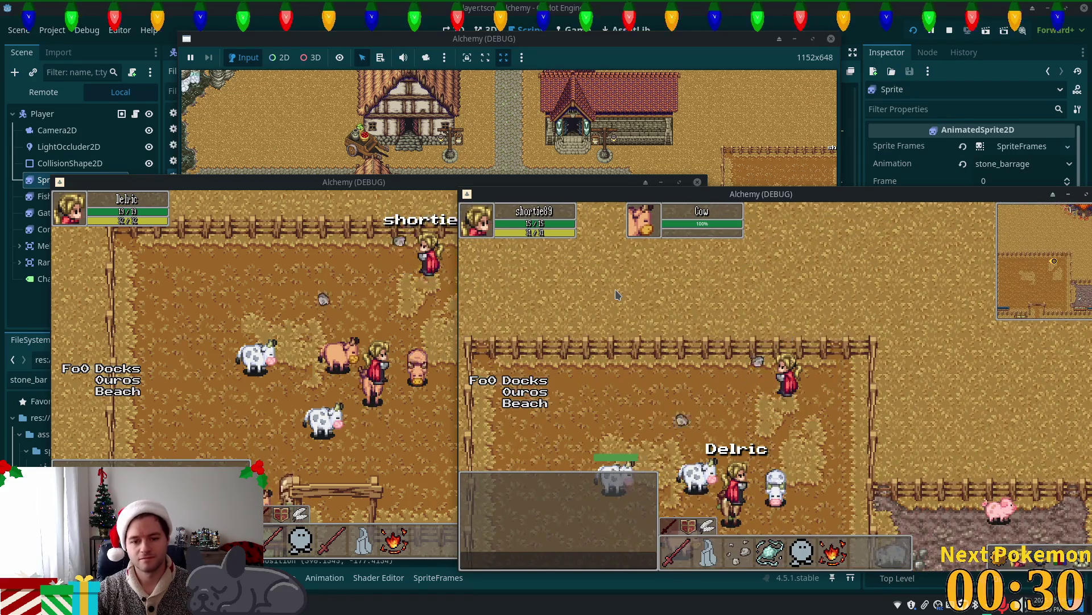
key(s)
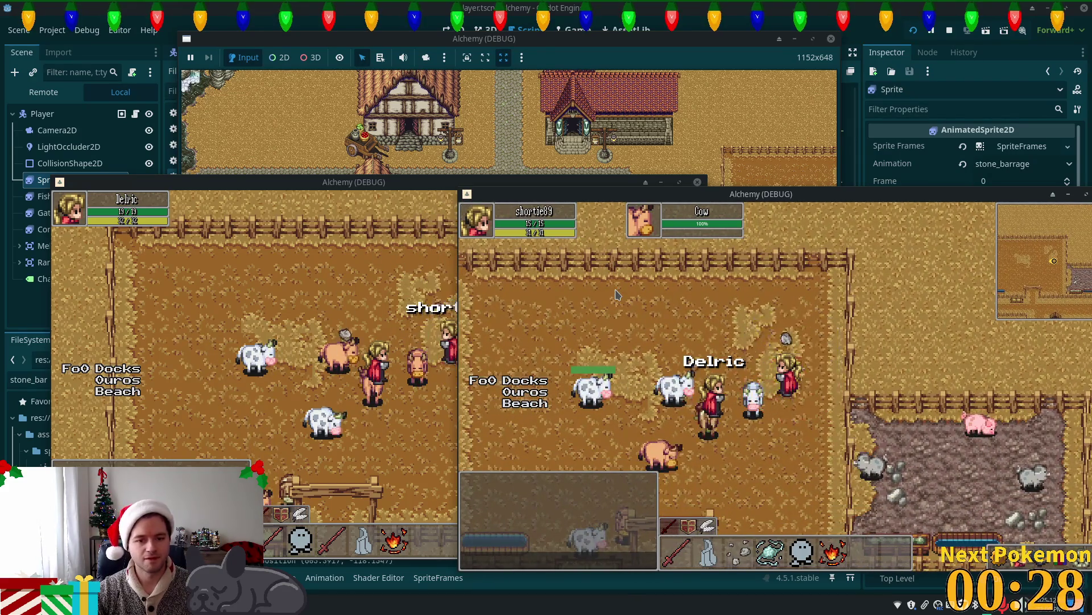
key(a)
key(3)
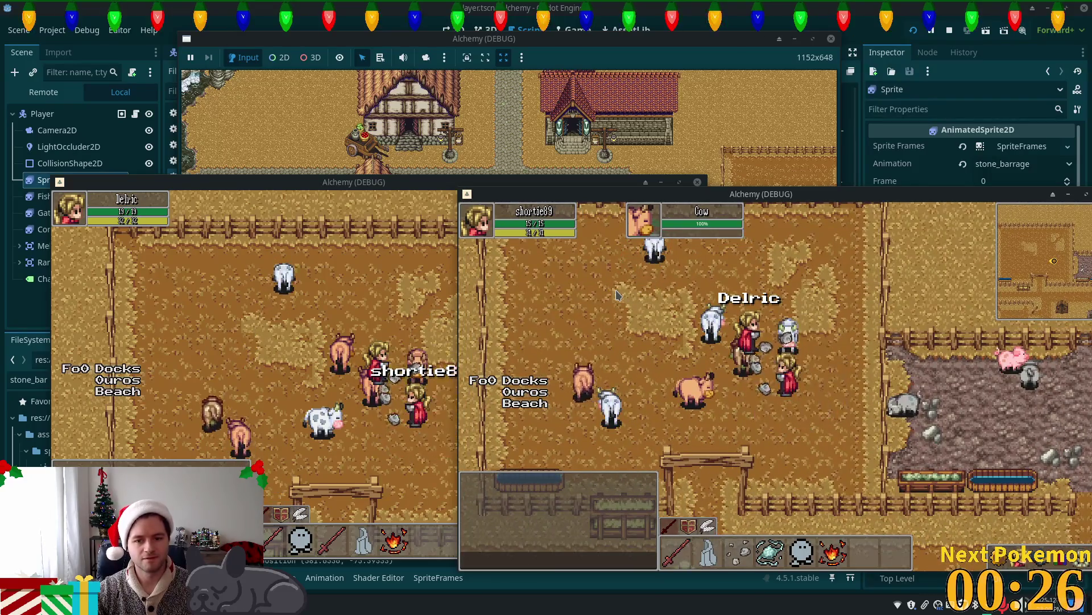
key(a)
key(3)
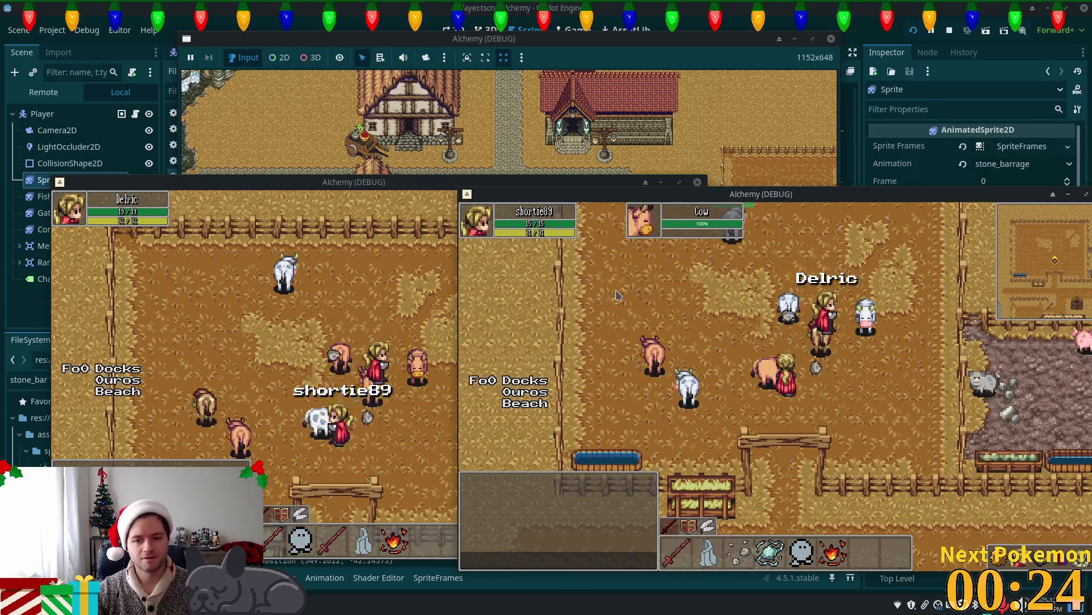
key(d)
key(3)
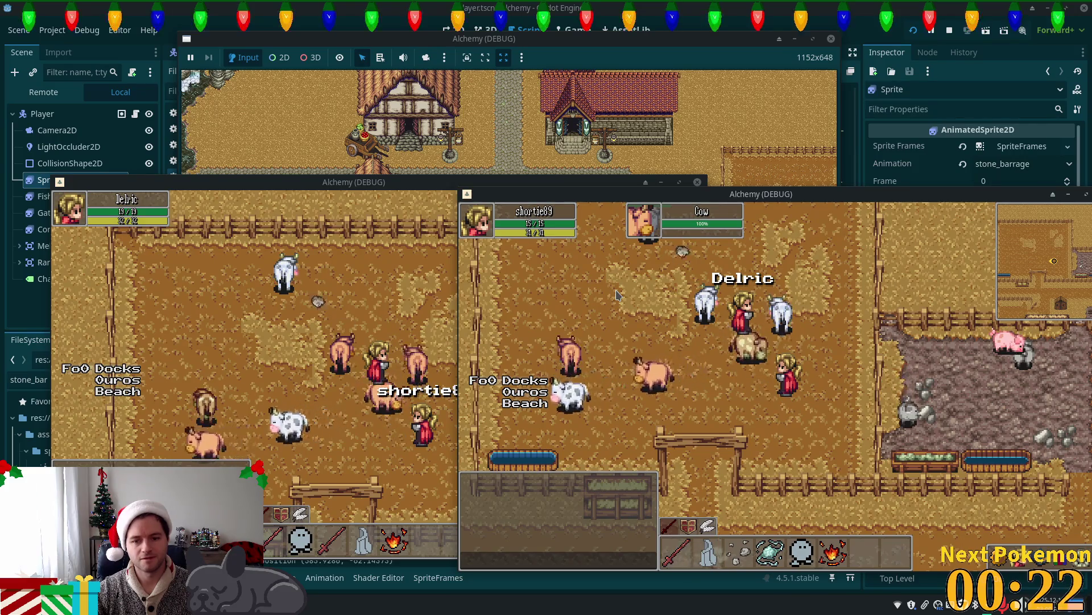
key(d)
key(3)
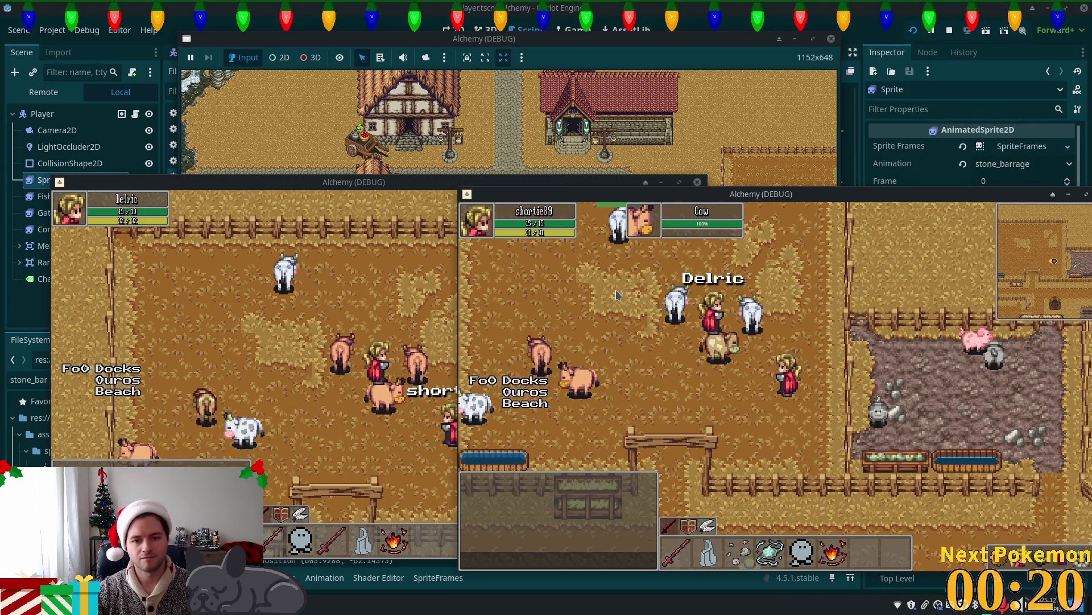
key(w)
key(3)
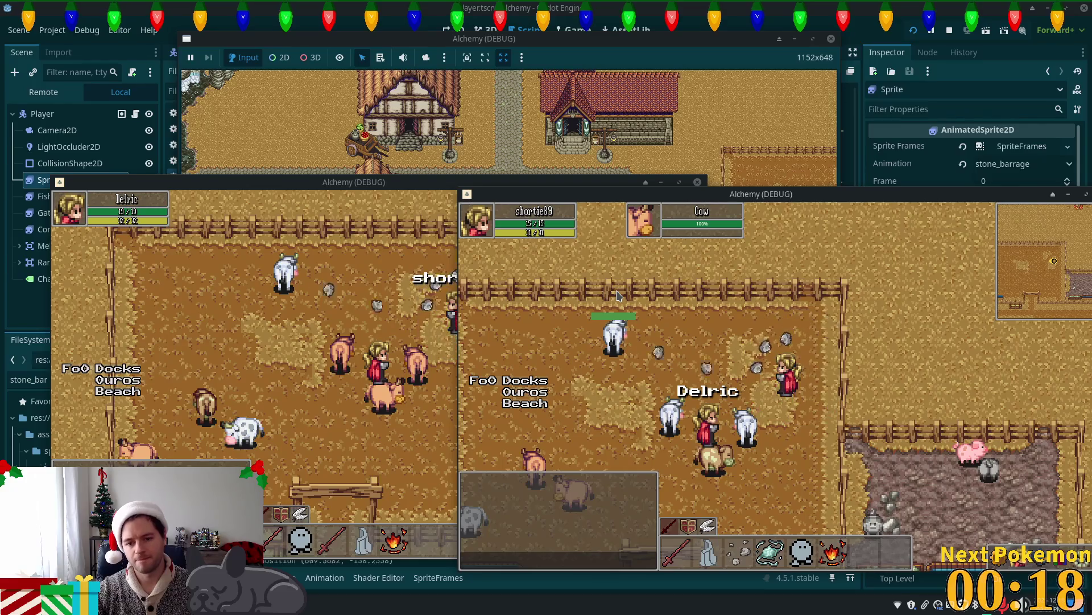
Walk the player through the fence gate, then stop the game with F8.
key(s)
key(a)
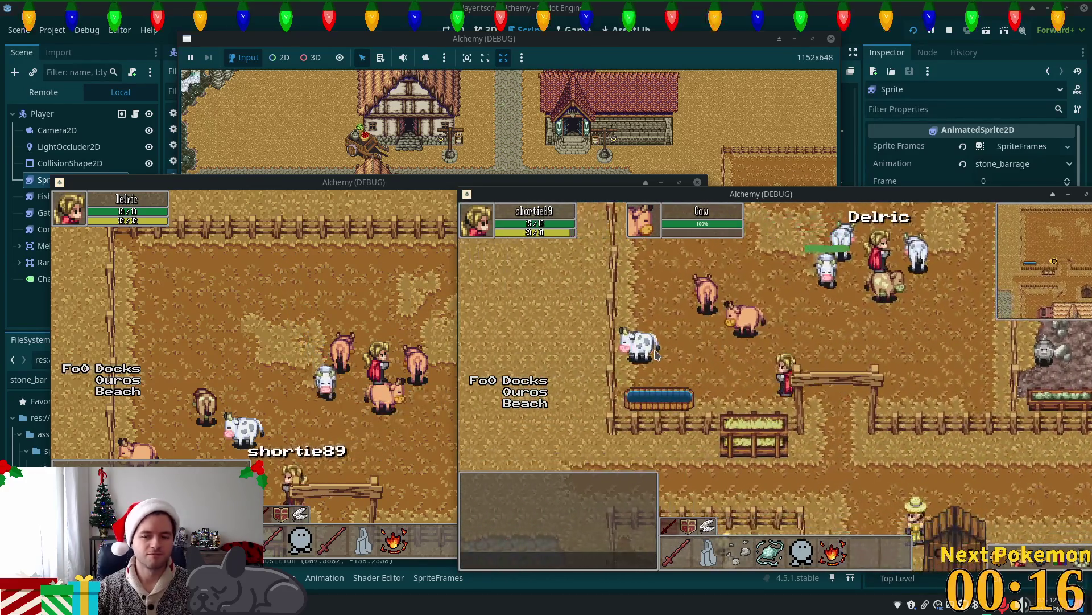
key(w)
key(d)
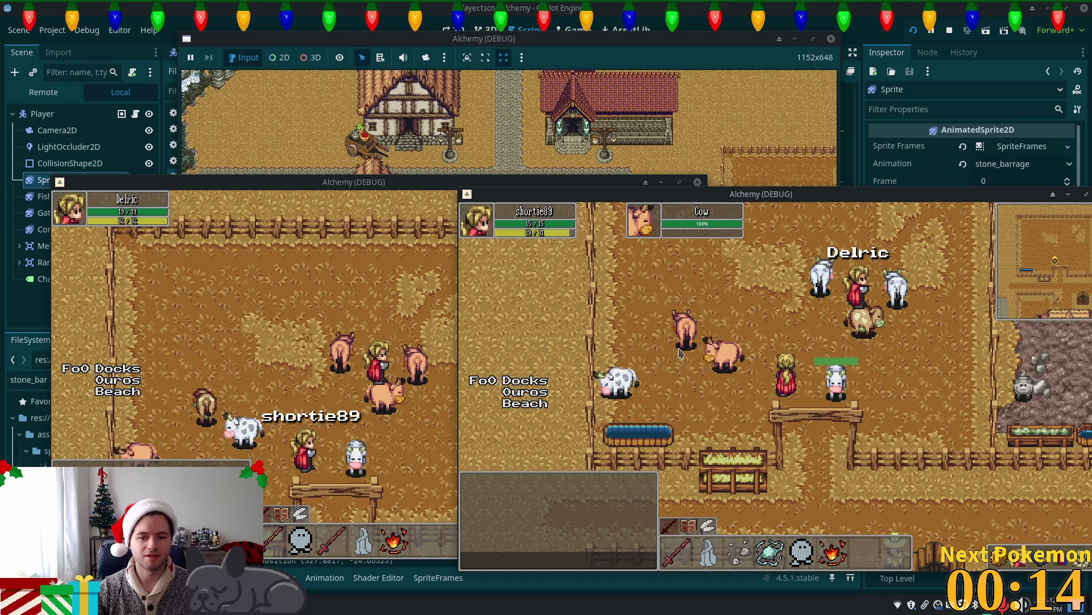
key(s)
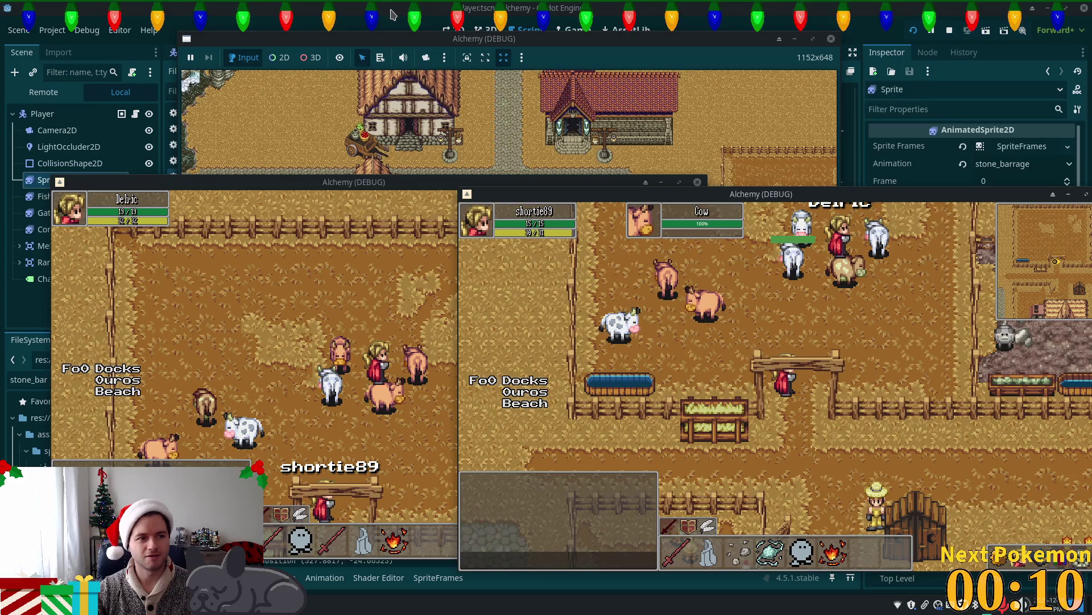
key(F8)
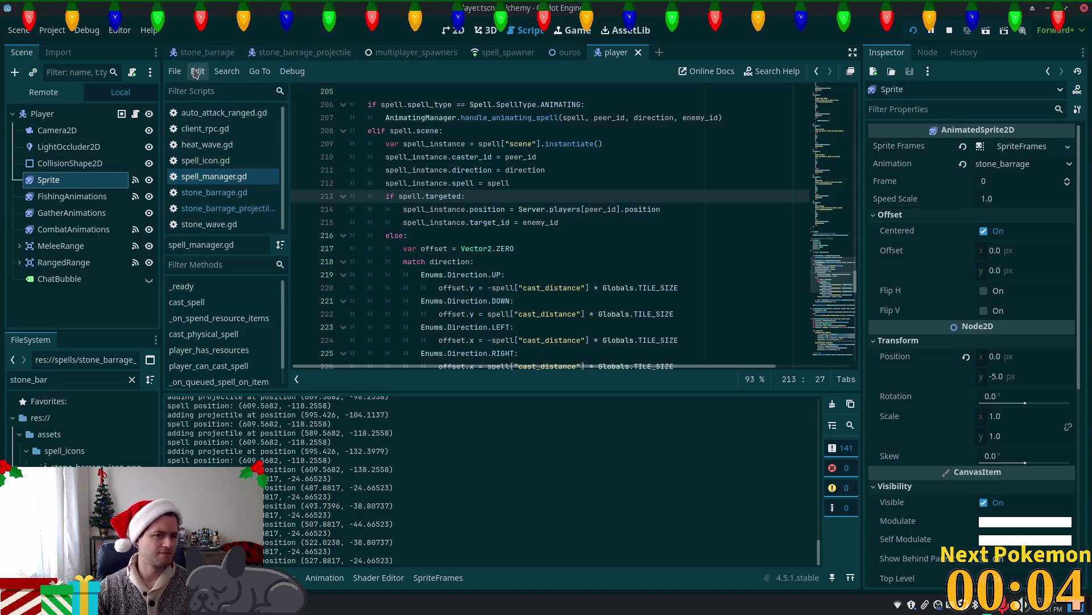
Compare the StoneBarrageProjectile collision settings with the auto_attack_ranged scene.
click(288, 52)
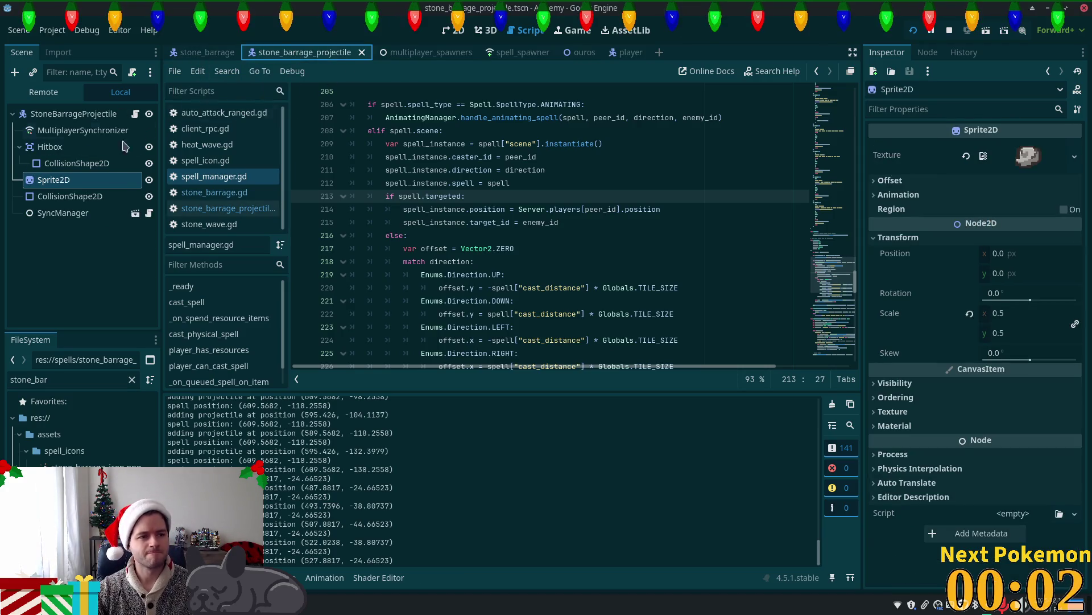
click(74, 114)
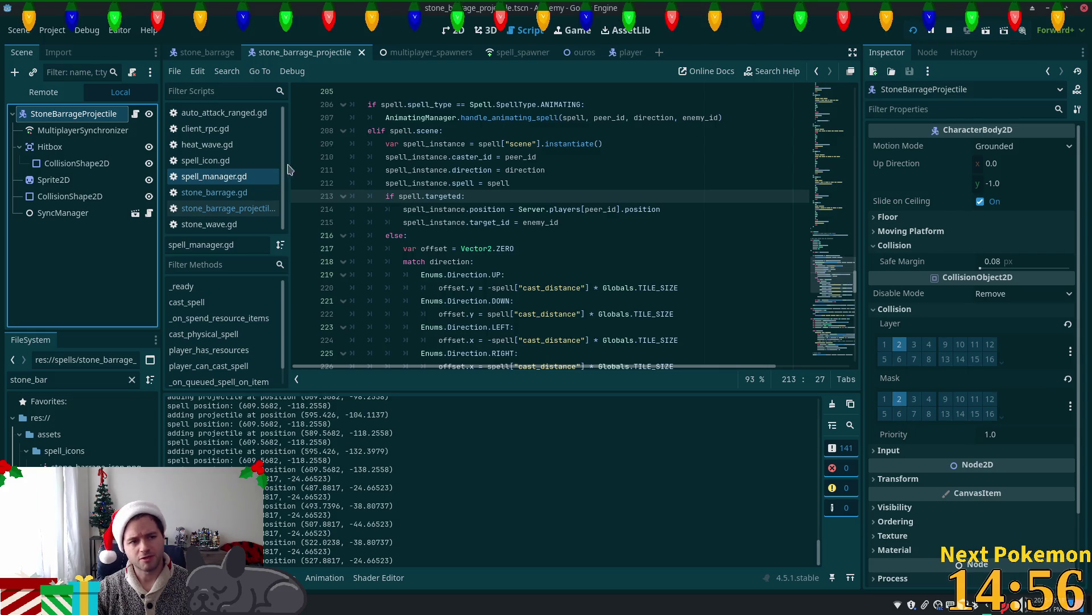
key(alt+shift+o)
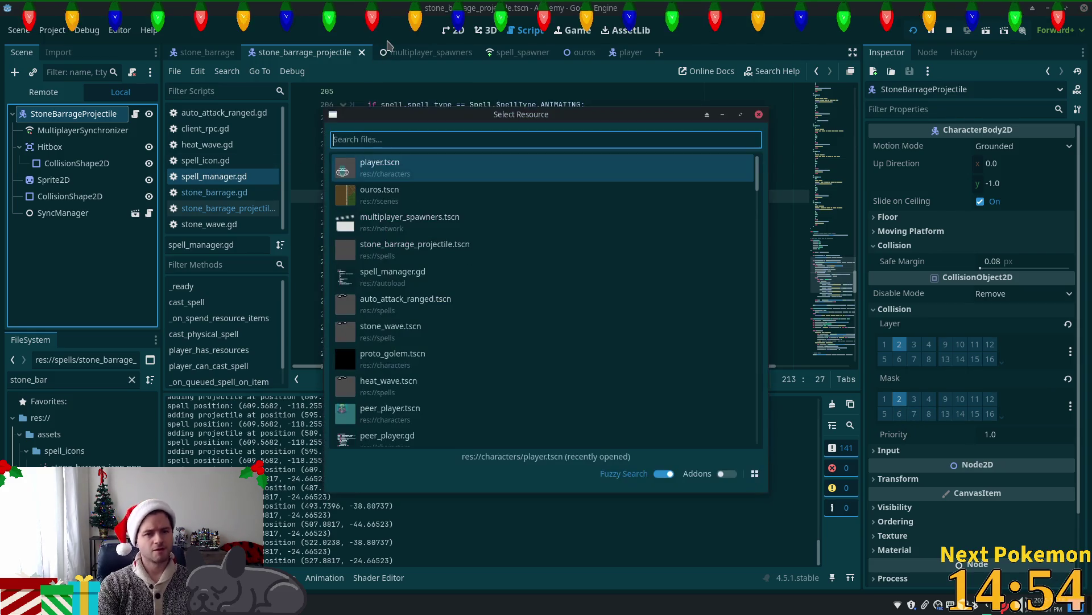
text(auto)
key(Return)
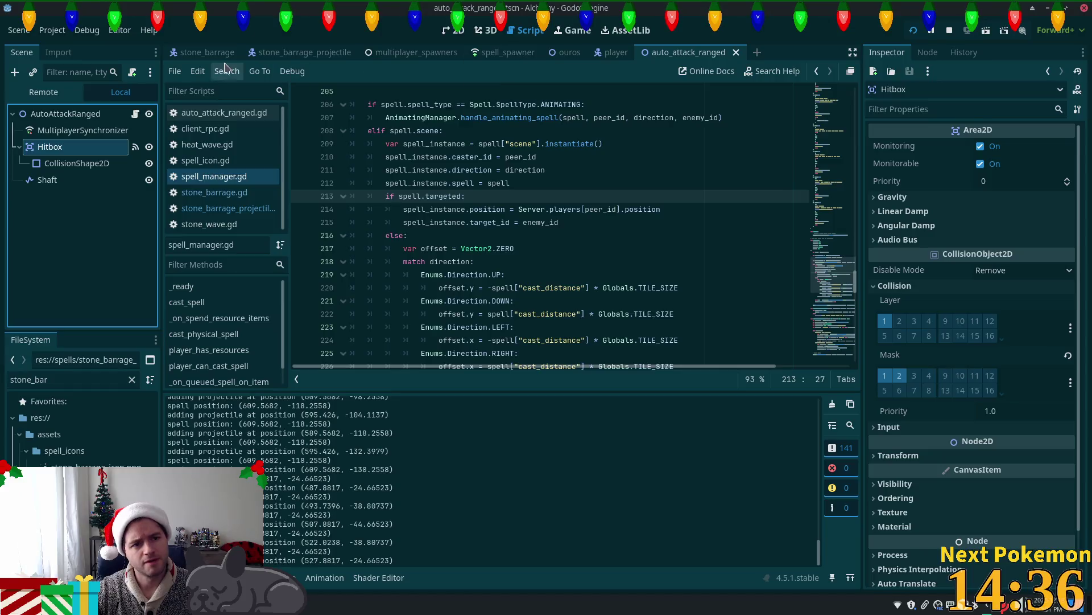
click(266, 52)
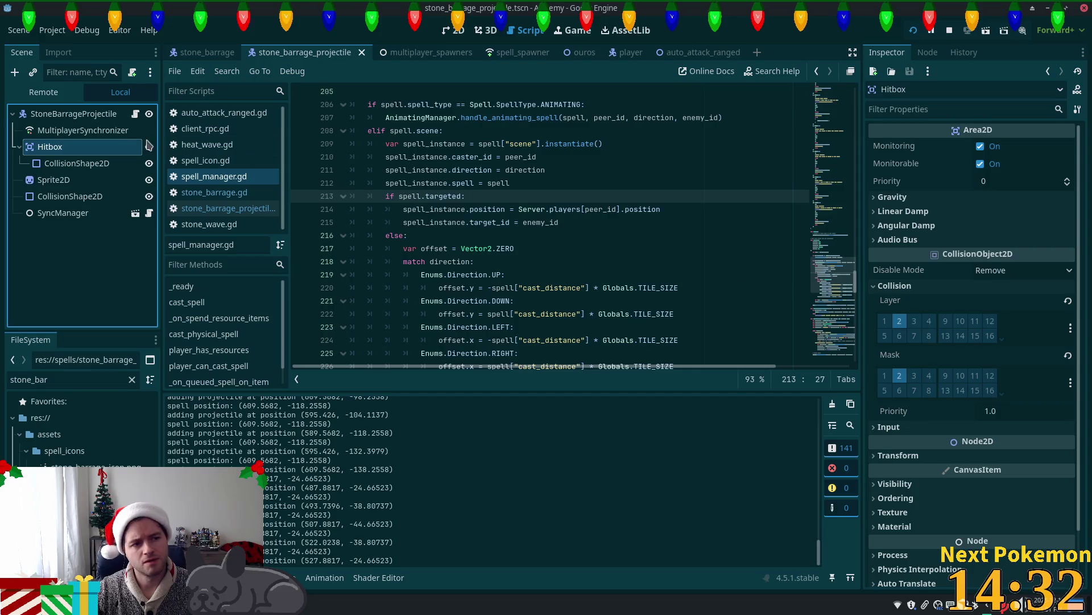
Add collision layer 1 and mask 1 to the Hitbox, save, recheck auto_attack_ranged, and rerun the game.
click(885, 322)
click(884, 376)
key(ctrl+s)
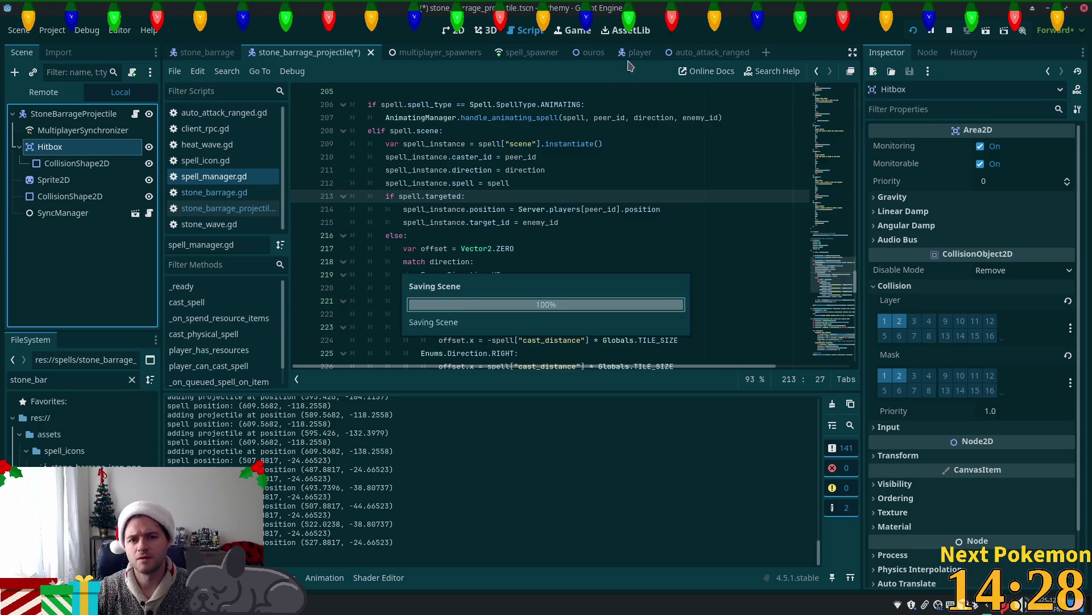
click(680, 54)
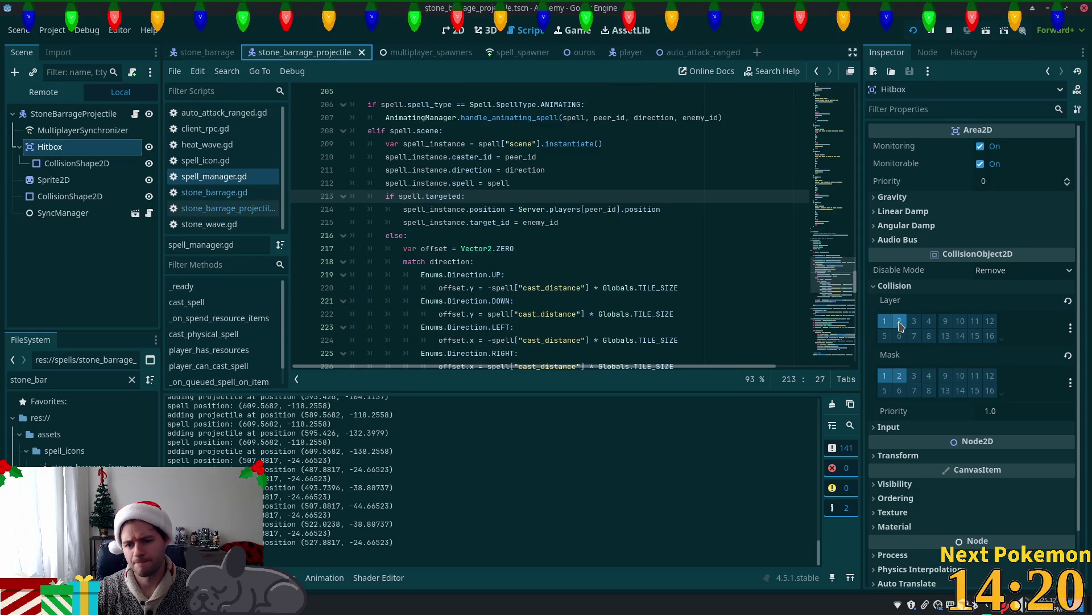
click(700, 53)
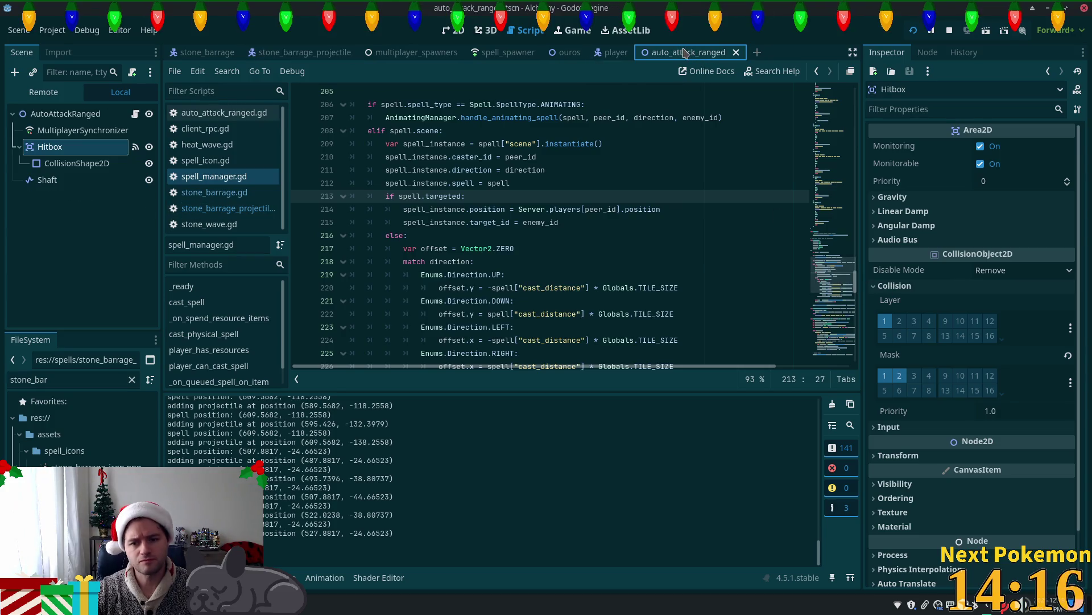
key(F5)
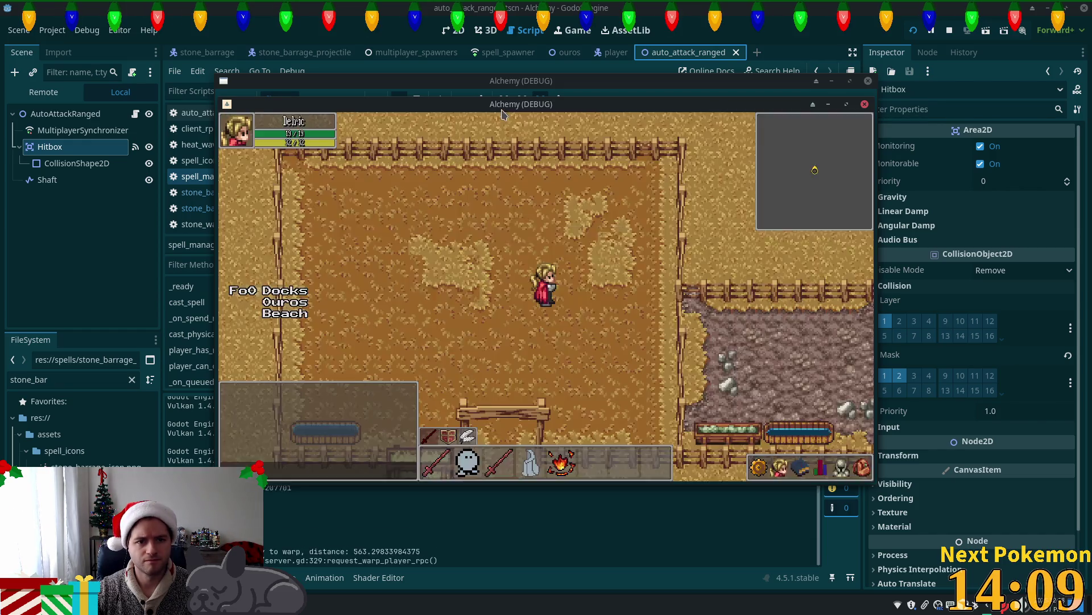
Arrange the town and farm game windows and cast spell 1 twice.
mouse_move(501, 106)
mouse_down()
mouse_move(416, 166)
mouse_move(358, 170)
mouse_up()
click(670, 162)
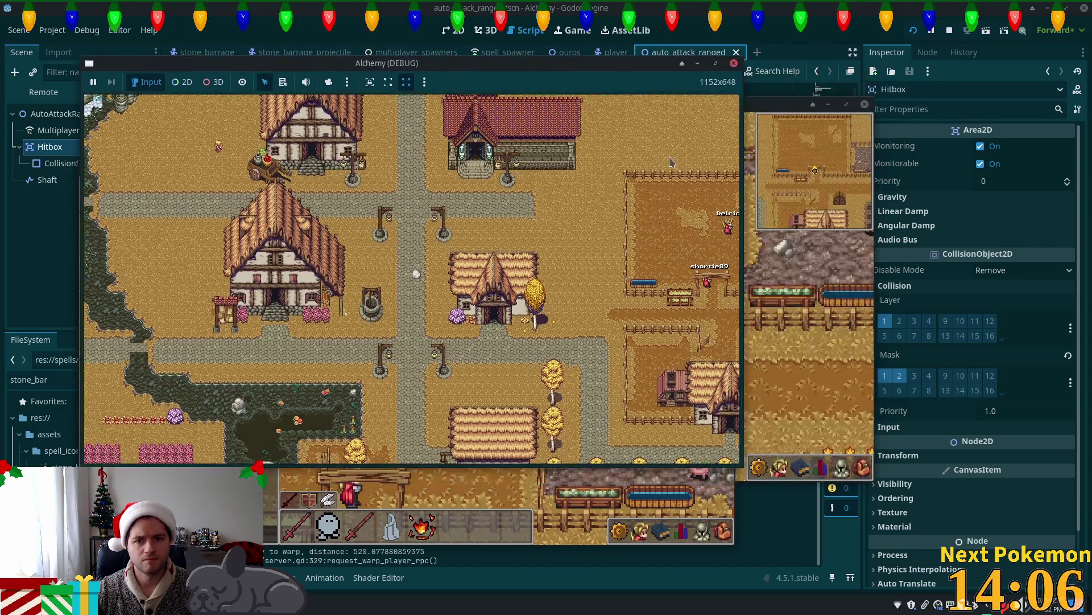
click(796, 171)
key(1)
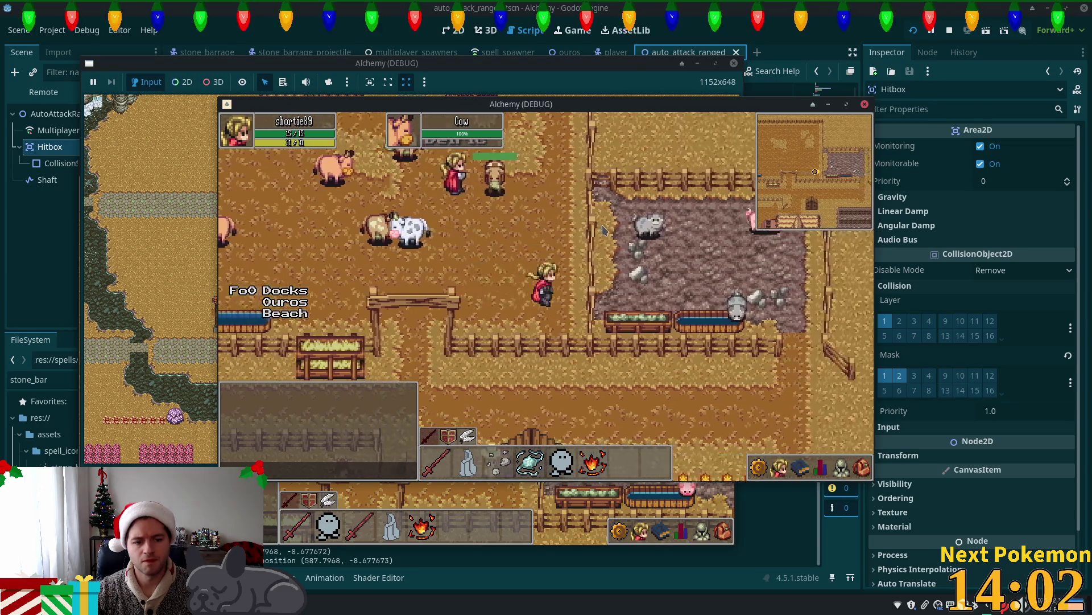
key(1)
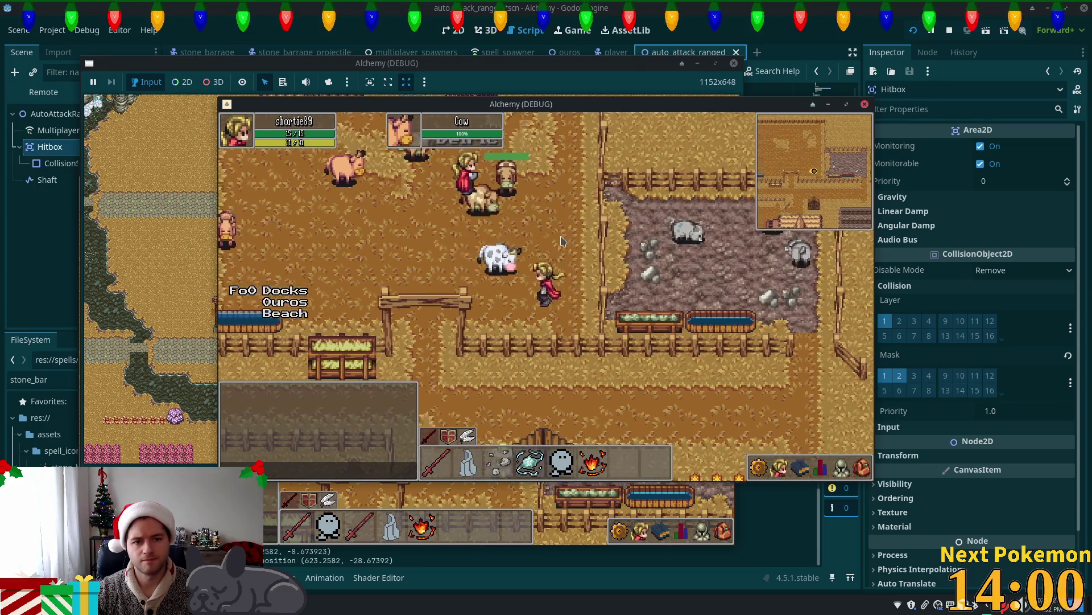
Walk through the gate into the cow pen, casting spell 2 along the way.
key(a)
key(s)
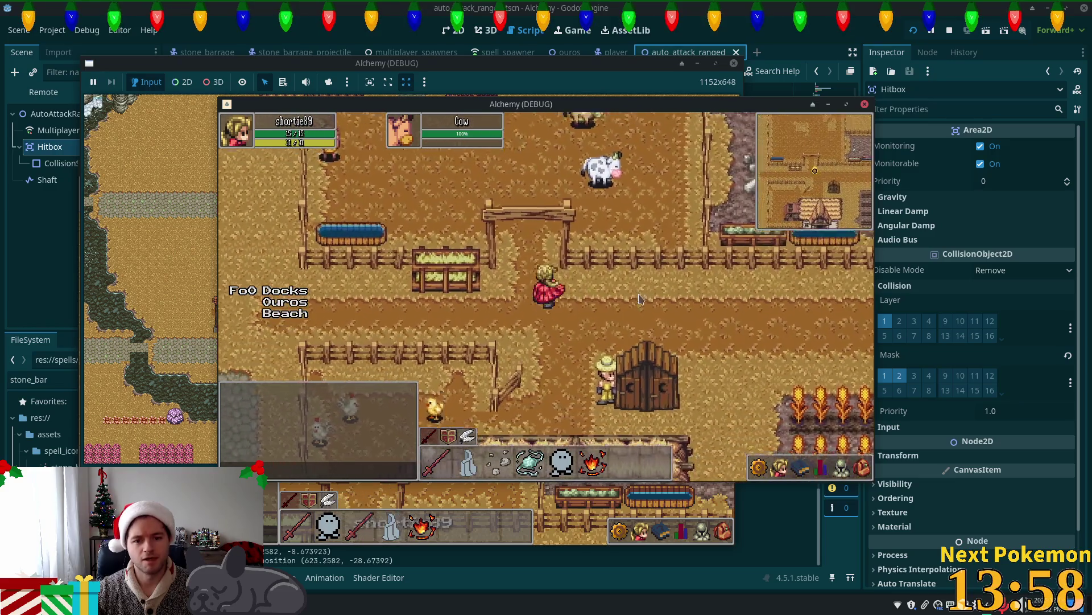
key(s)
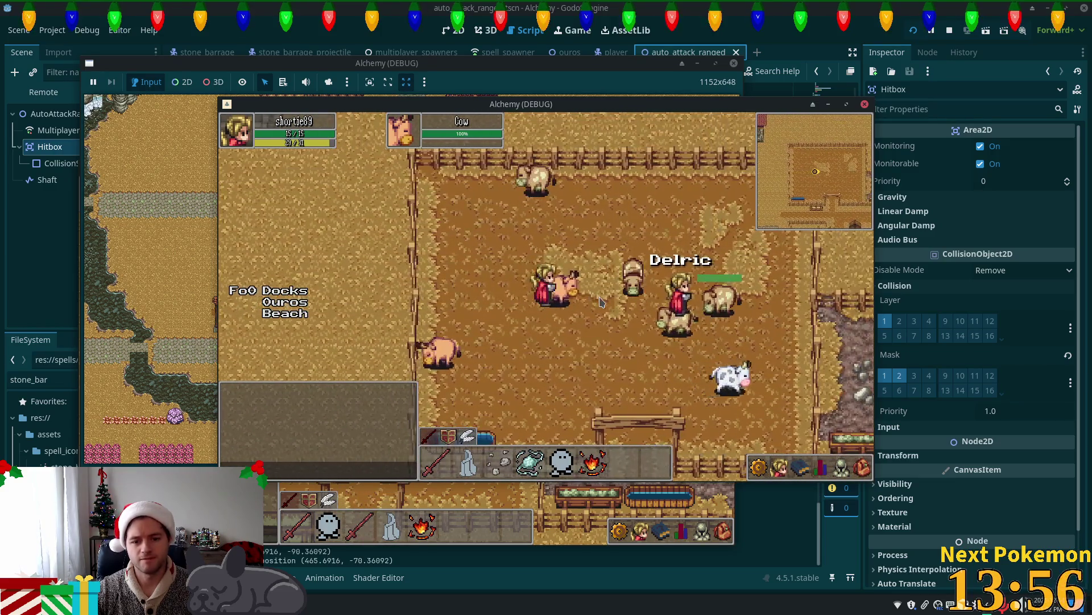
key(s)
key(a)
key(2)
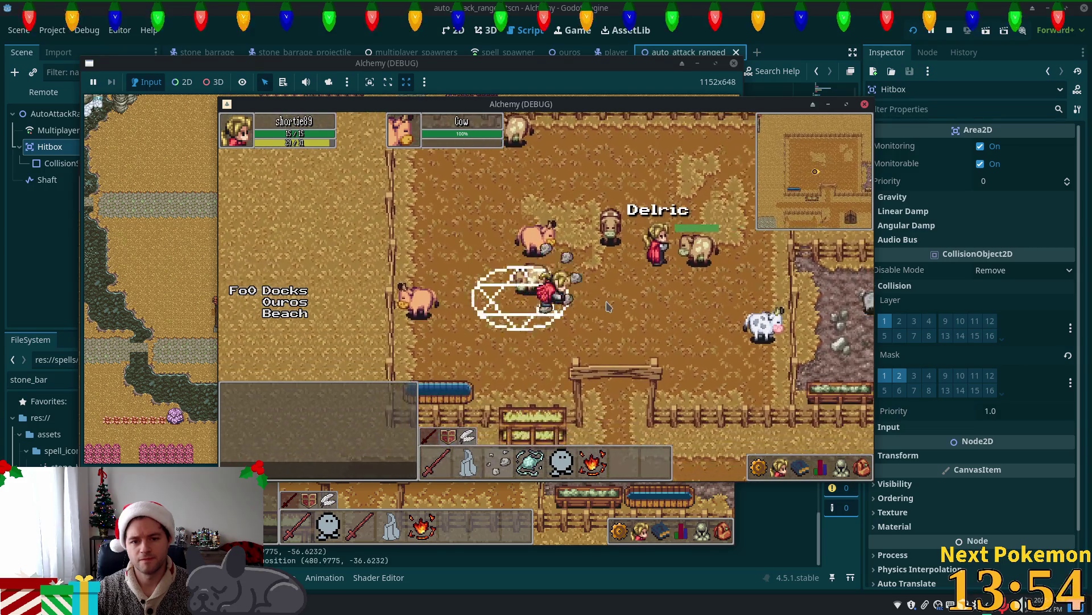
key(s)
key(d)
key(2)
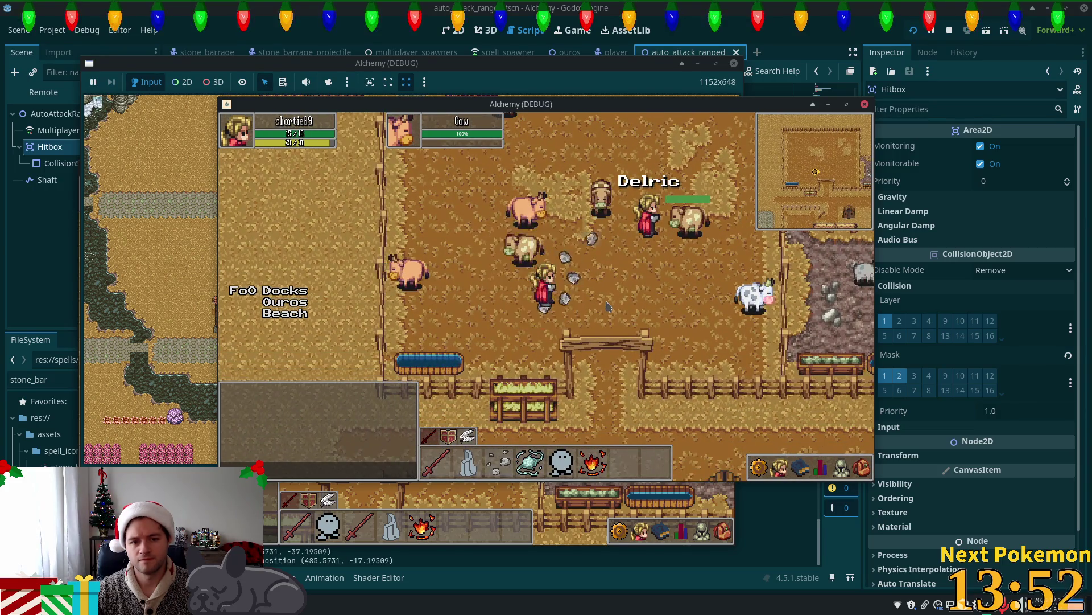
Cast stone barrage four times near the cows, then bring the editor back.
key(3)
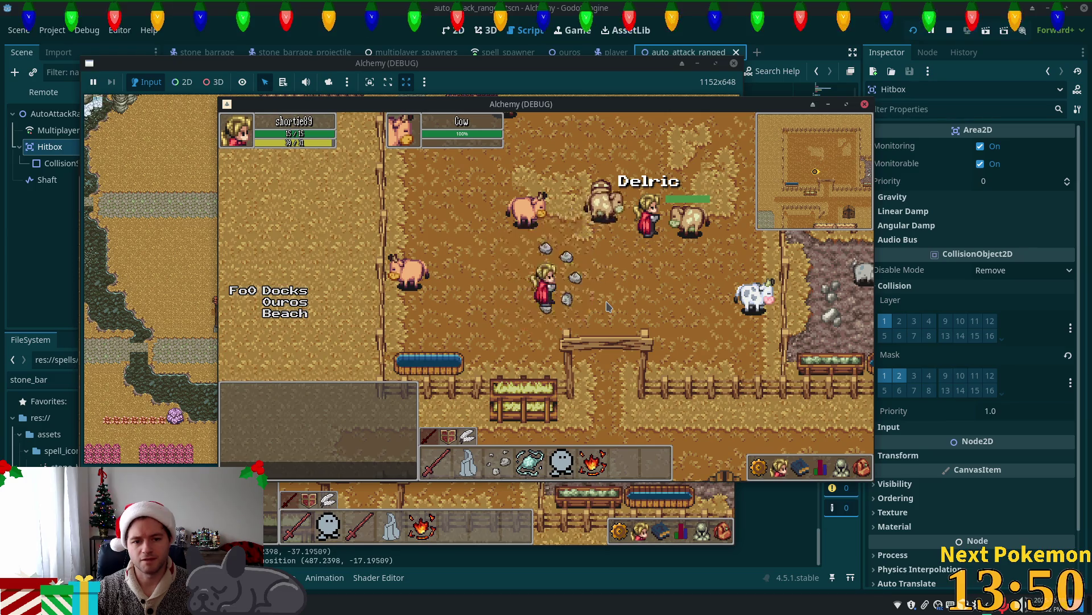
key(3)
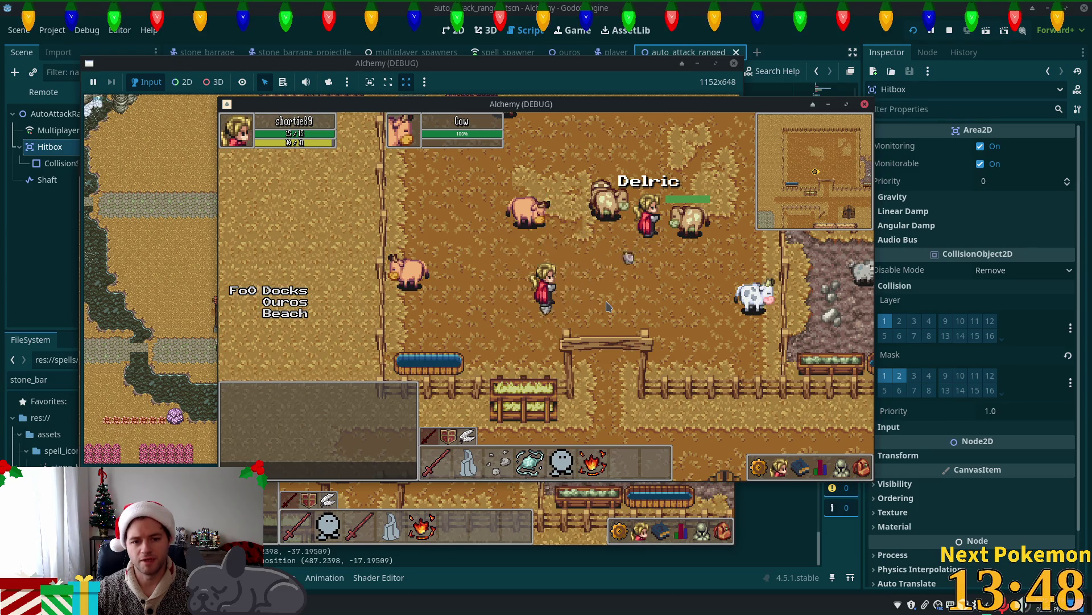
key(3)
key(3)
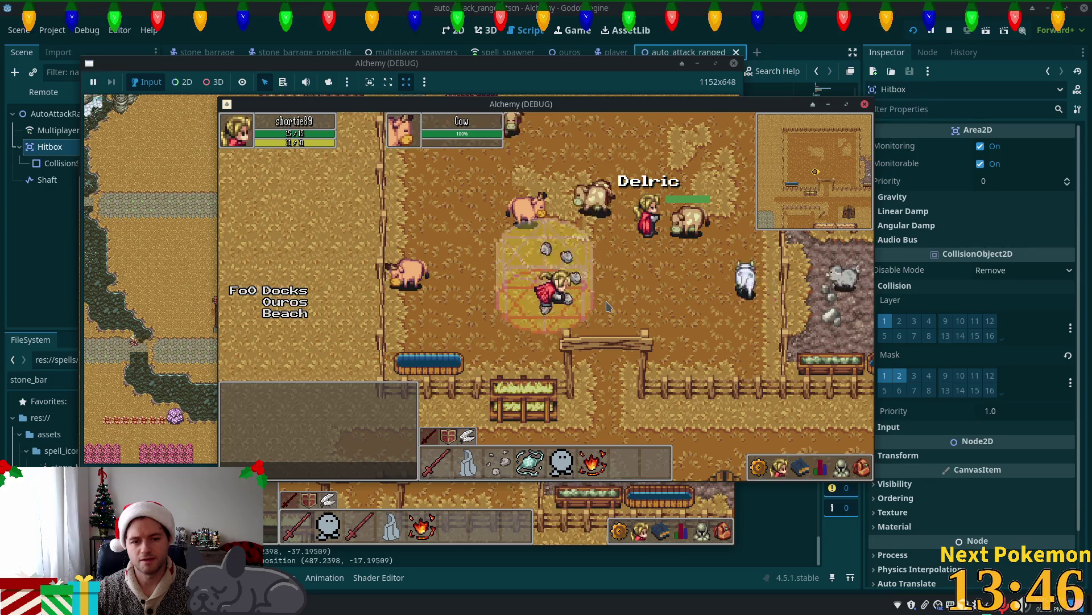
key(3)
click(835, 12)
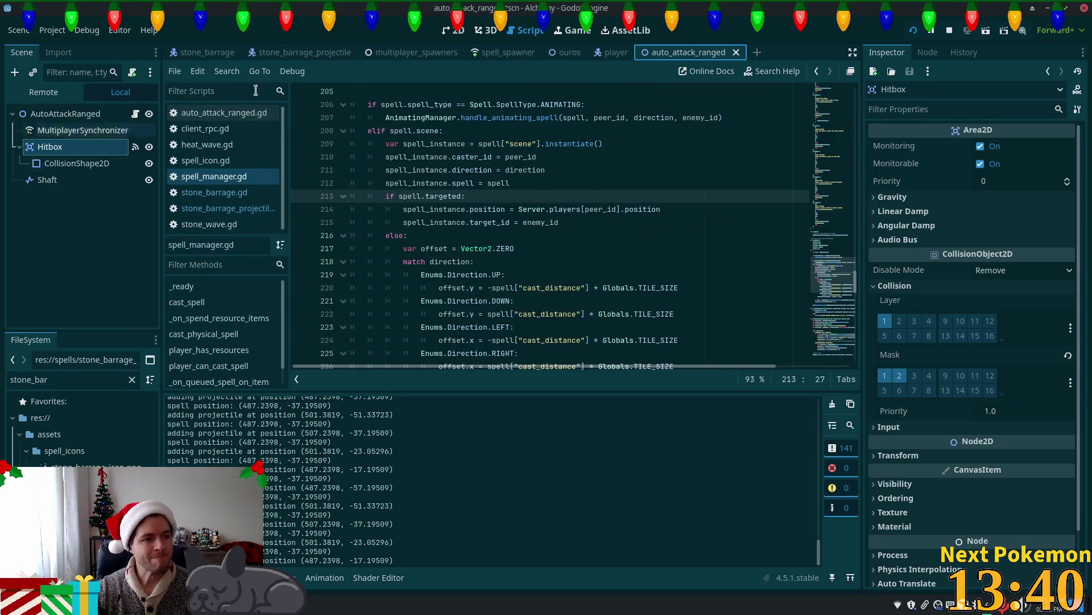
Set the stone_barrage AnimatedSprite2D scale to 1.5 on both x and y.
click(203, 51)
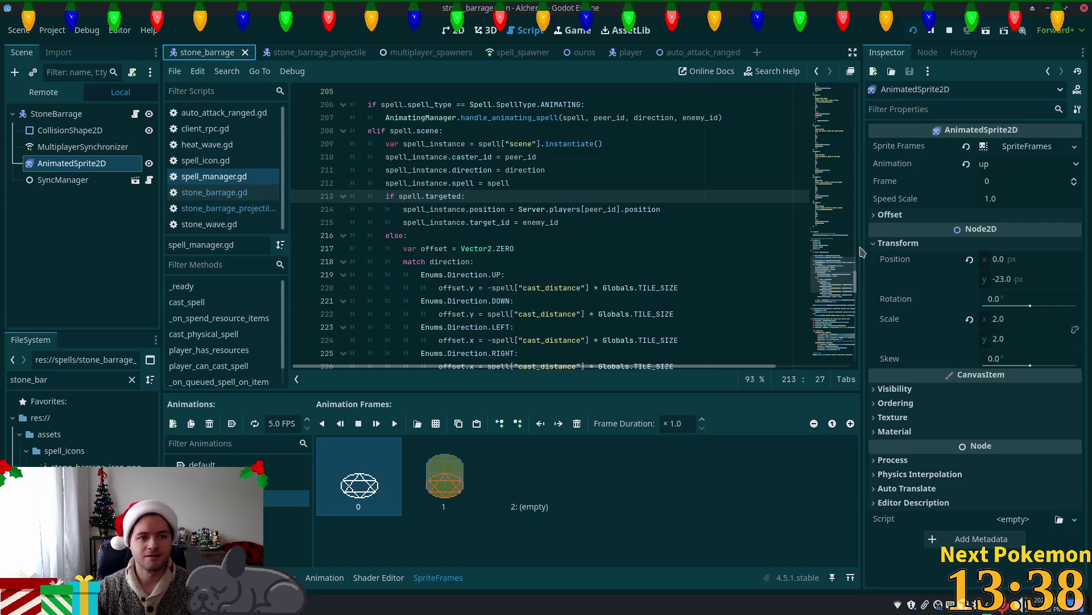
key(ctrl+F1)
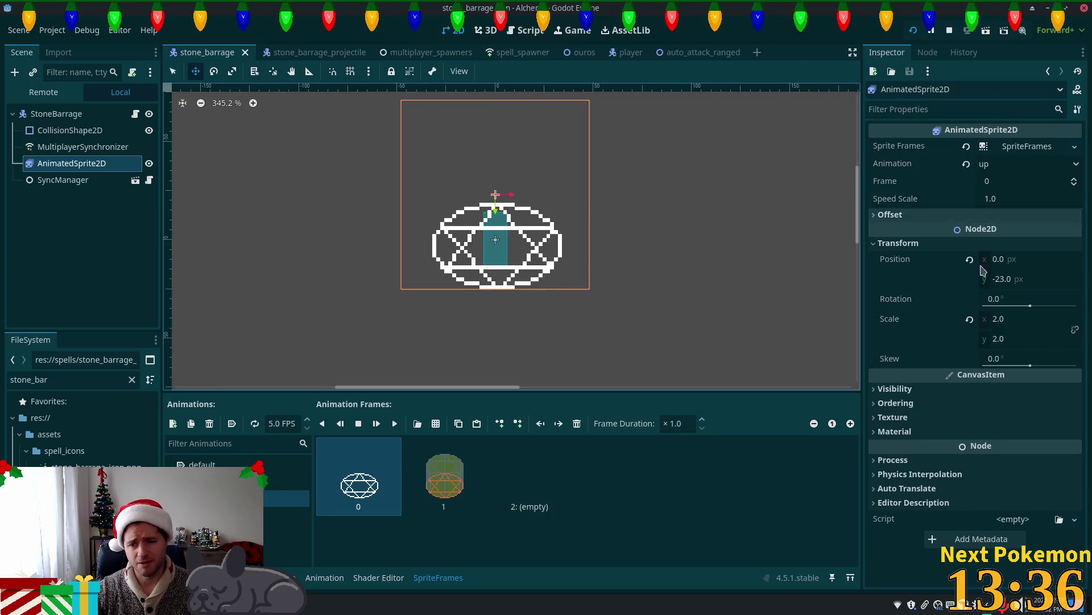
click(1008, 324)
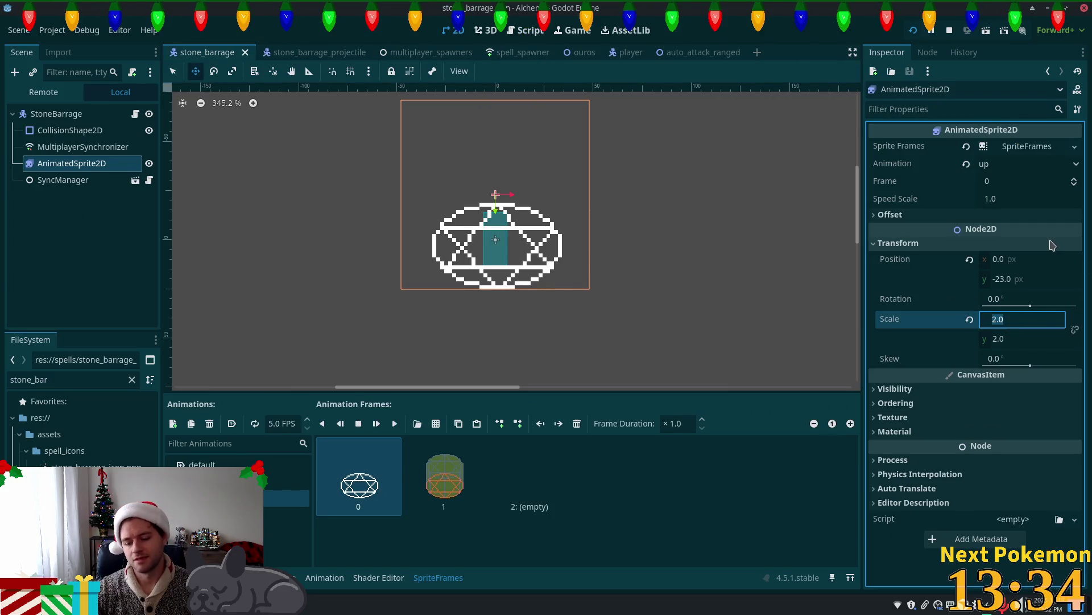
text(1.5)
key(Tab)
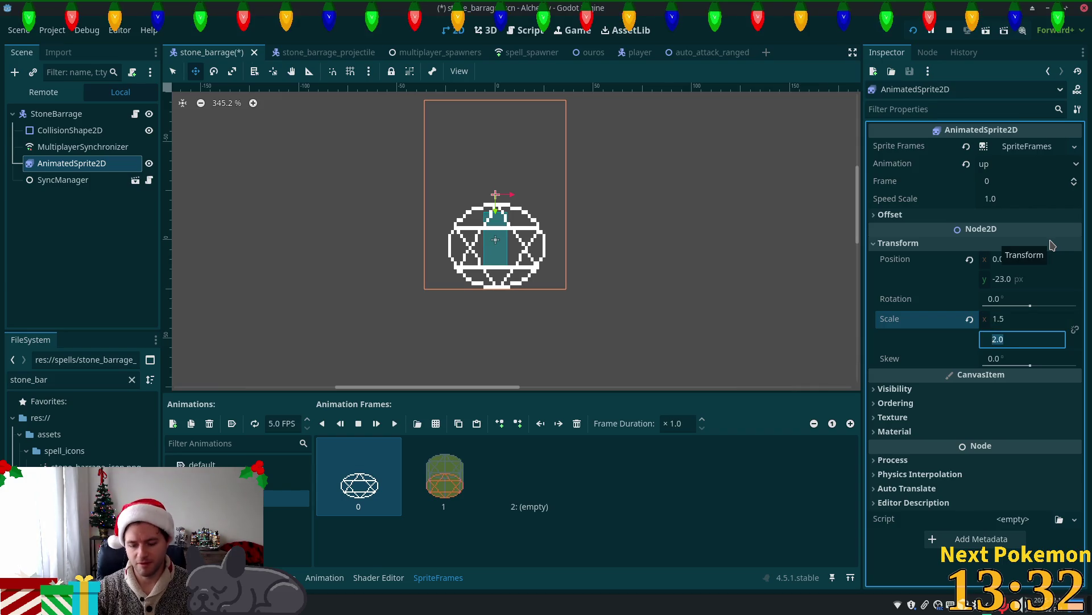
text(1.5)
key(Return)
Move the cast circle down to (-1, -19), save the scene, and relaunch the game.
scroll(598, 250, up, 2)
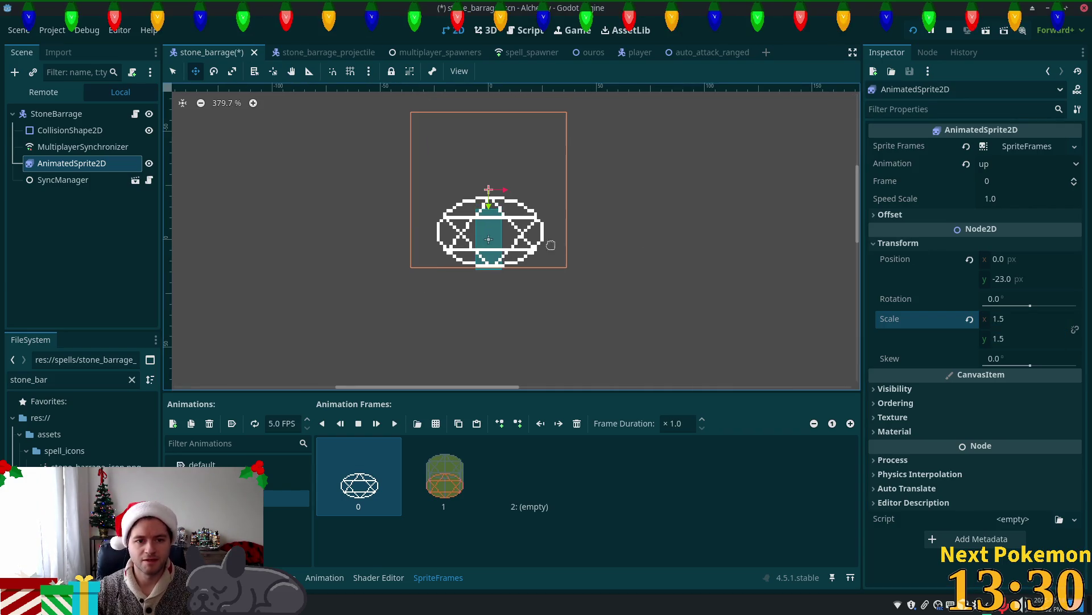
scroll(643, 253, up, 2)
mouse_move(617, 222)
mouse_down()
mouse_move(613, 239)
mouse_move(599, 234)
mouse_move(612, 234)
mouse_up()
key(ctrl+s)
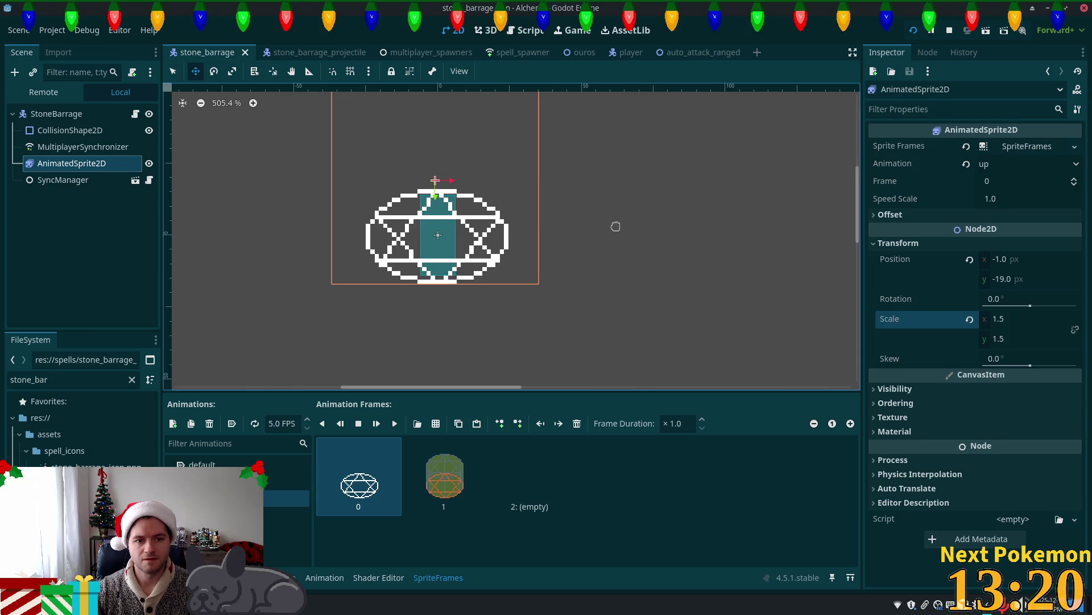
key(F5)
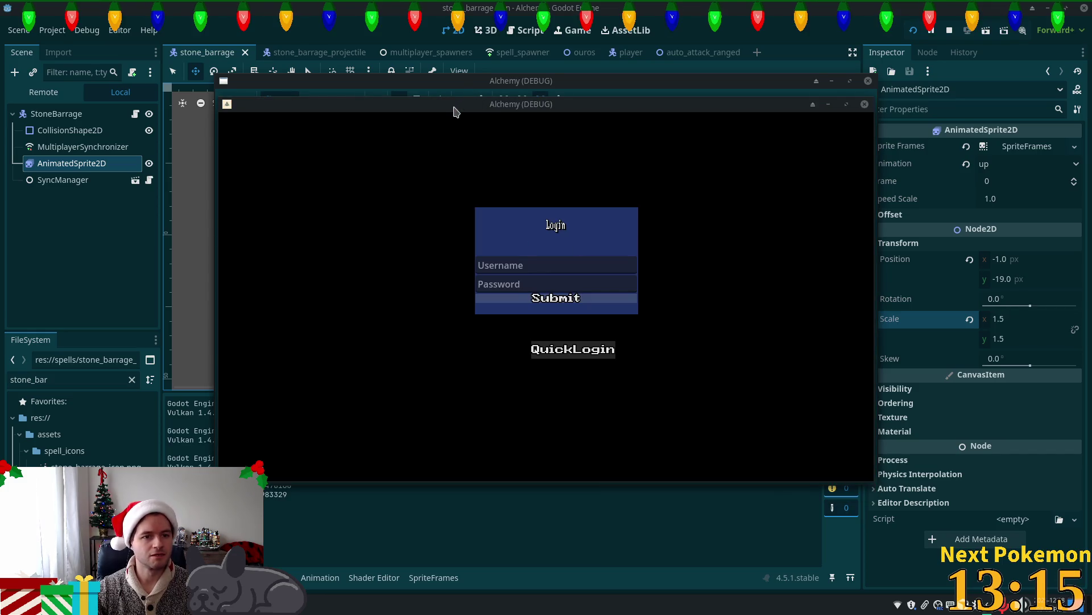
Place the two login windows side by side, walk left, and target a cow in Ouros farm.
drag(455, 111, 283, 171)
mouse_move(496, 178)
mouse_down()
mouse_move(749, 126)
mouse_move(874, 173)
mouse_up()
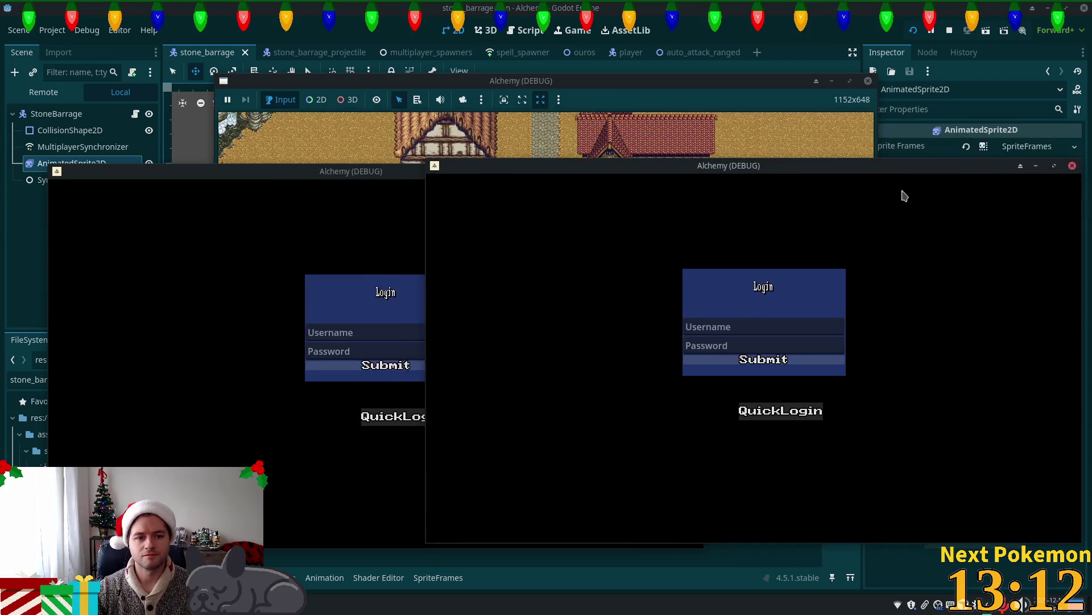
key(a)
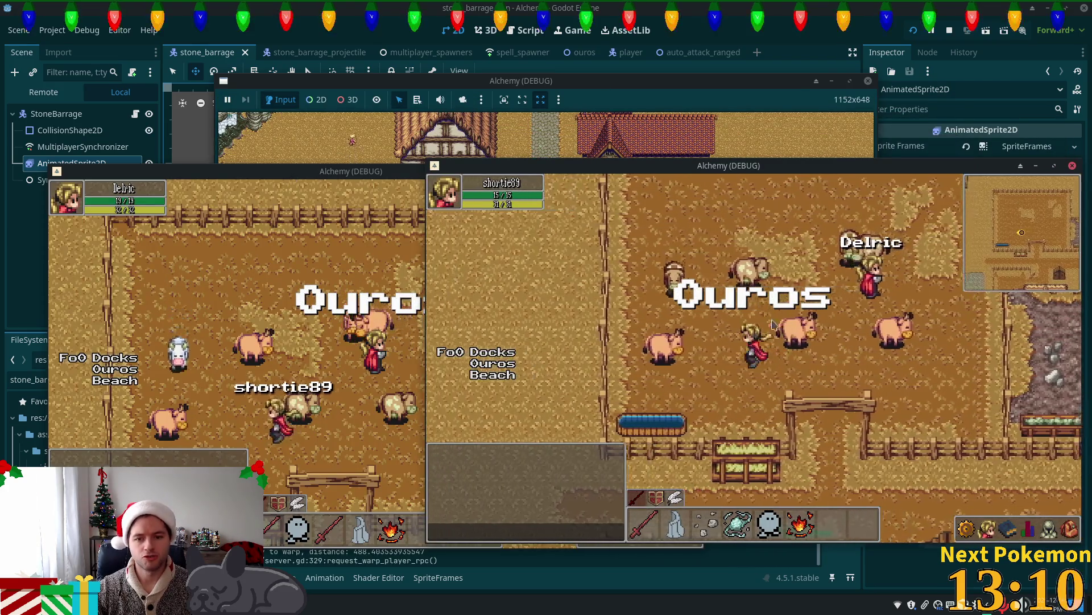
click(847, 340)
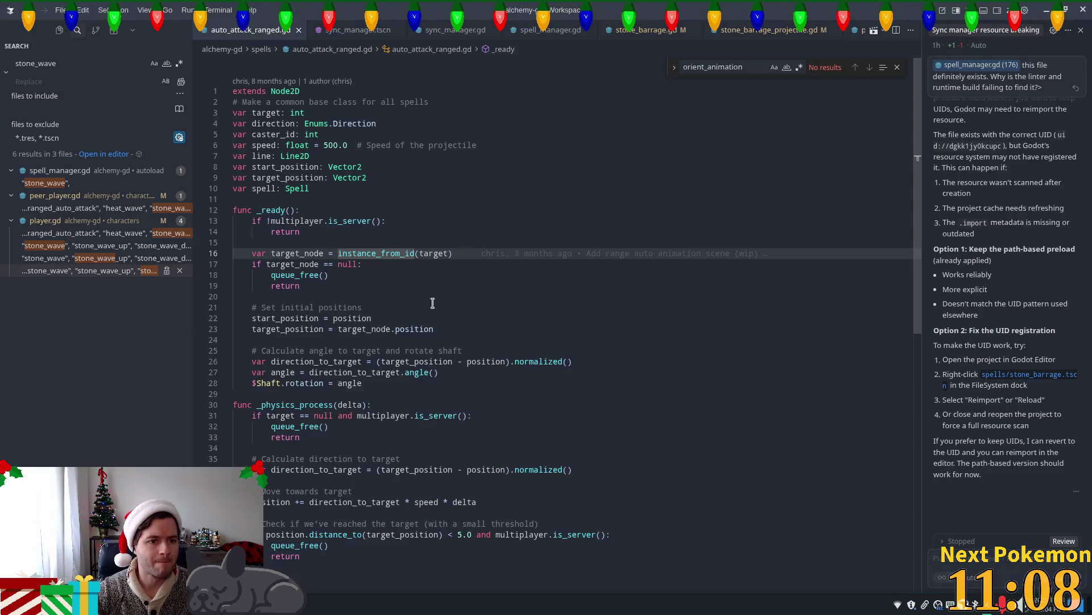
key(Down)
key(Down)
key(Down)
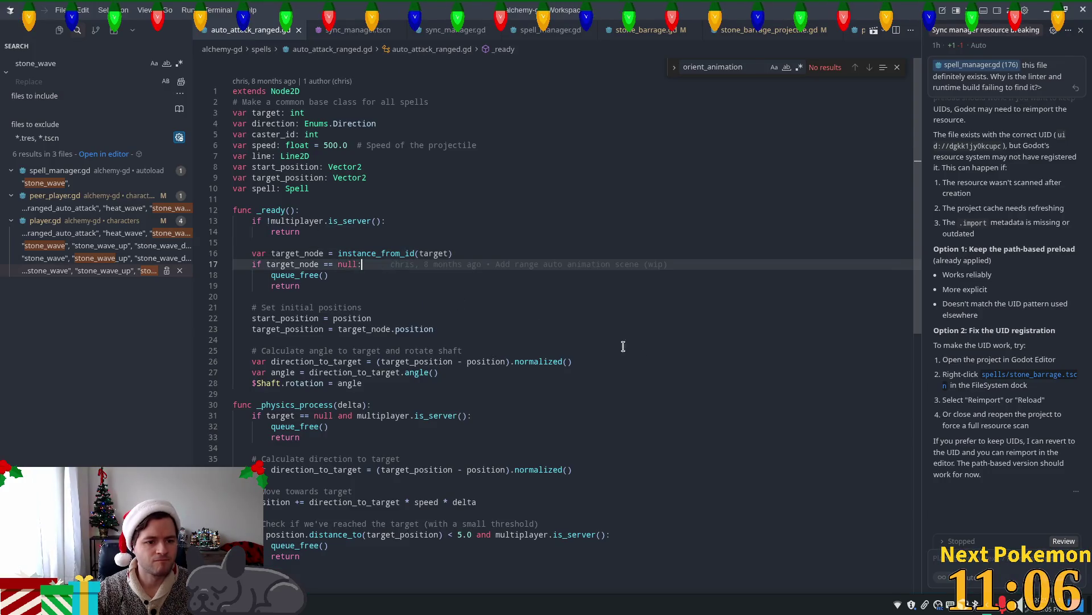
scroll(604, 429, down, 1)
key(Down)
key(Down)
key(Down)
scroll(512, 359, up, 1)
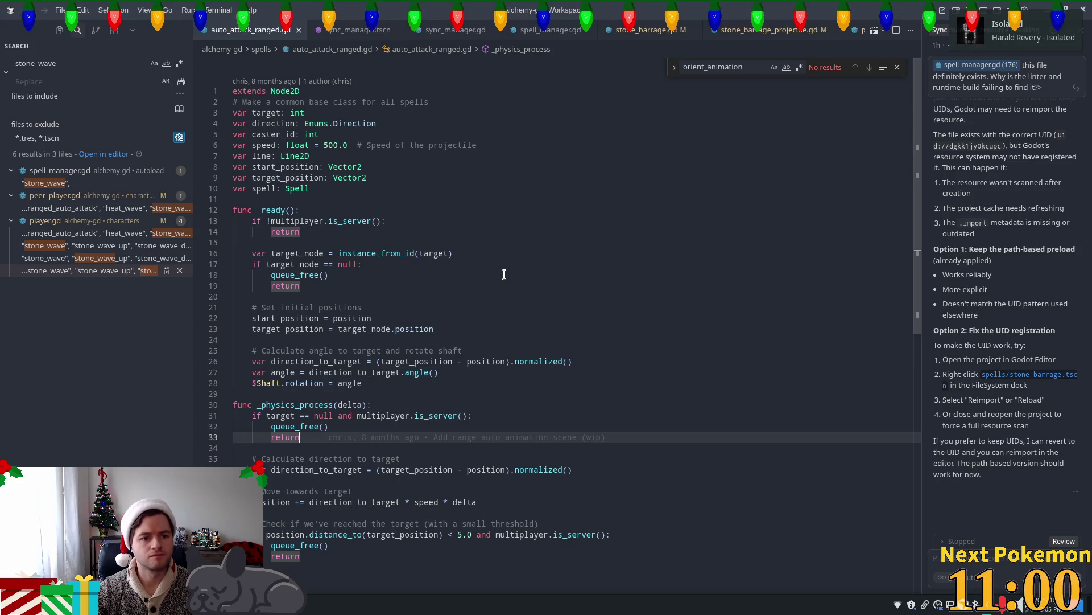
key(alt+Tab)
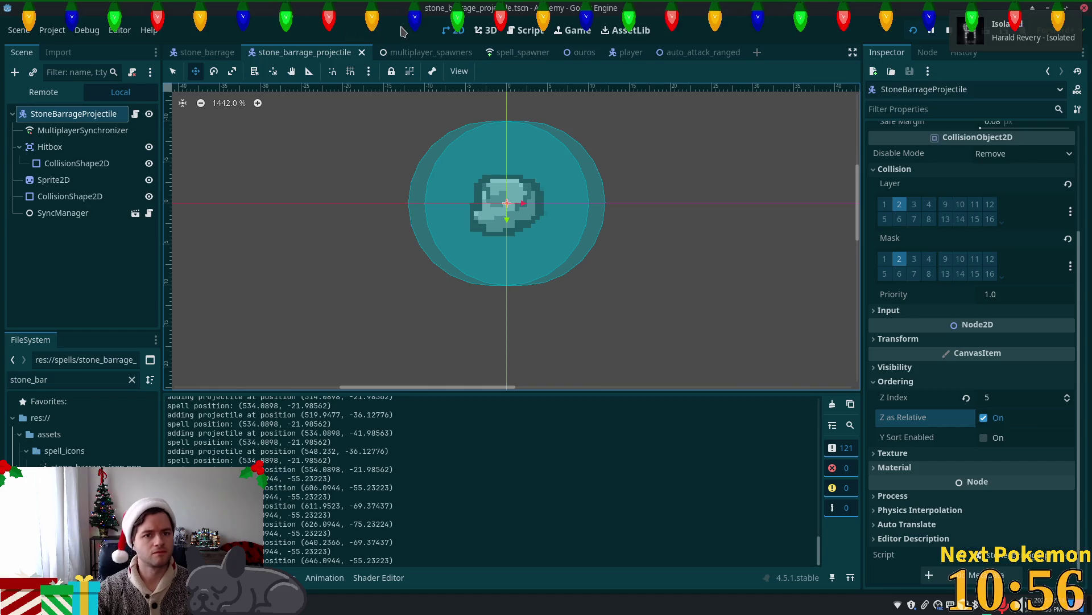
Show the auto_attack_ranged scene, whose Hitbox uses layer 1 with masks 1 and 2.
click(688, 52)
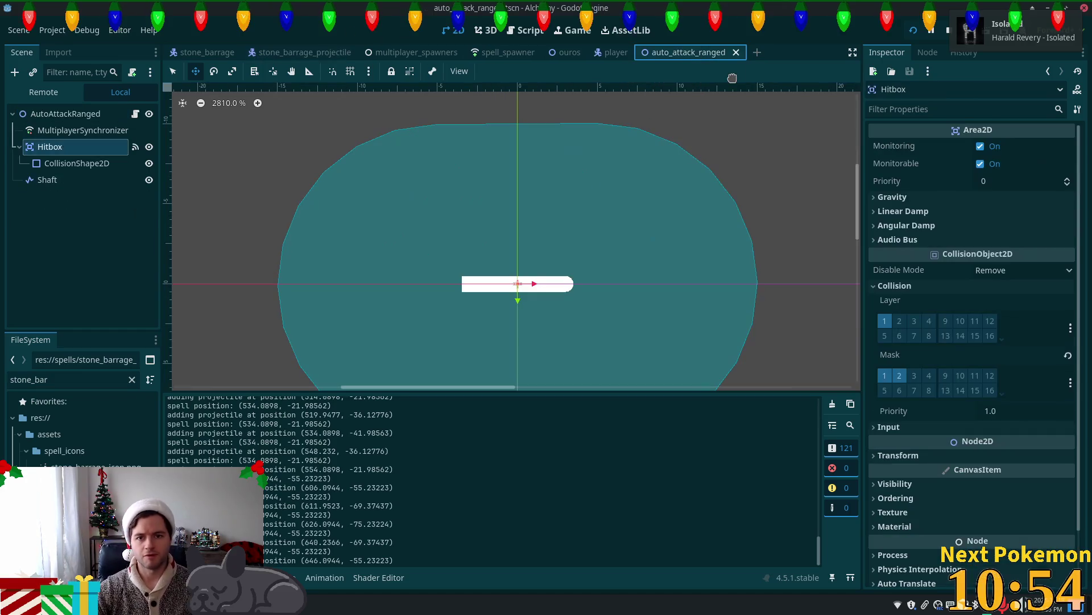
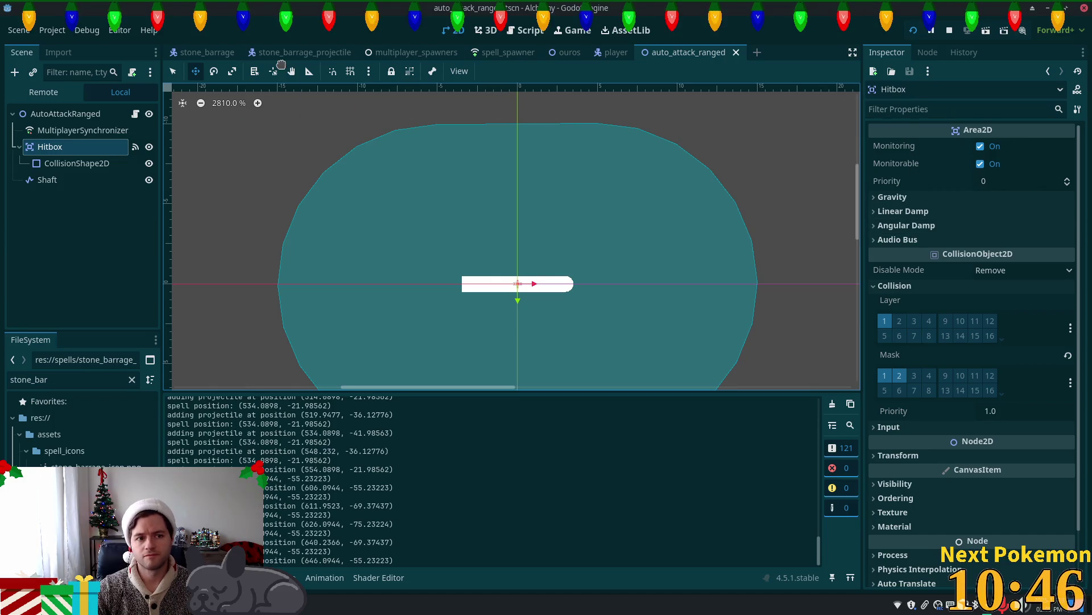
Check the collision layers and masks on the stone_barrage_projectile Hitbox and root.
click(284, 55)
scroll(931, 159, up, 5)
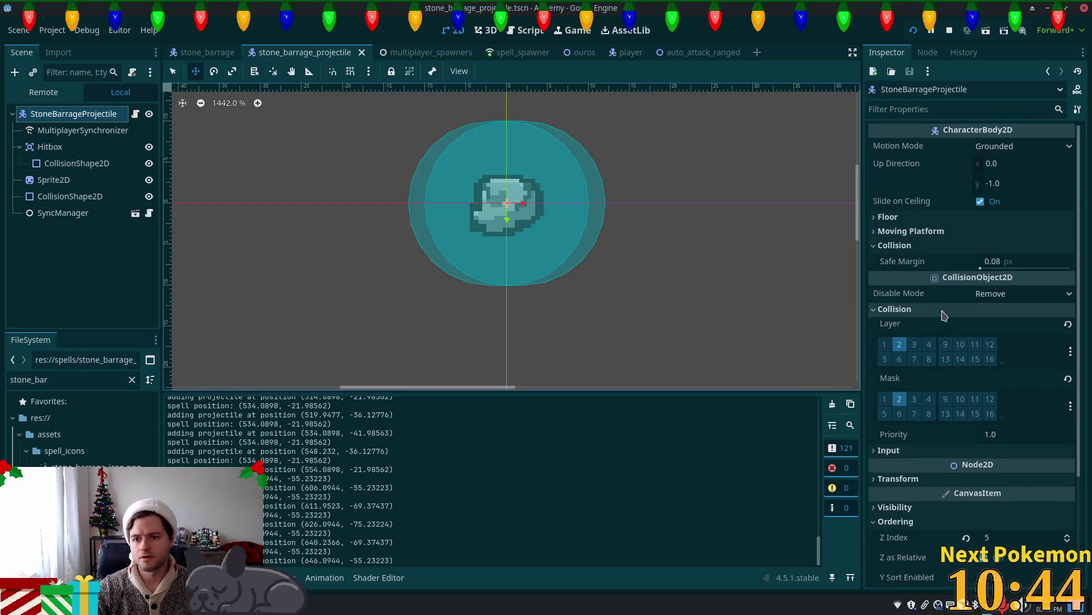
click(76, 150)
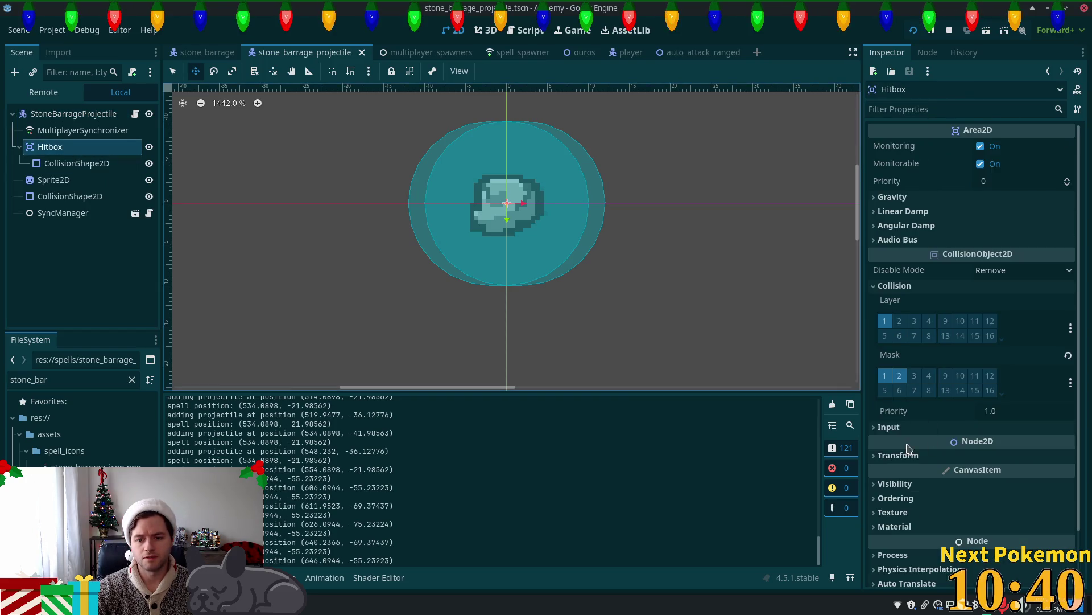
click(86, 114)
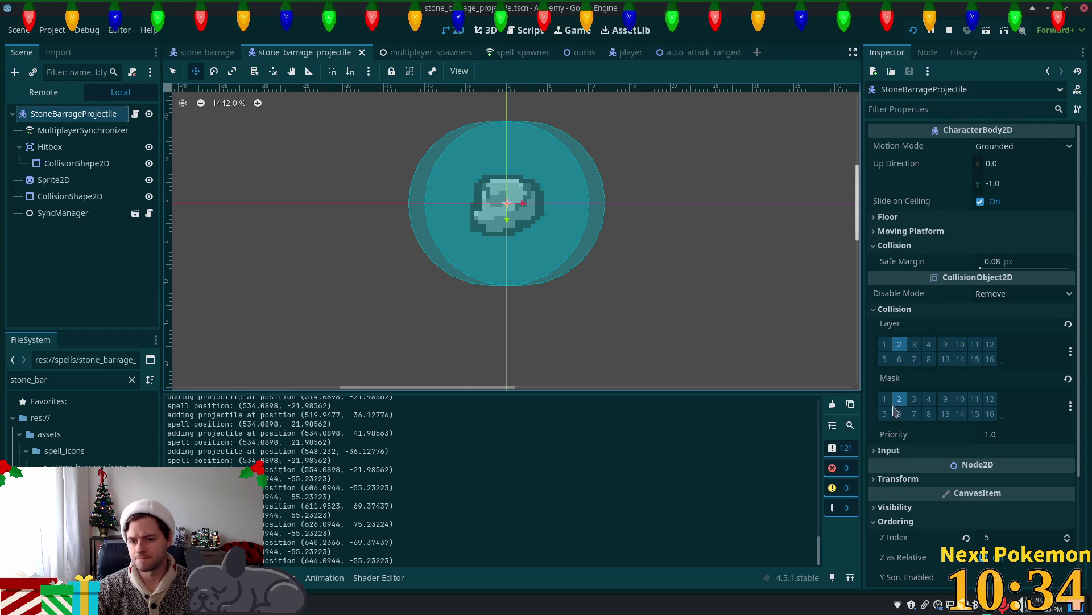
Compare against the AutoAttackRanged root's properties, then return to the projectile's root node.
click(689, 56)
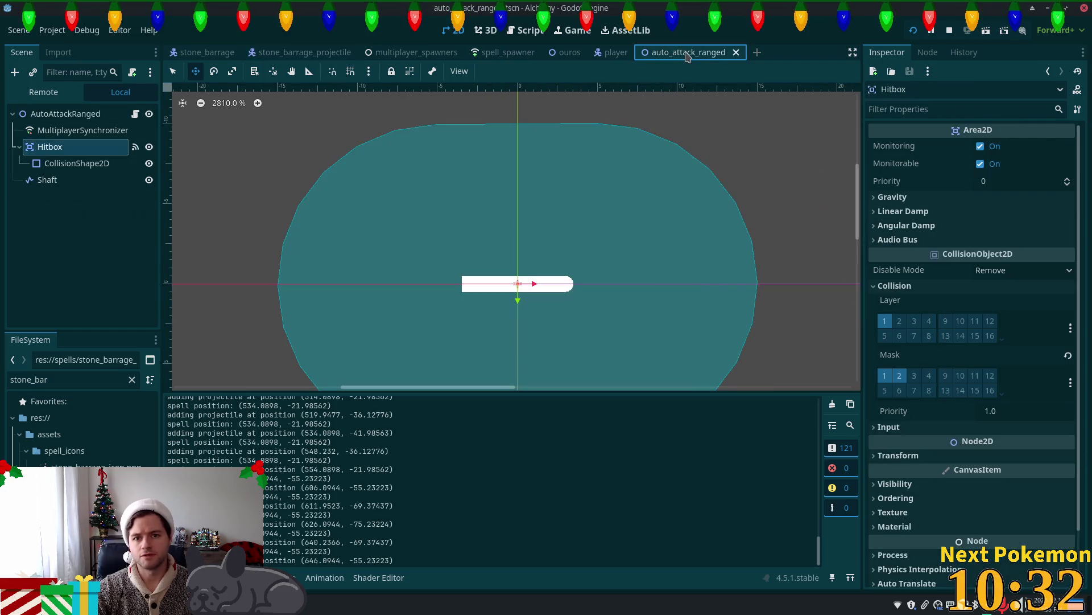
click(85, 115)
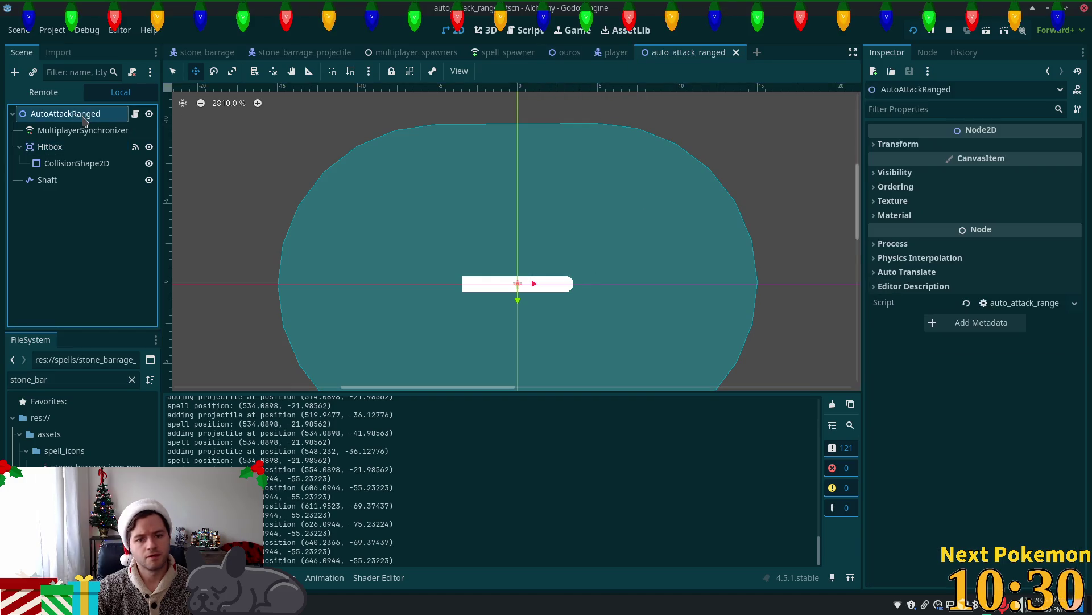
click(895, 186)
click(894, 187)
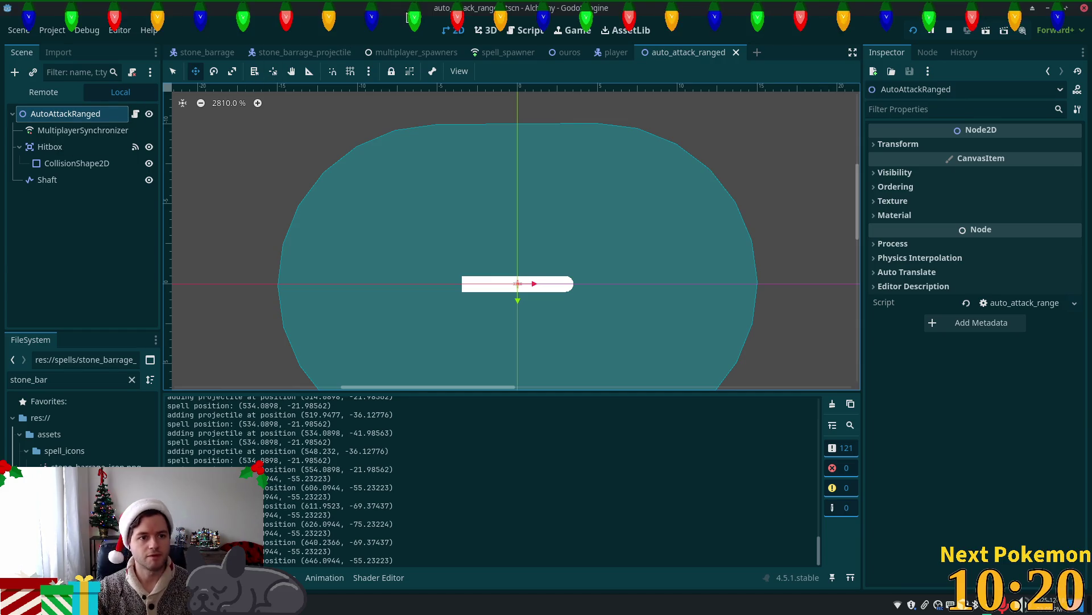
click(304, 52)
right_click(52, 118)
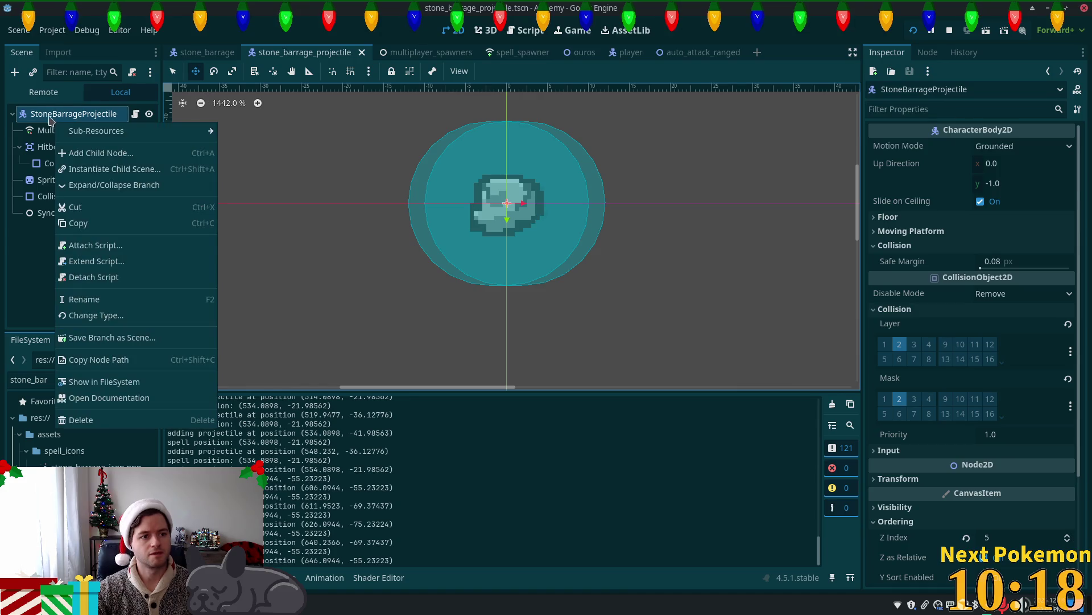
Change the stone_barrage_projectile root node's type to Node2D.
click(704, 51)
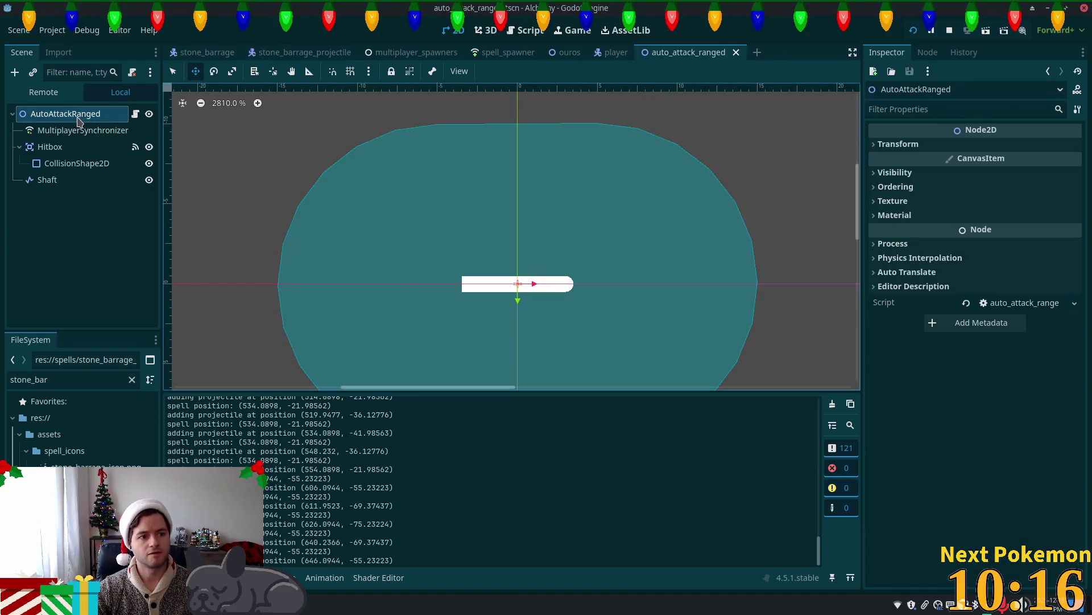
click(270, 52)
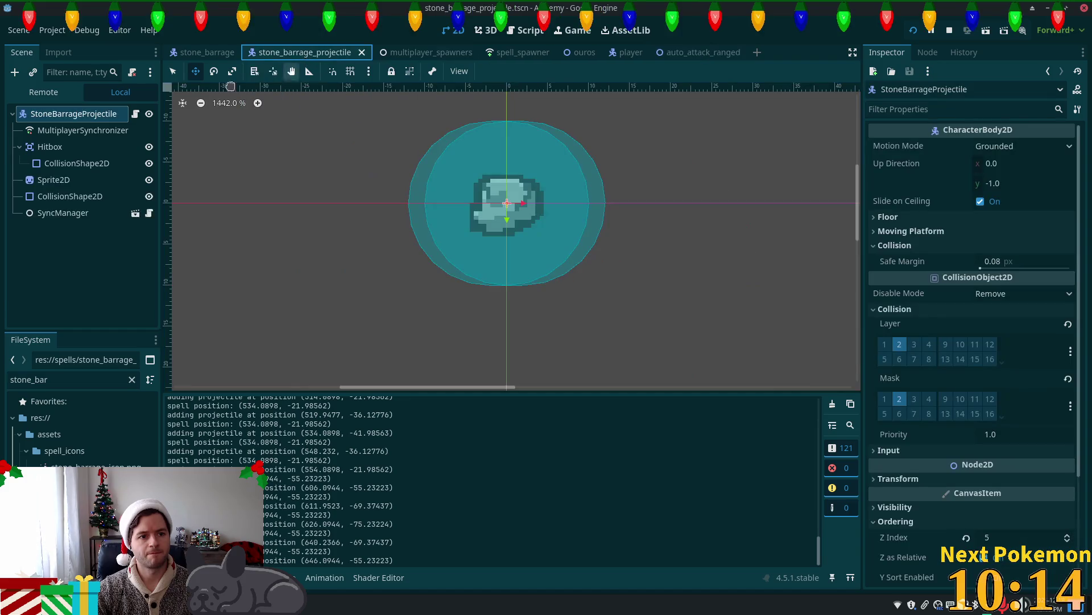
right_click(57, 115)
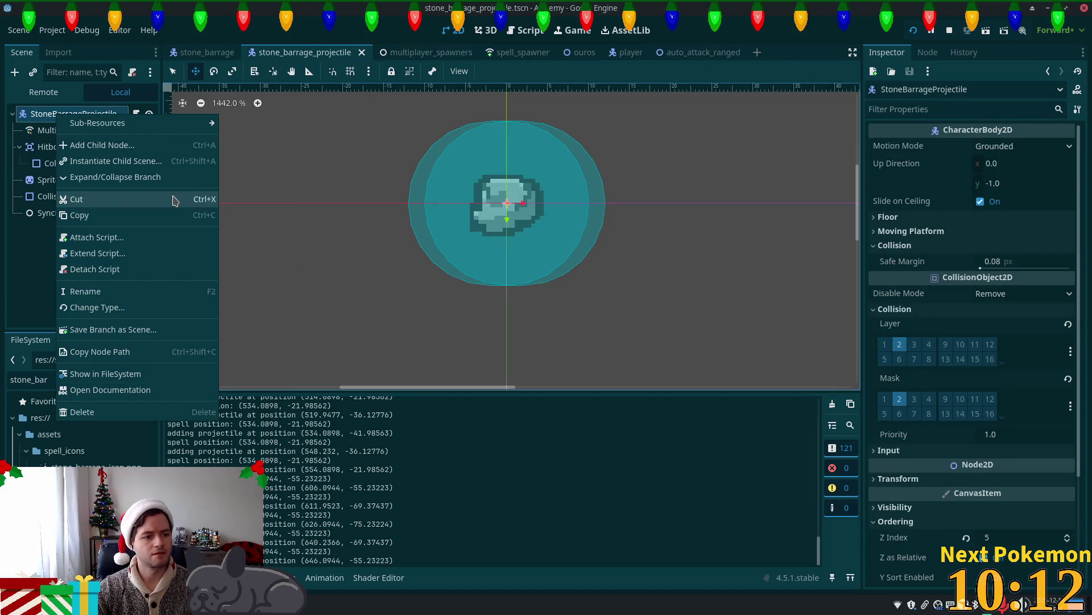
click(114, 307)
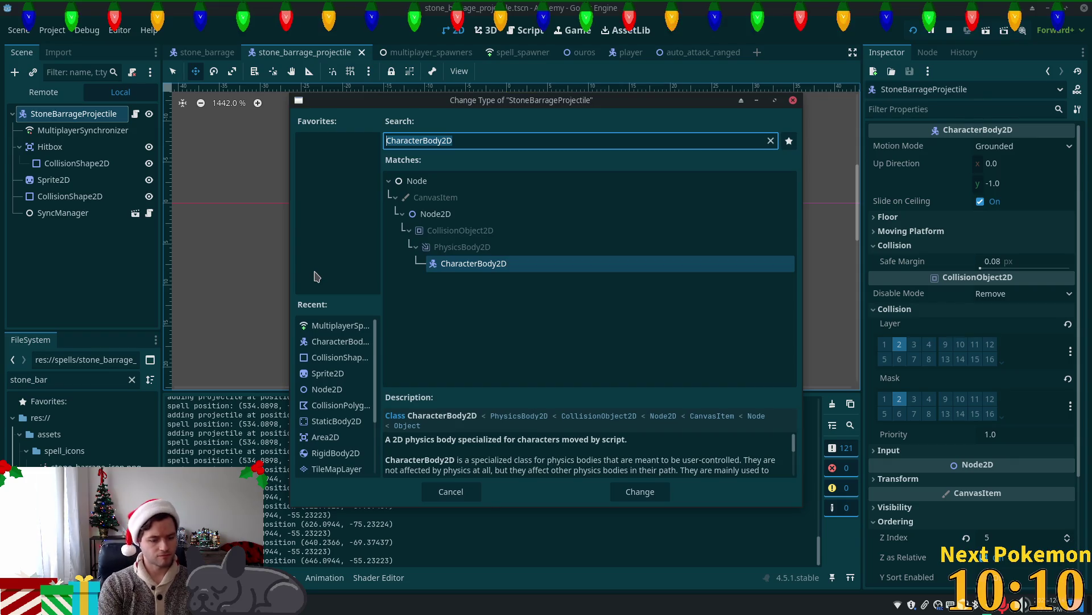
text(Node2d)
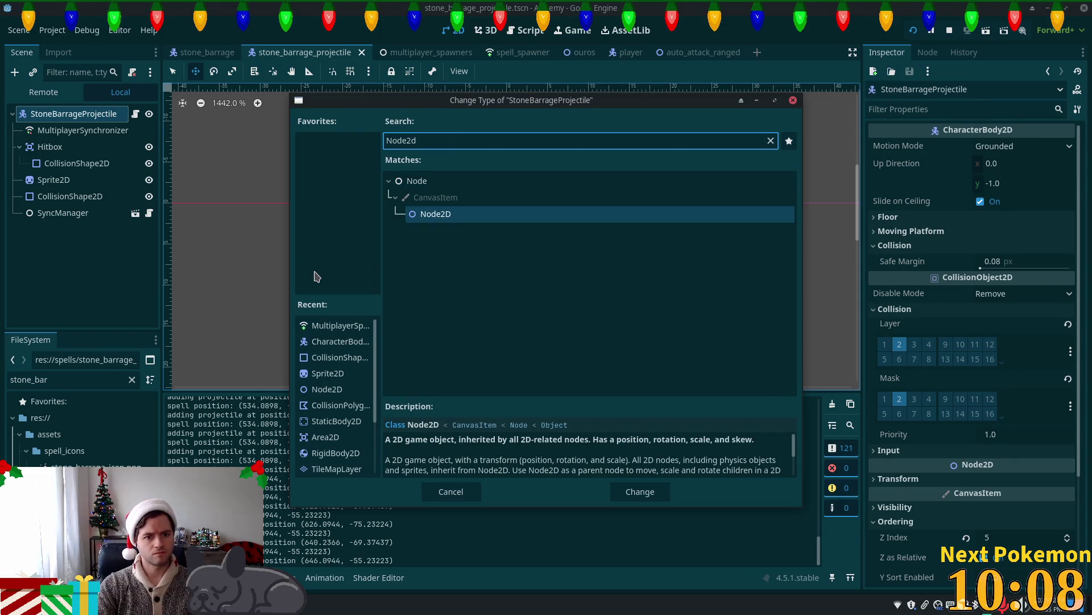
key(Return)
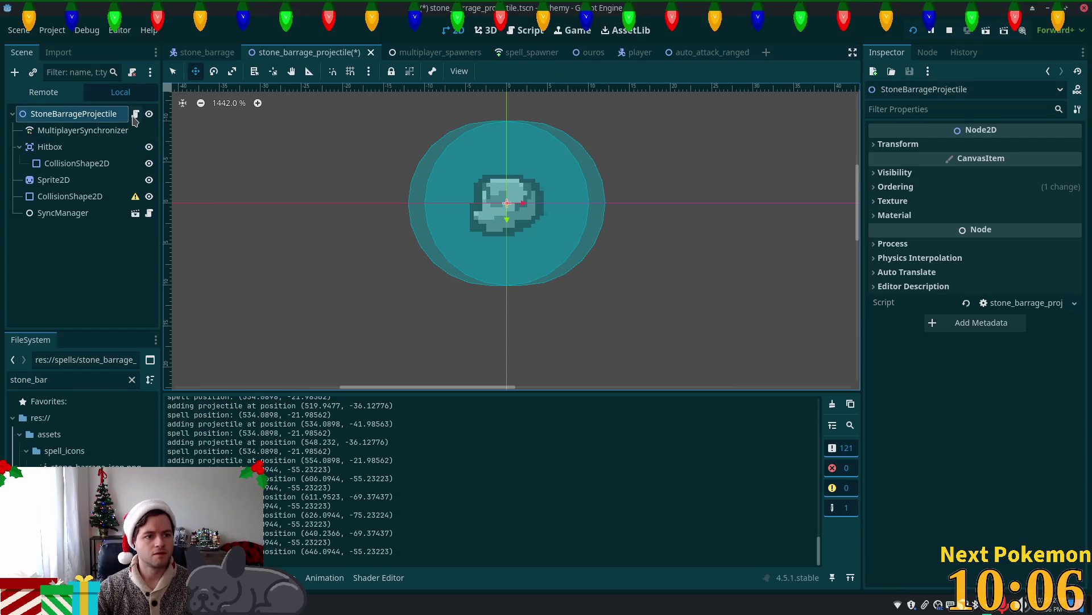
Make the projectile script extend Node2D instead of CharacterBody2D, then save and launch the game.
click(135, 114)
scroll(569, 199, up, 5)
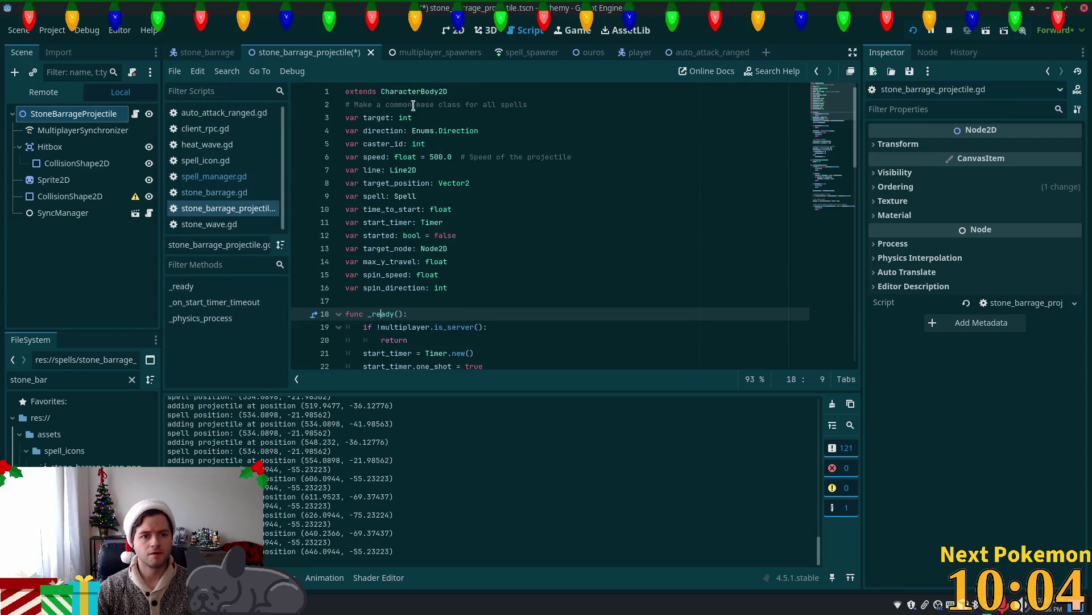
double_click(429, 91)
text(Node2)
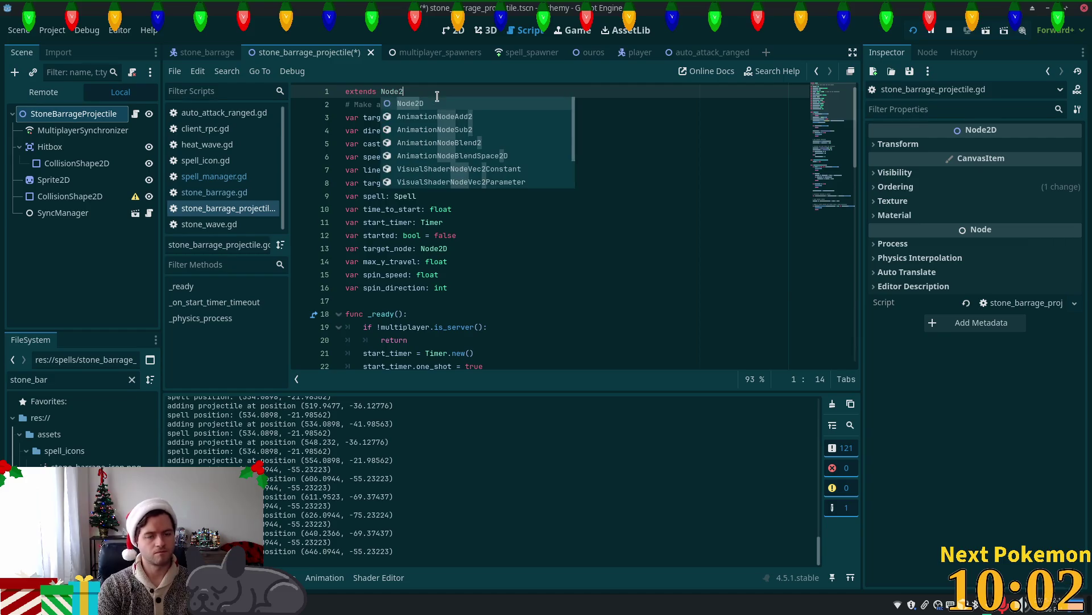
text(D)
key(F5)
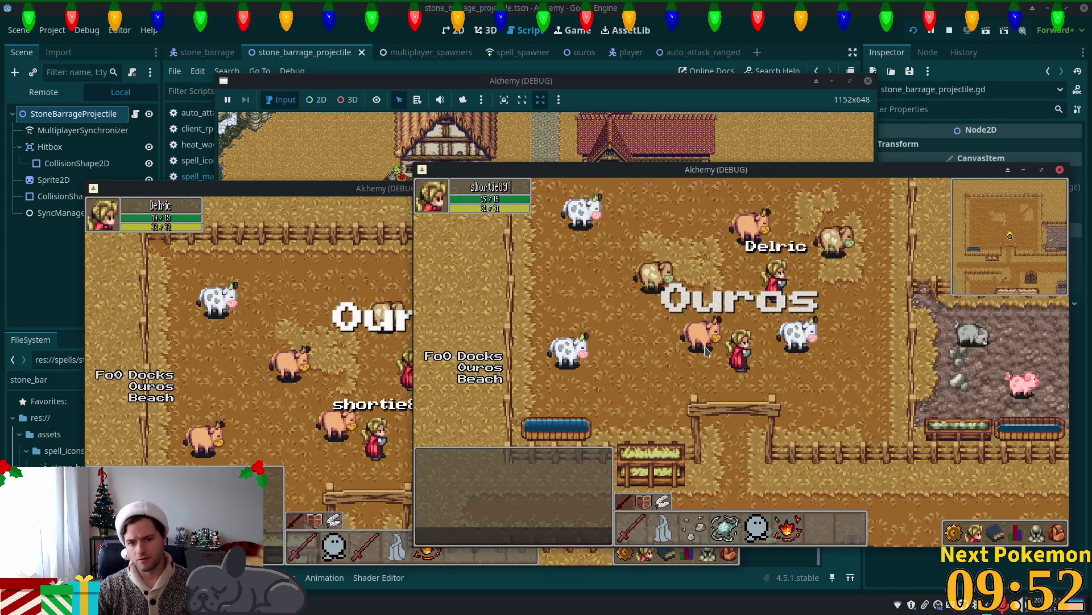
Walk the player in the running game, stop it, and review auto_attack_ranged's Signals and Groups.
key(d)
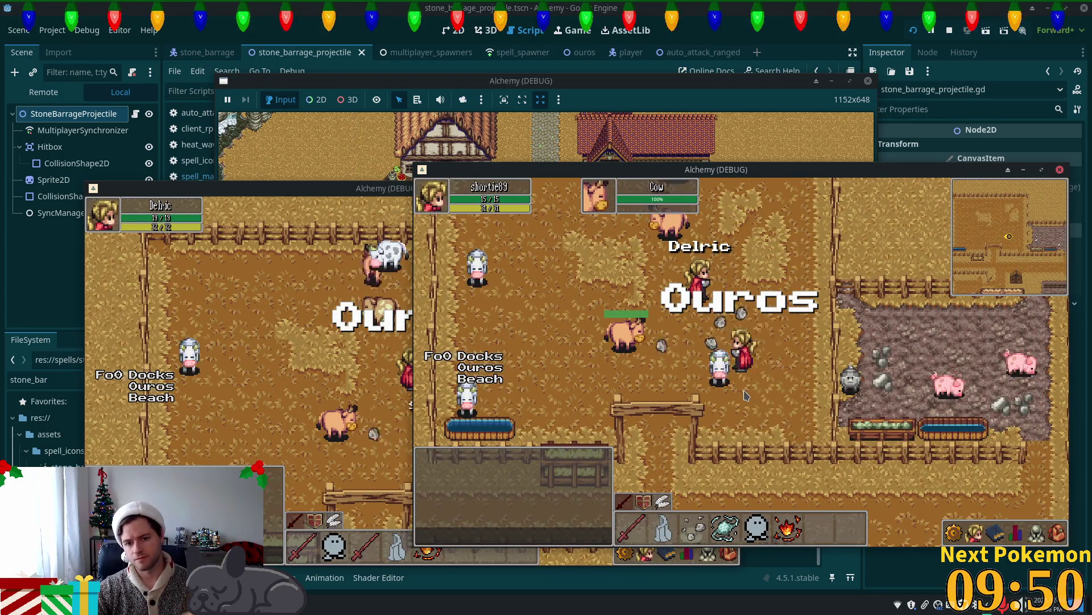
key(F8)
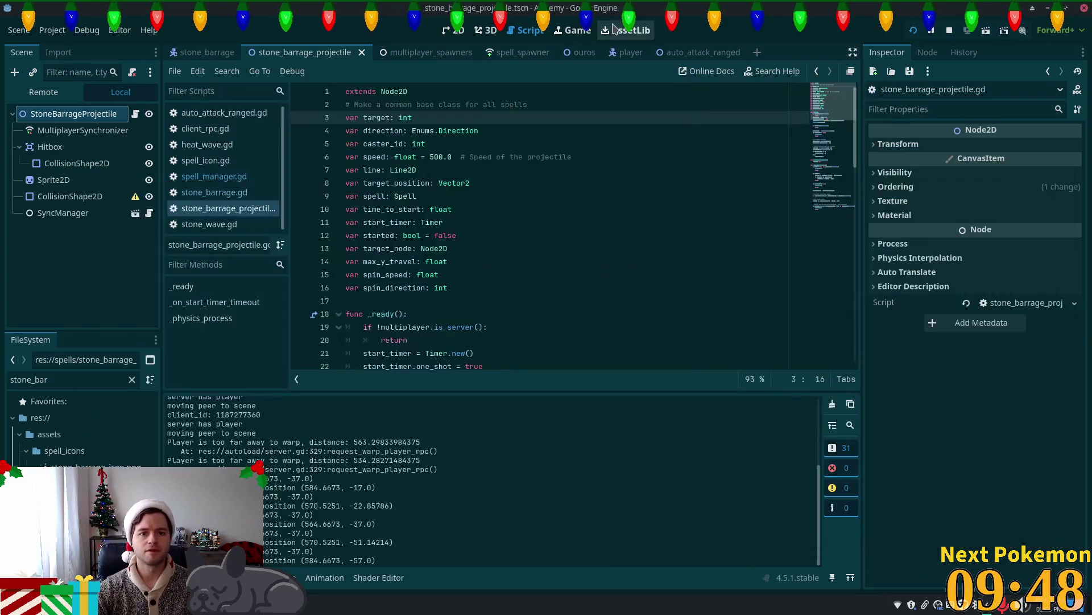
click(689, 51)
click(928, 52)
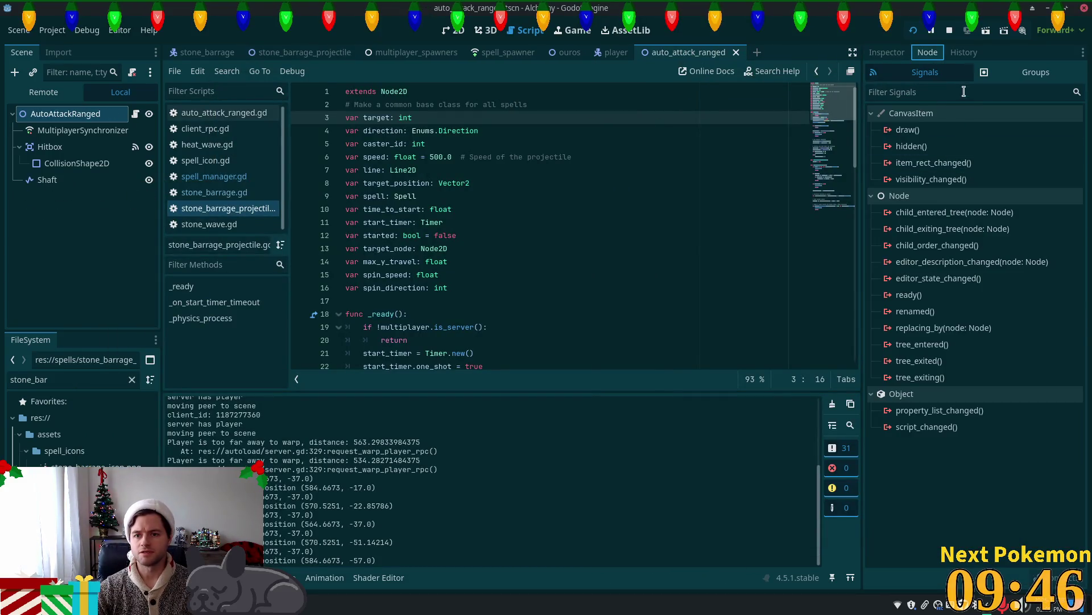
click(993, 74)
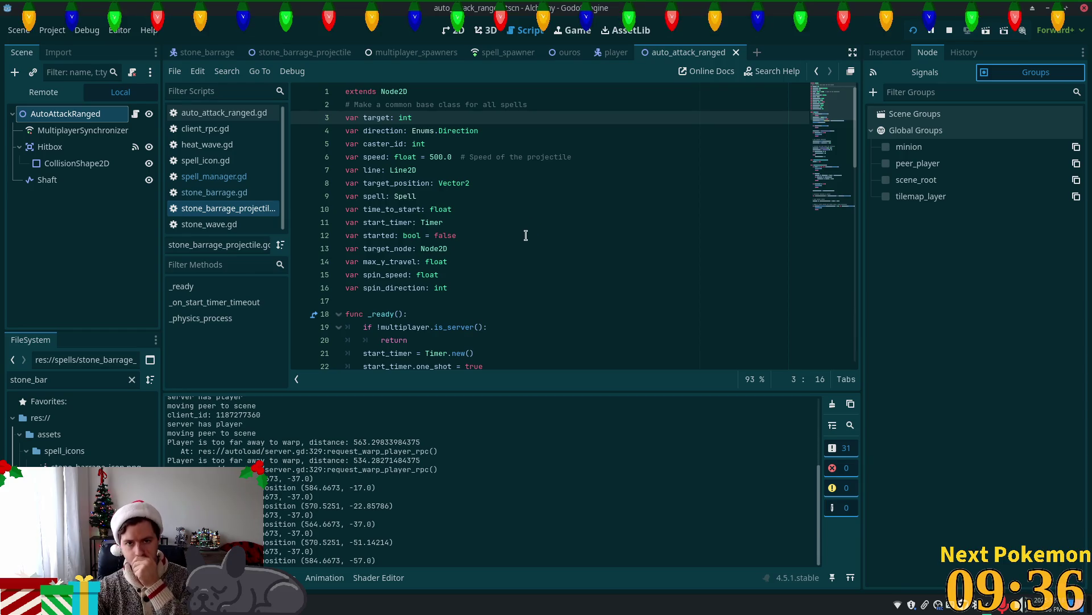
Search the Godot project for 'comba', then move to Cursor's quick file search.
key(shift+alt+o)
text(comba)
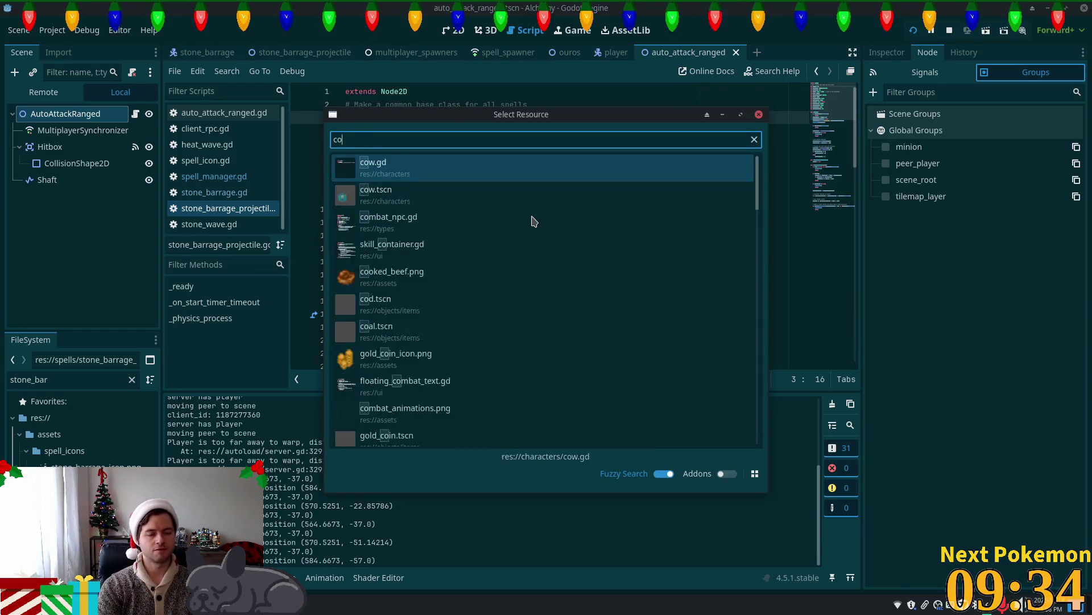
key(Escape)
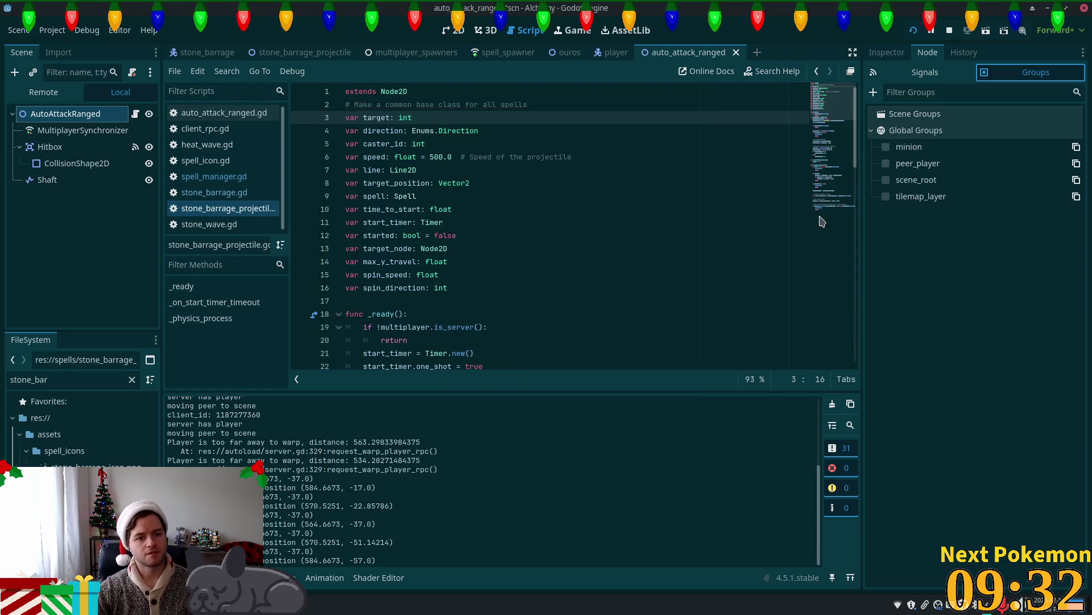
key(alt+Tab)
key(ctrl+p)
Open combat_npc.gd and follow it to the Npc class definition.
text(comb)
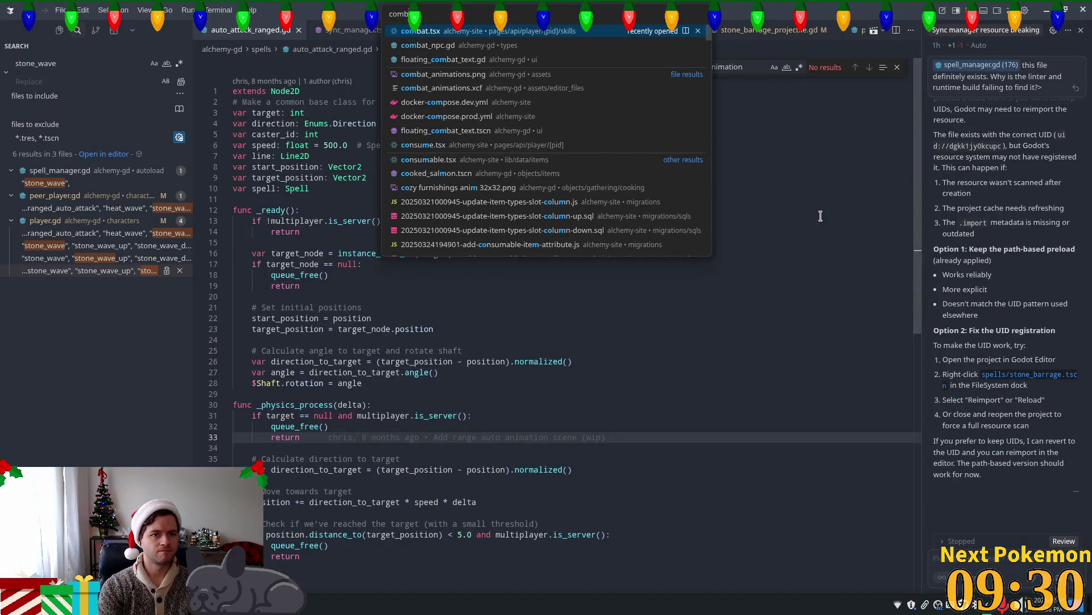
key(Down)
key(Return)
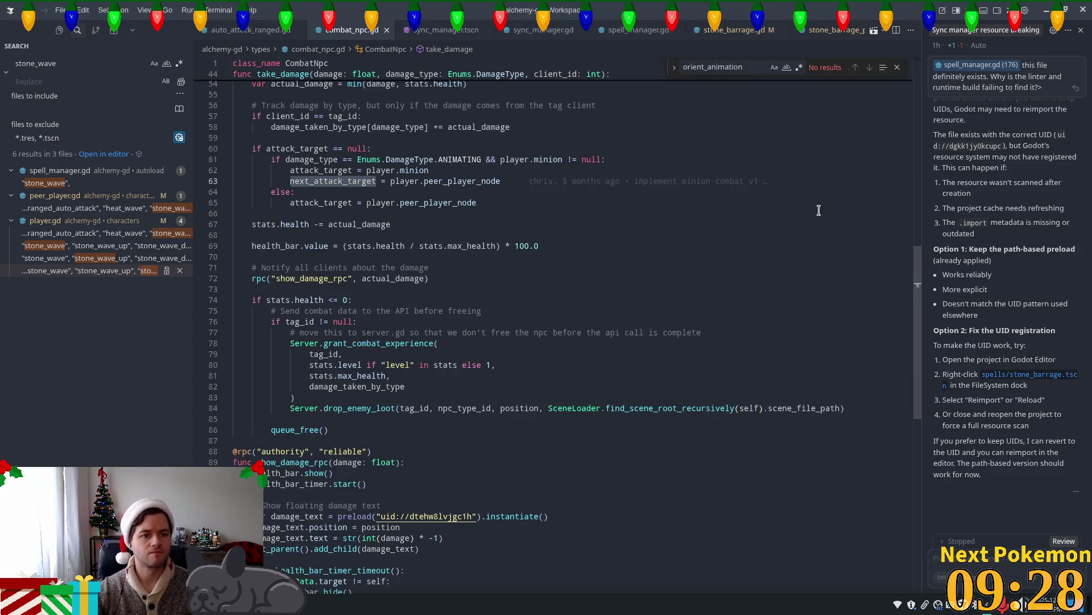
mouse_move(917, 334)
mouse_down()
mouse_move(918, 375)
mouse_move(912, 236)
mouse_move(816, 118)
mouse_up()
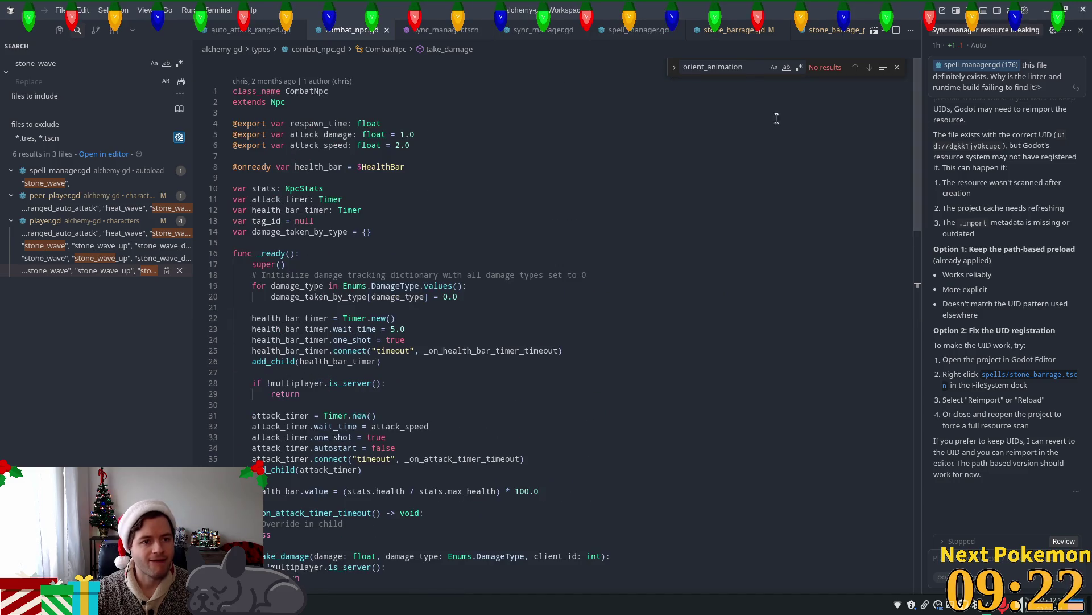
ctrl+click(283, 102)
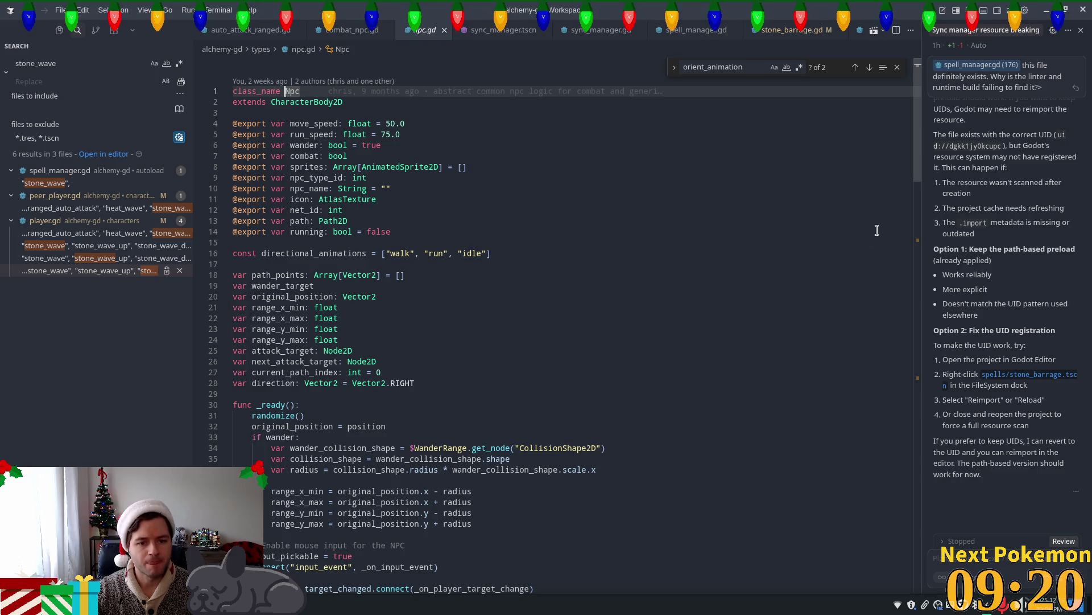
drag(915, 155, 916, 451)
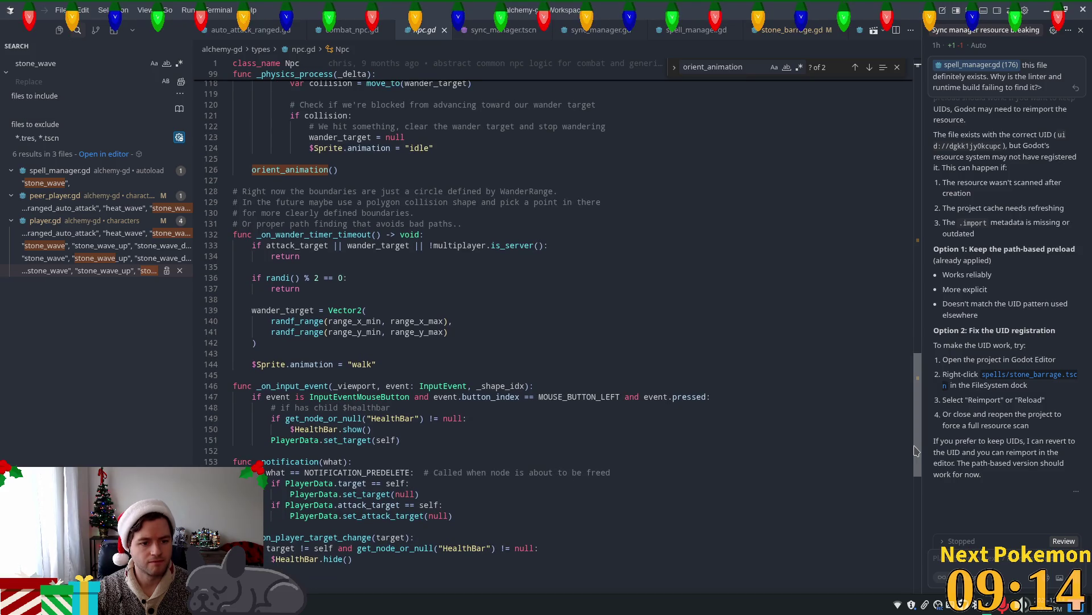
scroll(917, 451, down, 5)
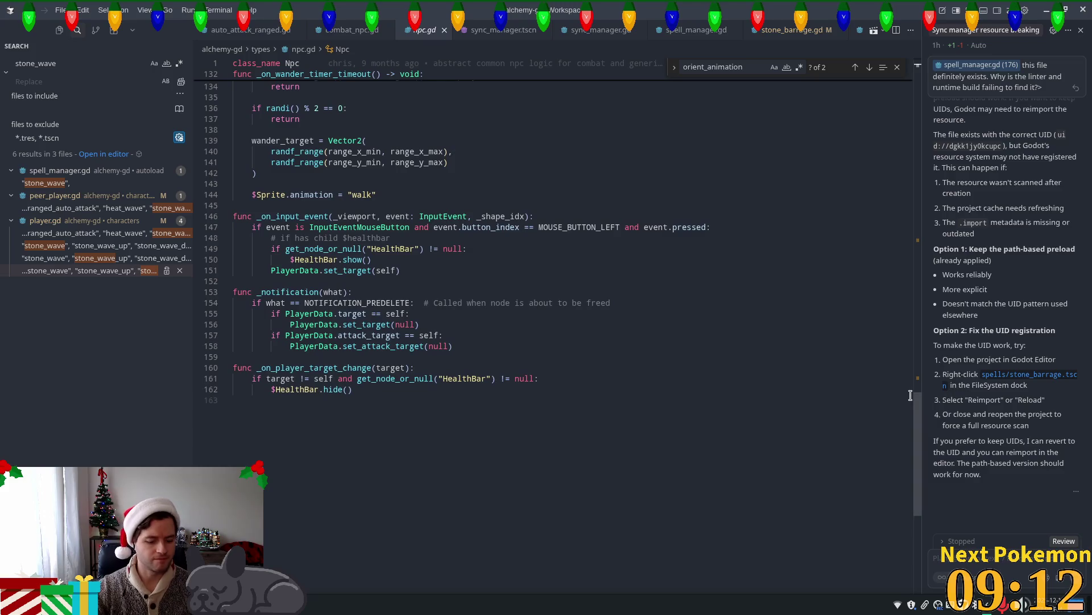
Search 'cow' and open characters/cow.gd.
key(ctrl+p)
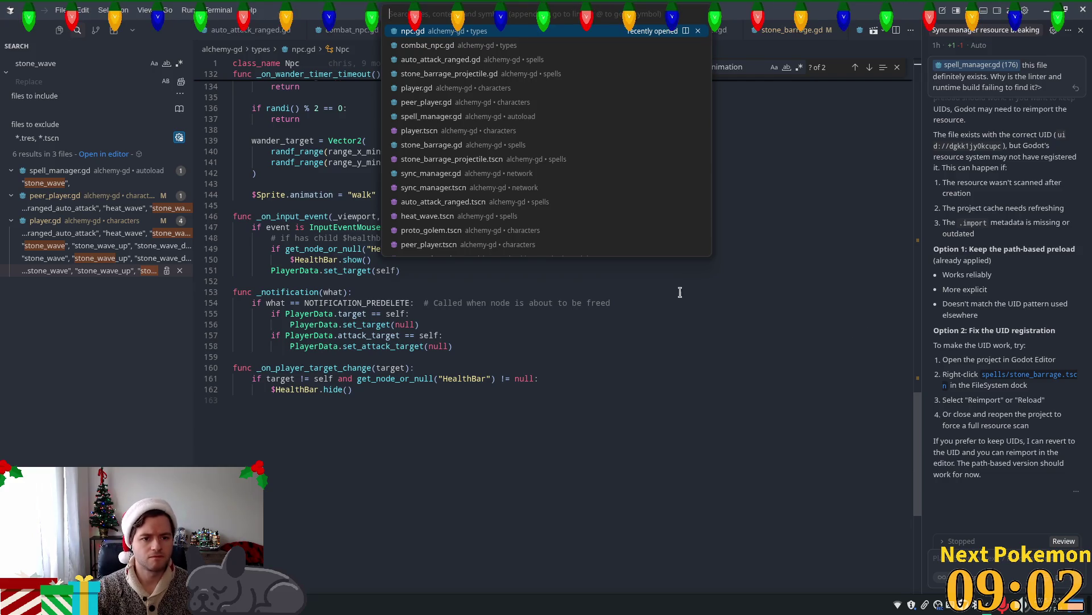
text(cow)
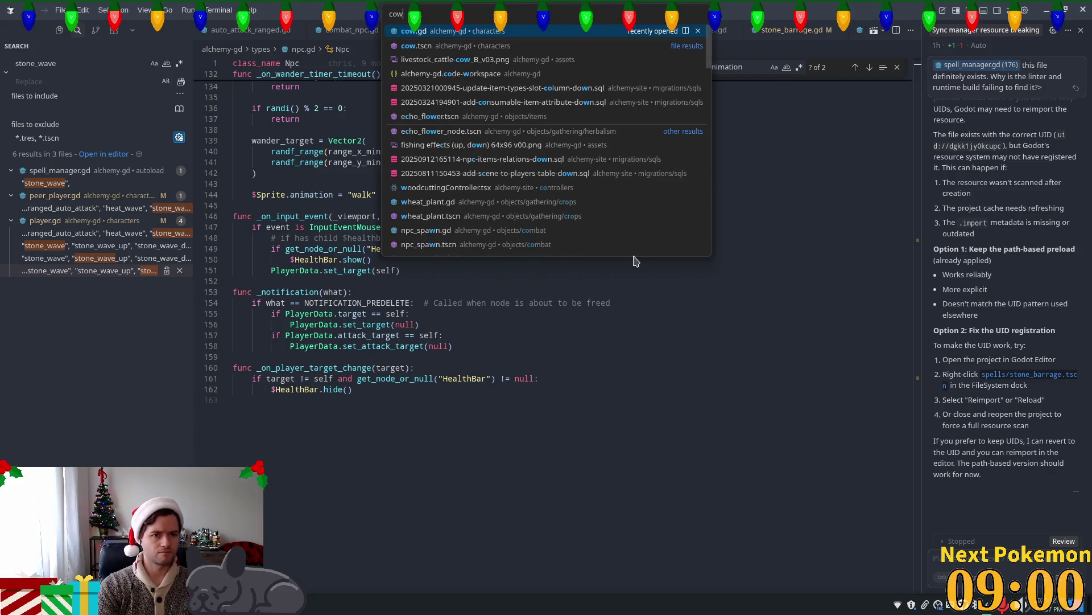
key(Return)
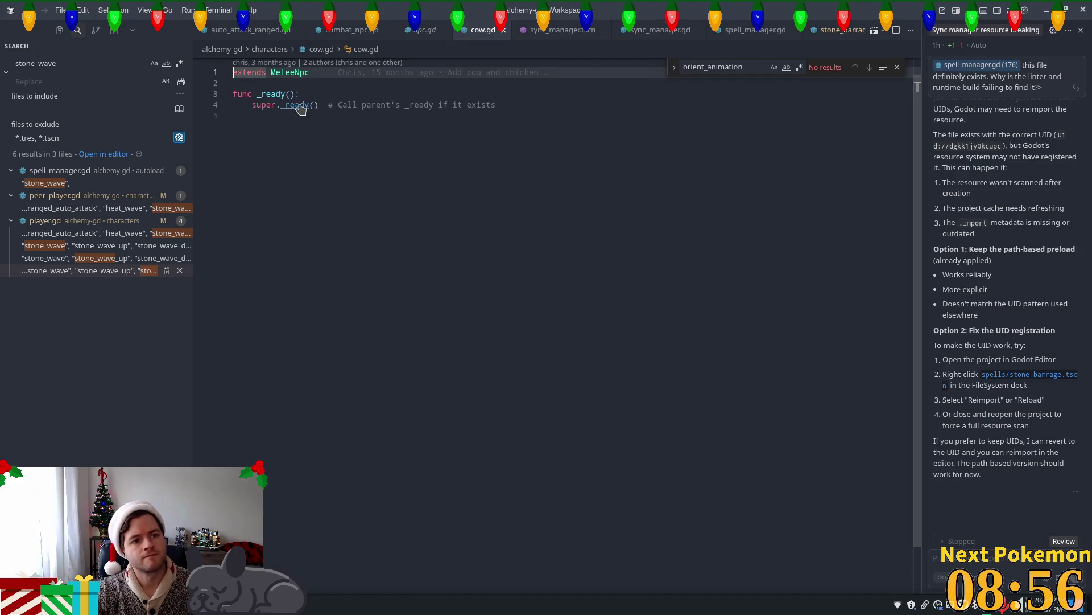
Jump to the MeleeNpc definition and read through its code.
ctrl+click(287, 74)
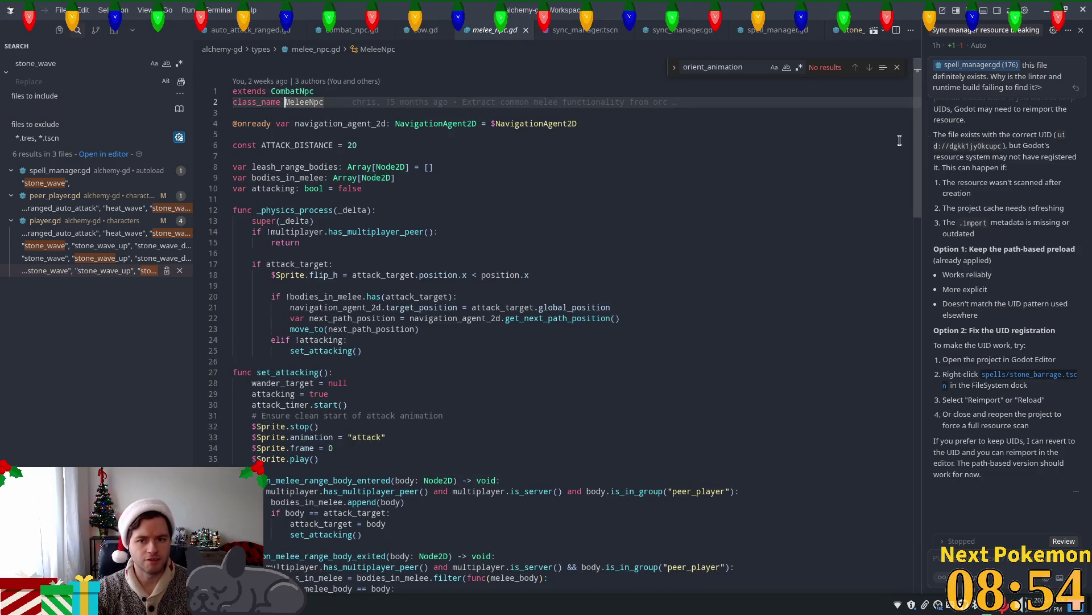
scroll(917, 186, down, 4)
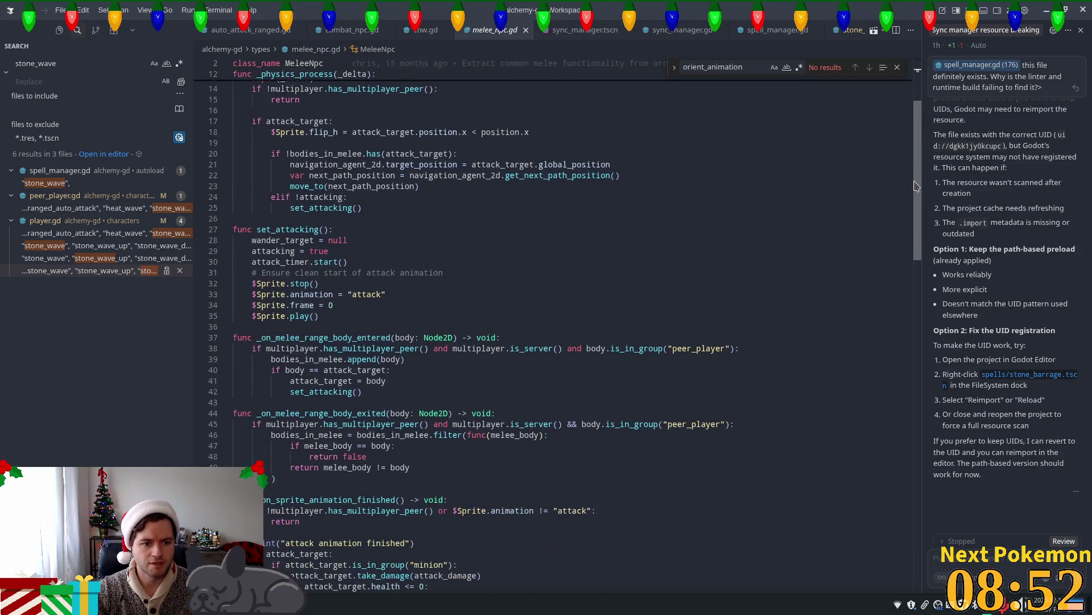
scroll(910, 188, down, 4)
mouse_move(290, 181)
mouse_down()
mouse_move(394, 237)
mouse_move(427, 282)
mouse_up()
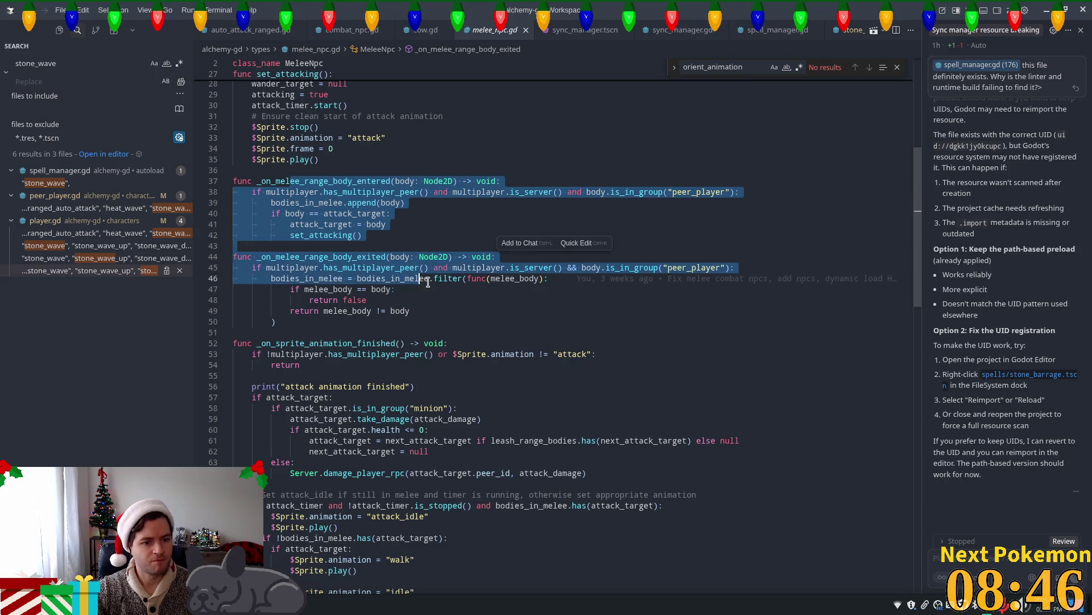
scroll(500, 347, down, 1)
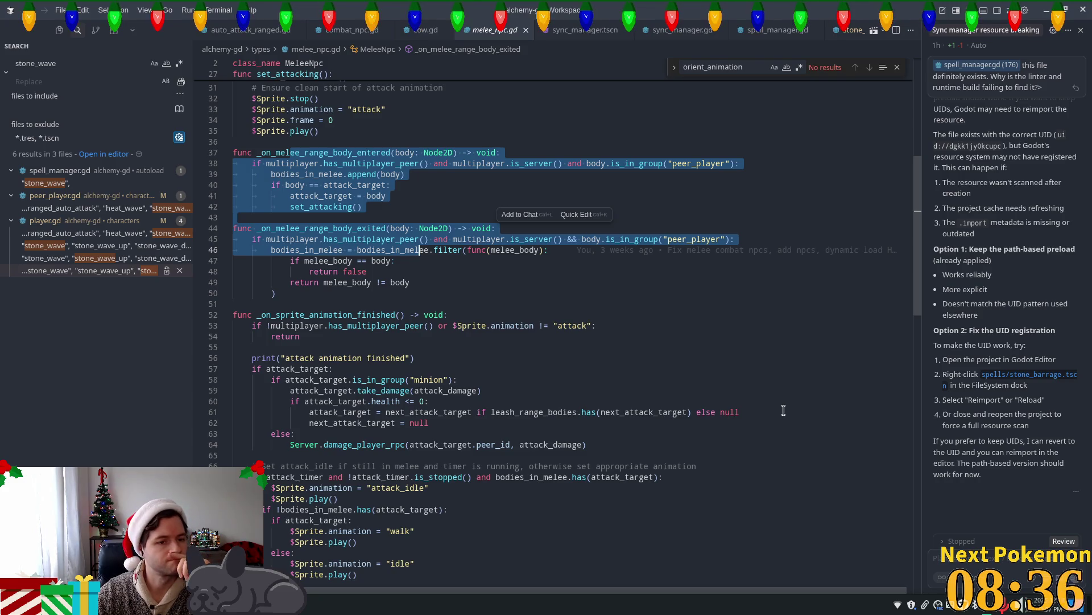
scroll(780, 407, down, 3)
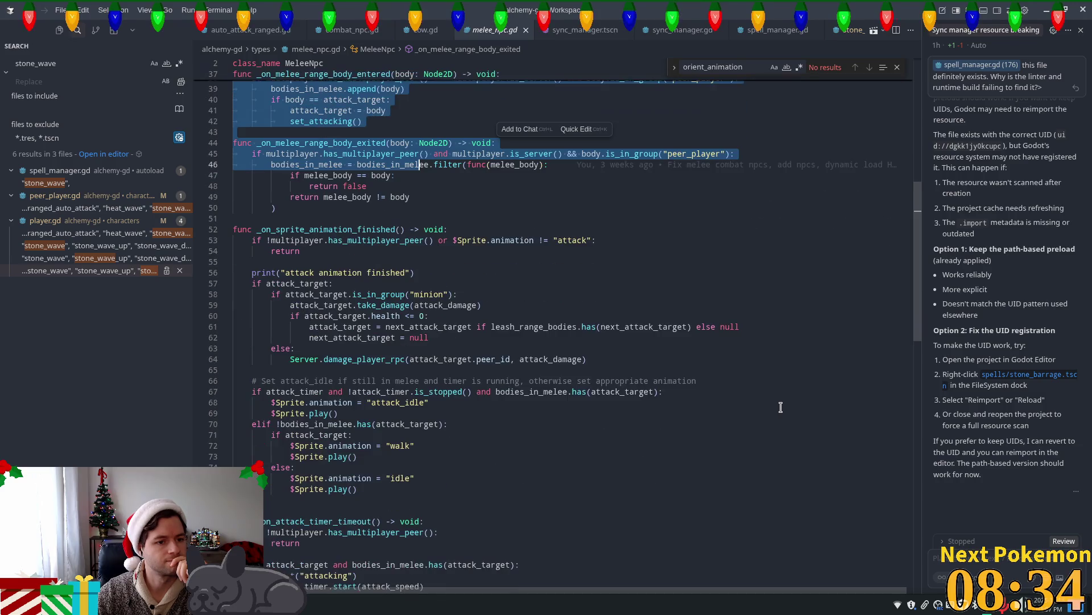
scroll(781, 407, down, 9)
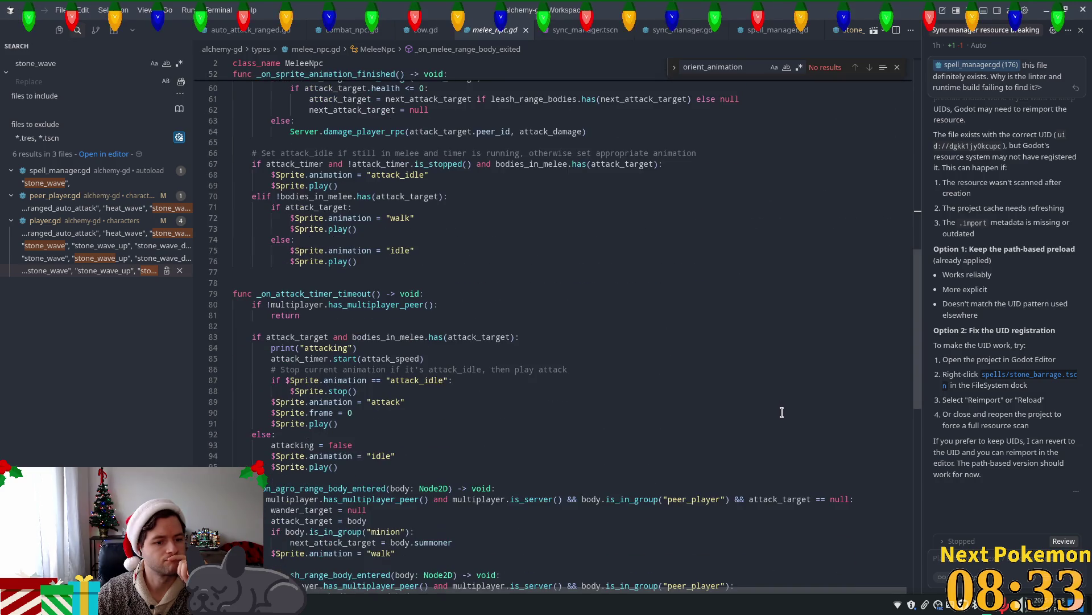
scroll(782, 412, down, 4)
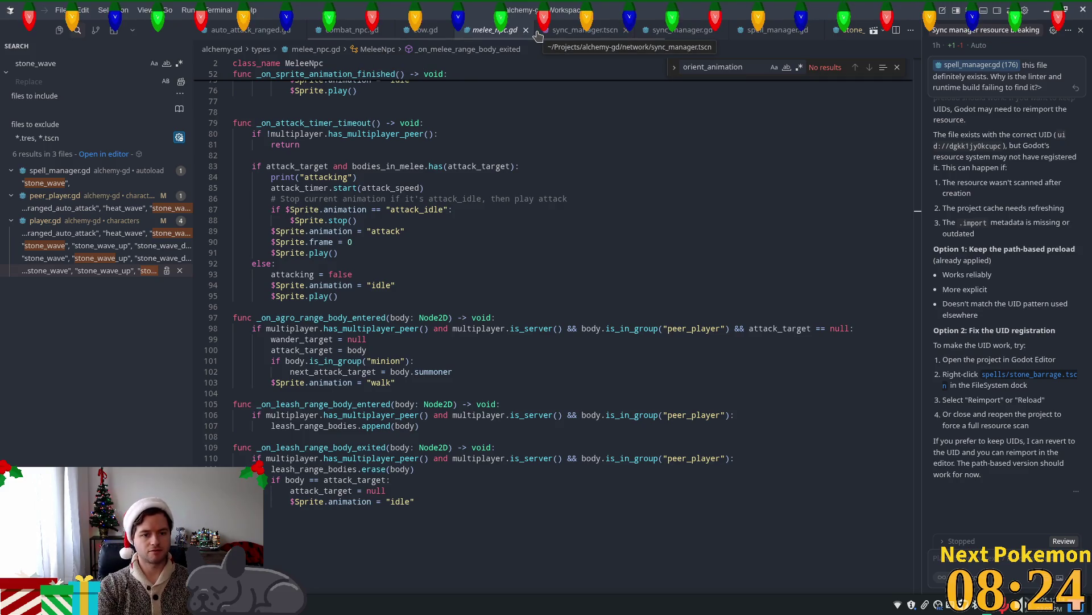
scroll(924, 216, up, 10)
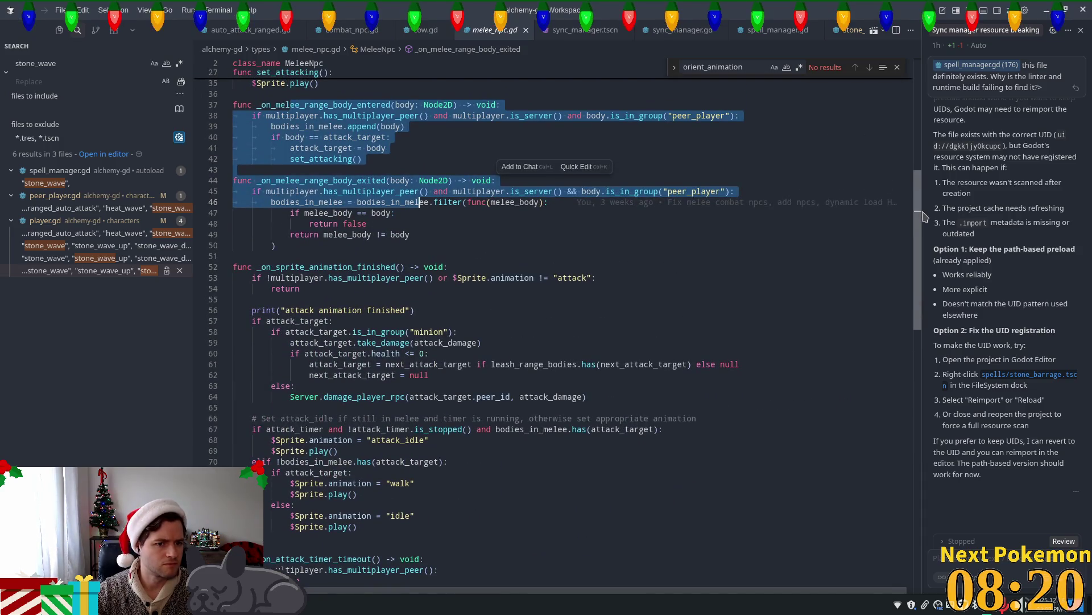
Highlight every has_multiplayer_peer use and inspect the leash_range_bodies declaration.
click(409, 180)
double_click(325, 191)
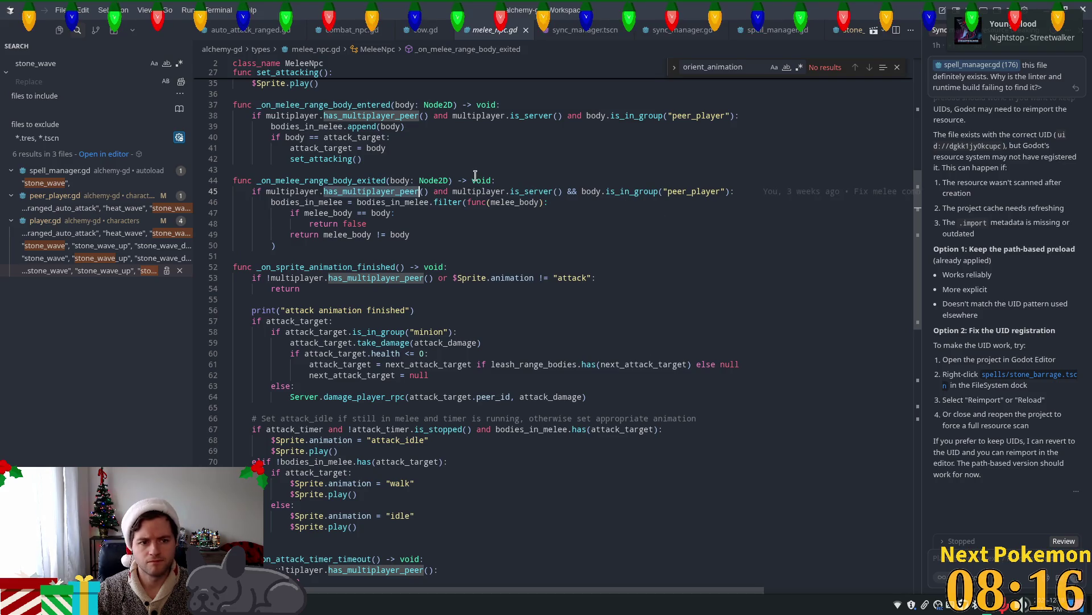
scroll(501, 205, down, 5)
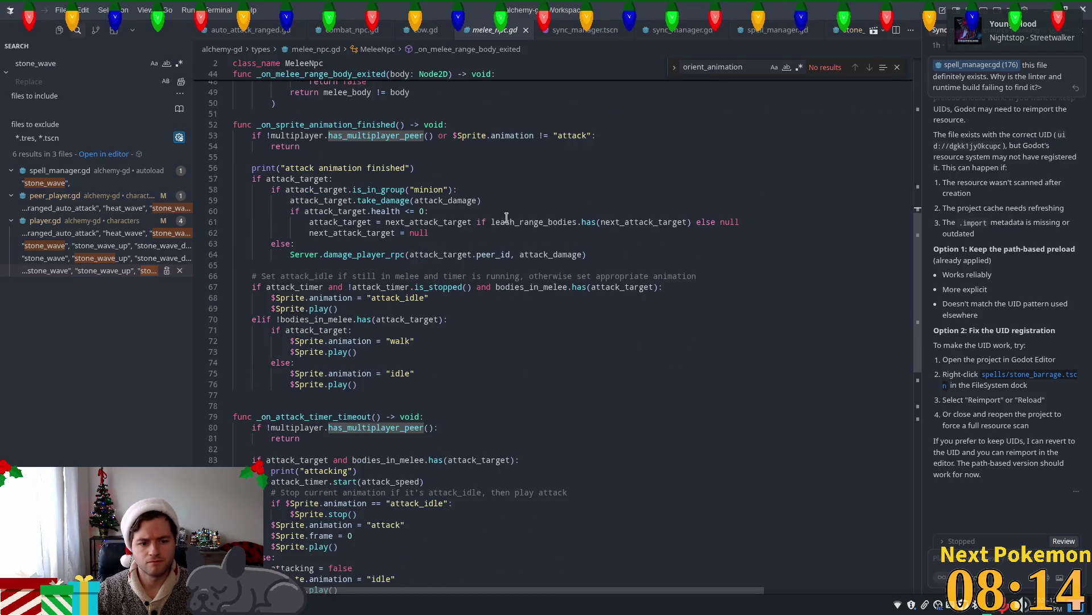
scroll(508, 216, down, 10)
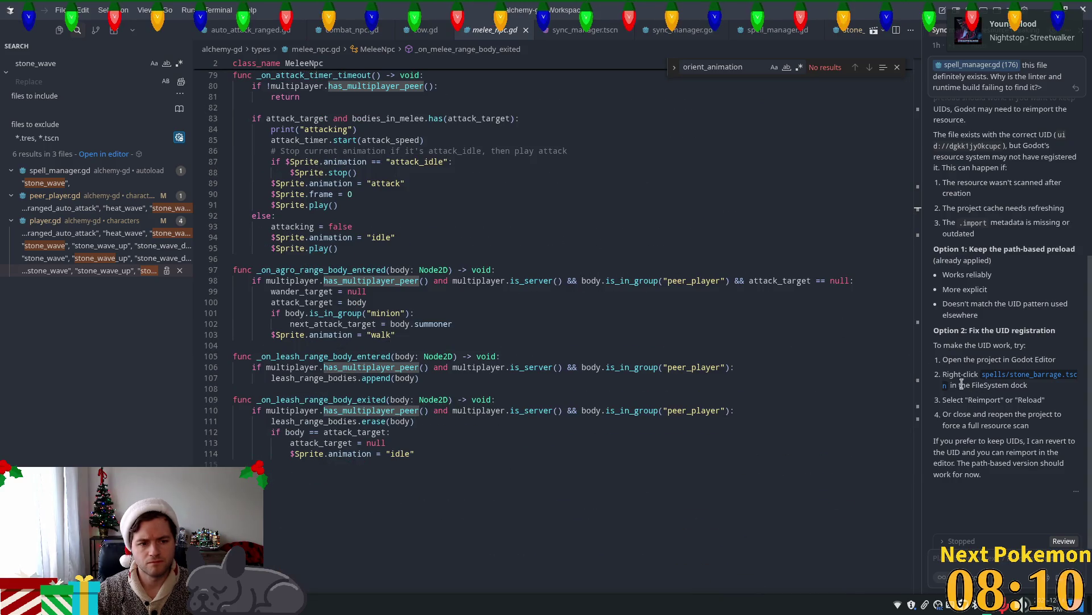
scroll(891, 215, up, 9)
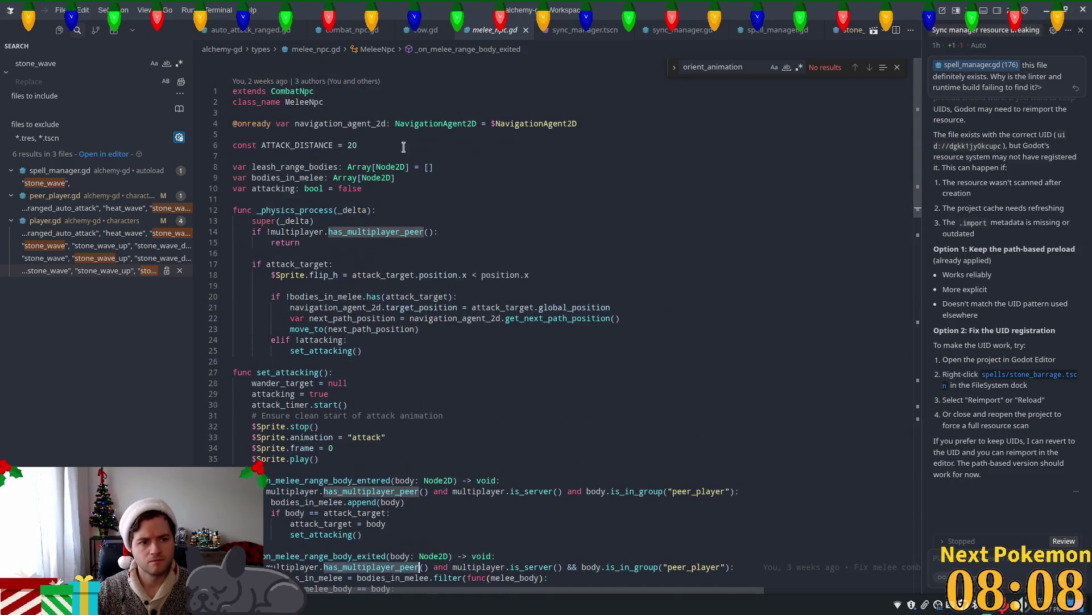
click(379, 167)
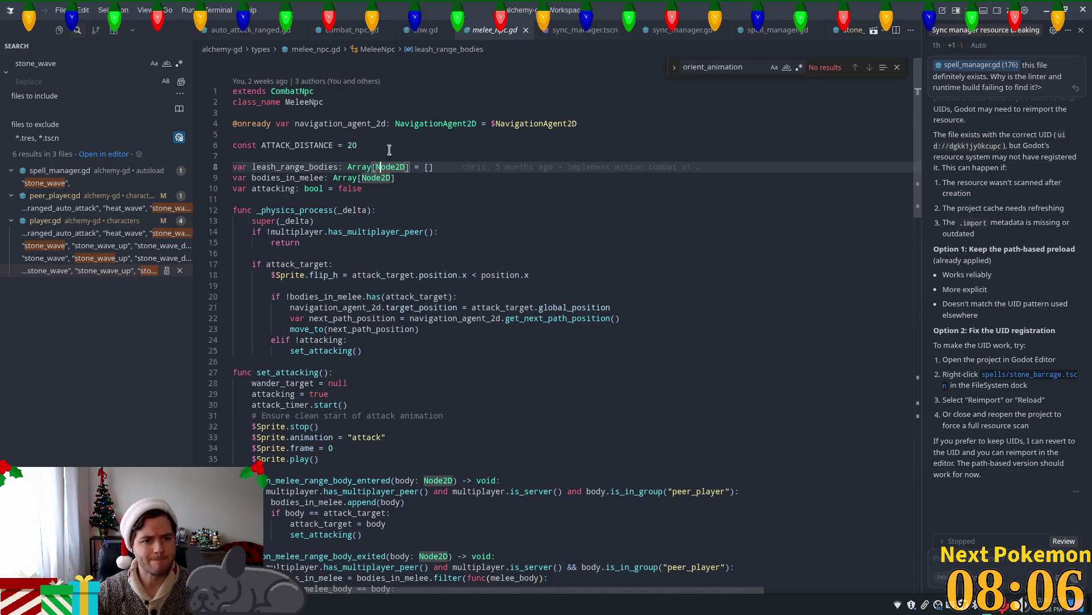
Jump to the CombatNpc parent class and read through it.
ctrl+click(293, 91)
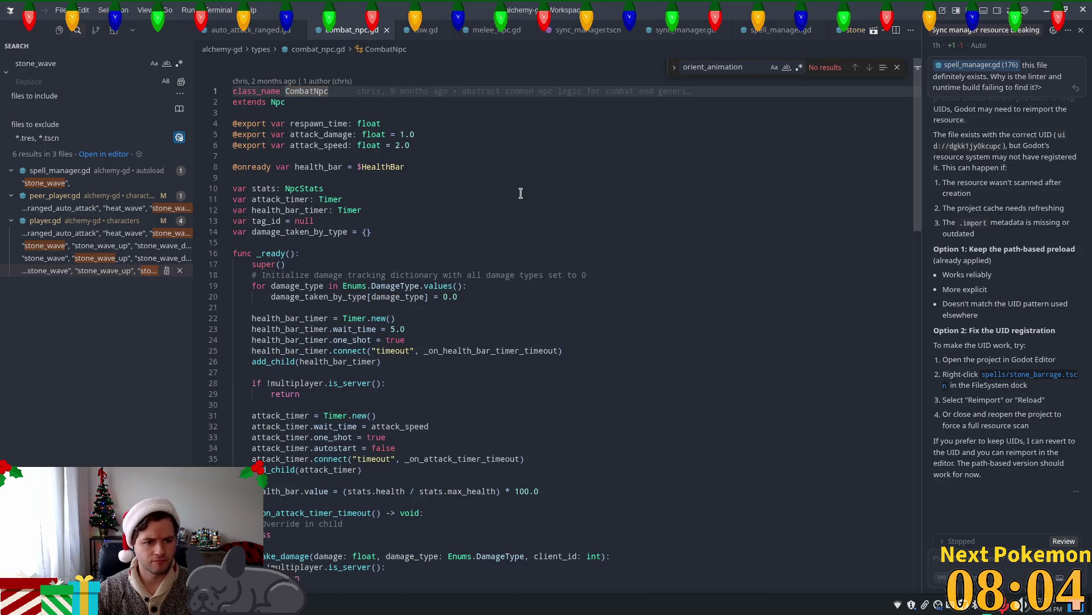
scroll(524, 193, down, 1)
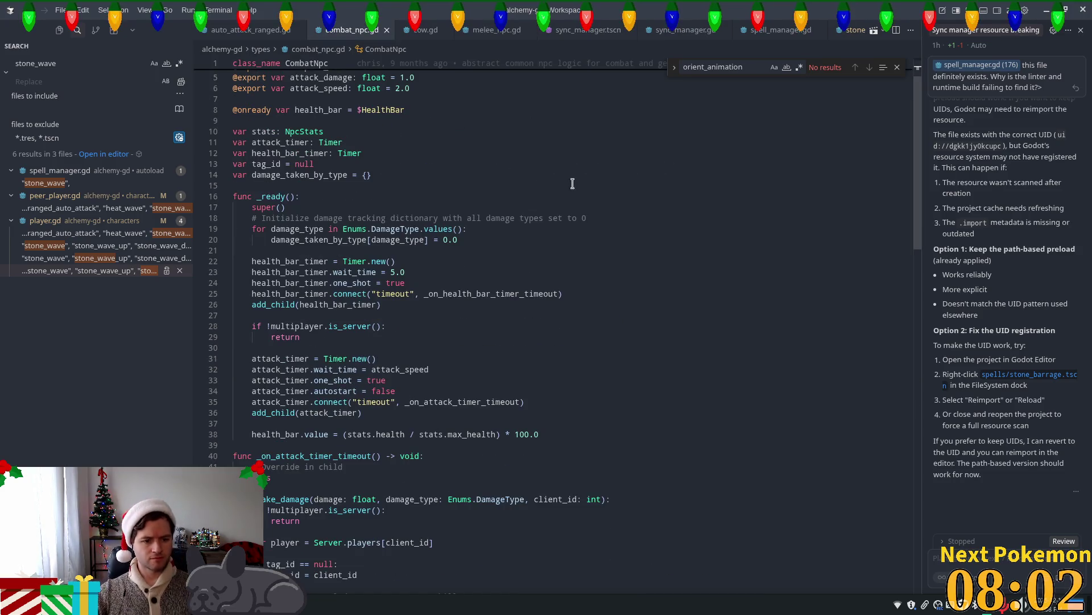
scroll(542, 171, down, 1)
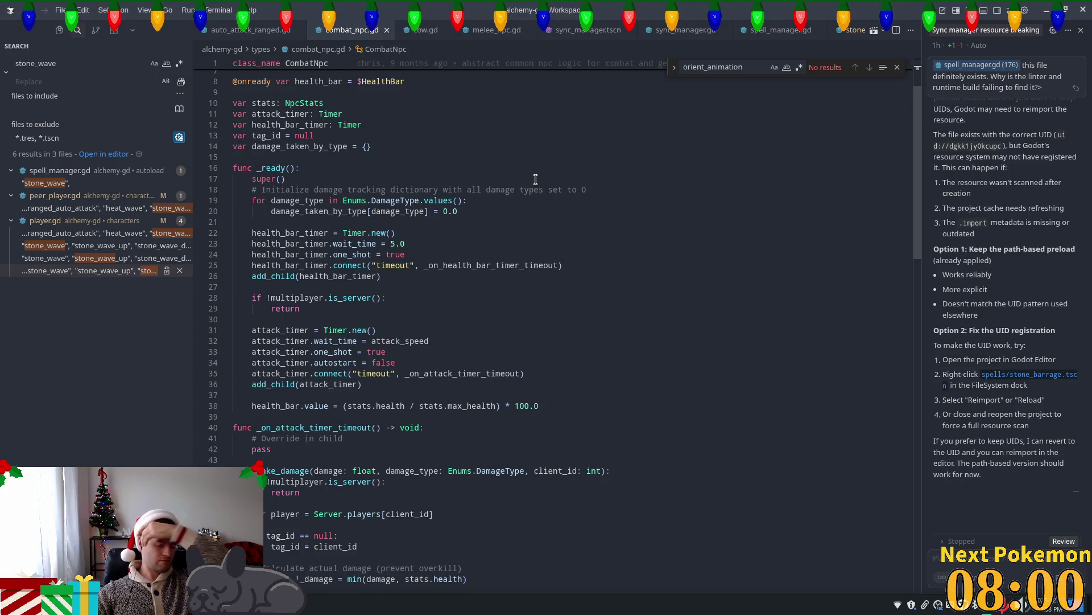
scroll(535, 182, down, 5)
scroll(523, 204, down, 2)
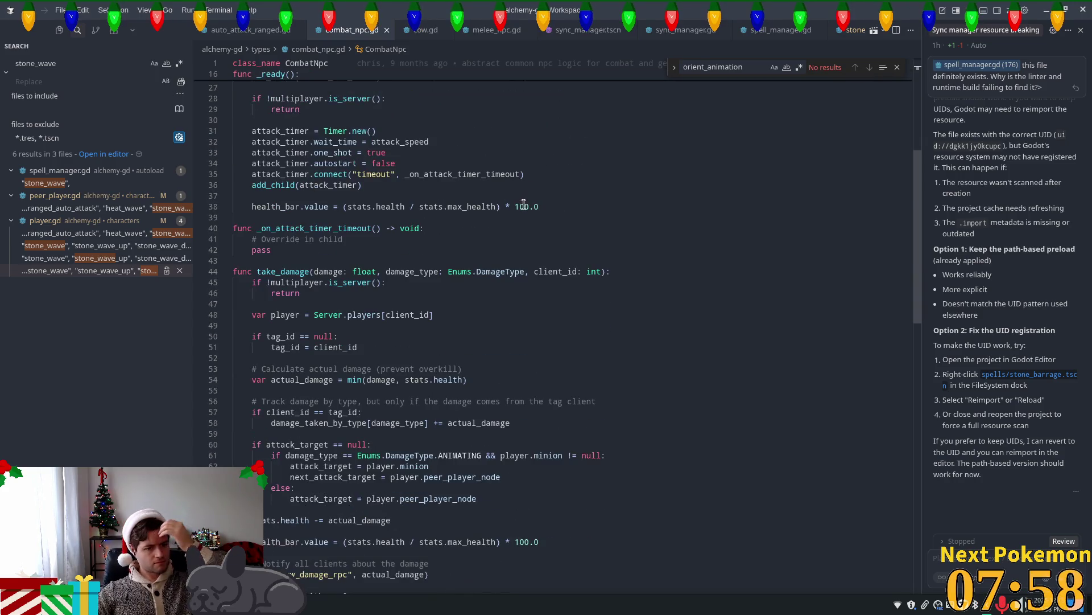
scroll(517, 211, down, 4)
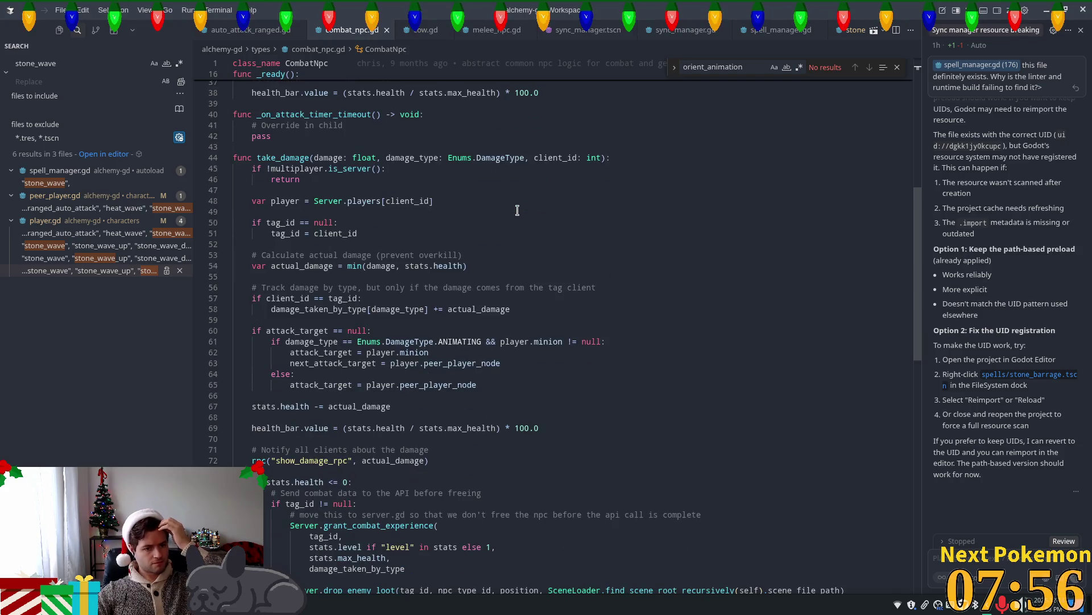
scroll(517, 210, down, 3)
scroll(517, 211, down, 3)
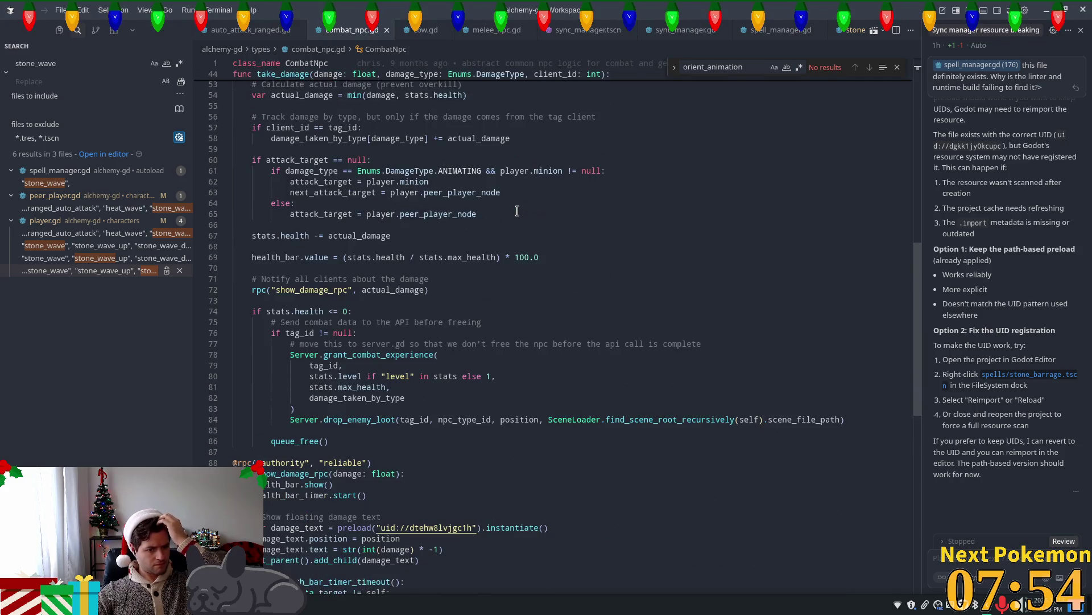
scroll(517, 211, down, 2)
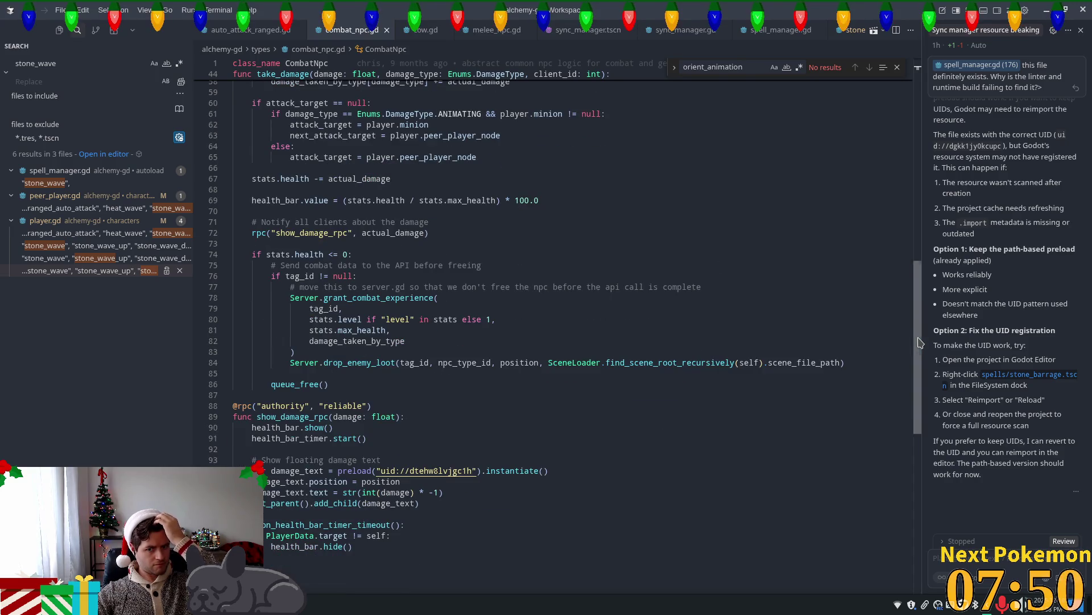
click(287, 64)
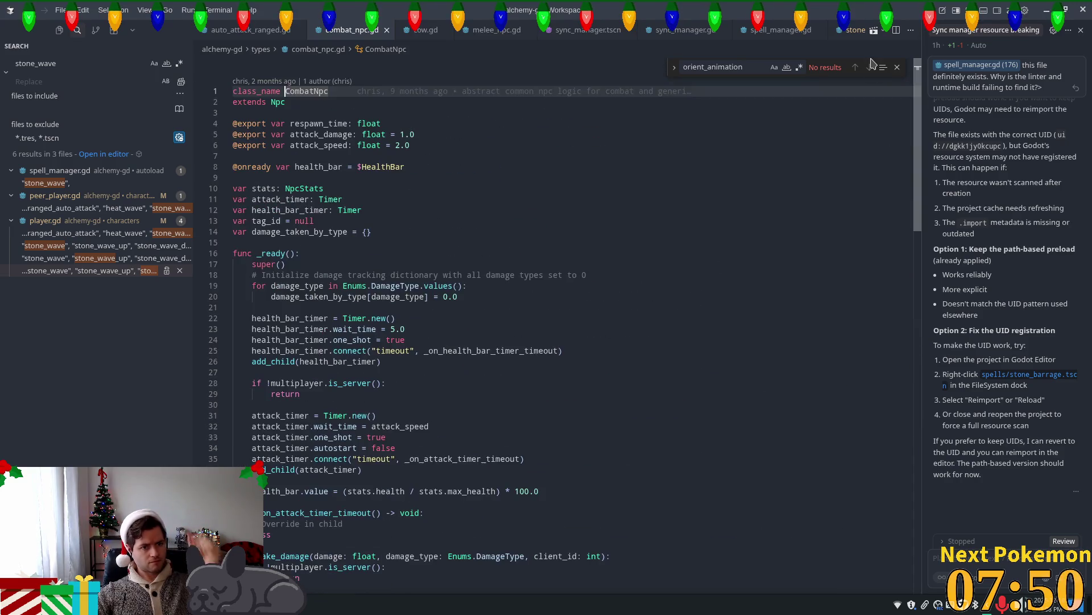
Jump to the Npc base class definition and scroll through its code.
ctrl+click(274, 104)
scroll(448, 297, down, 3)
scroll(448, 297, down, 5)
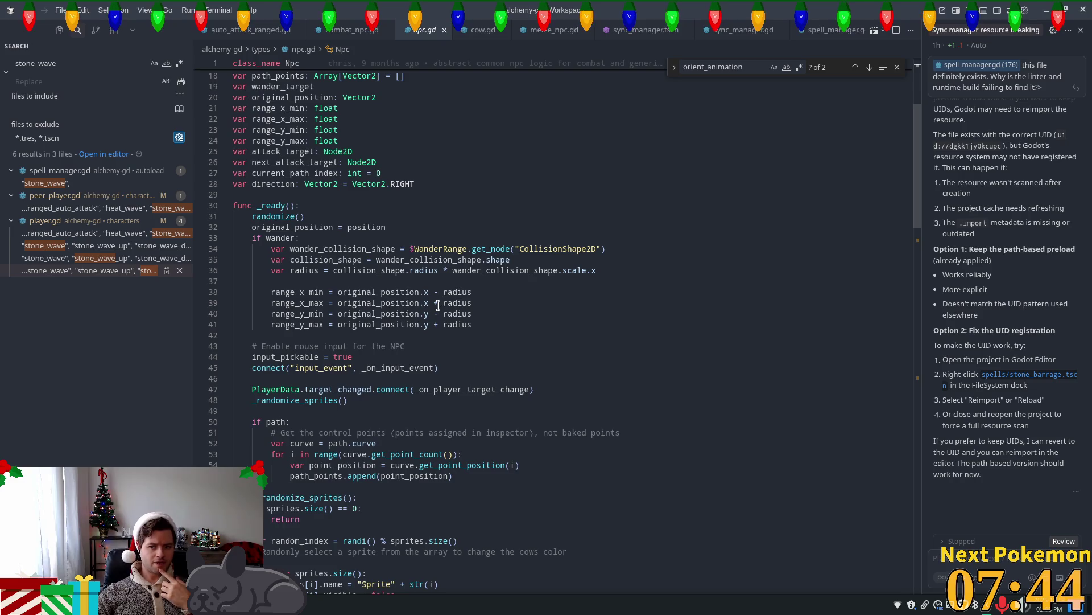
key(ctrl+alt+apostrophe)
key(Escape)
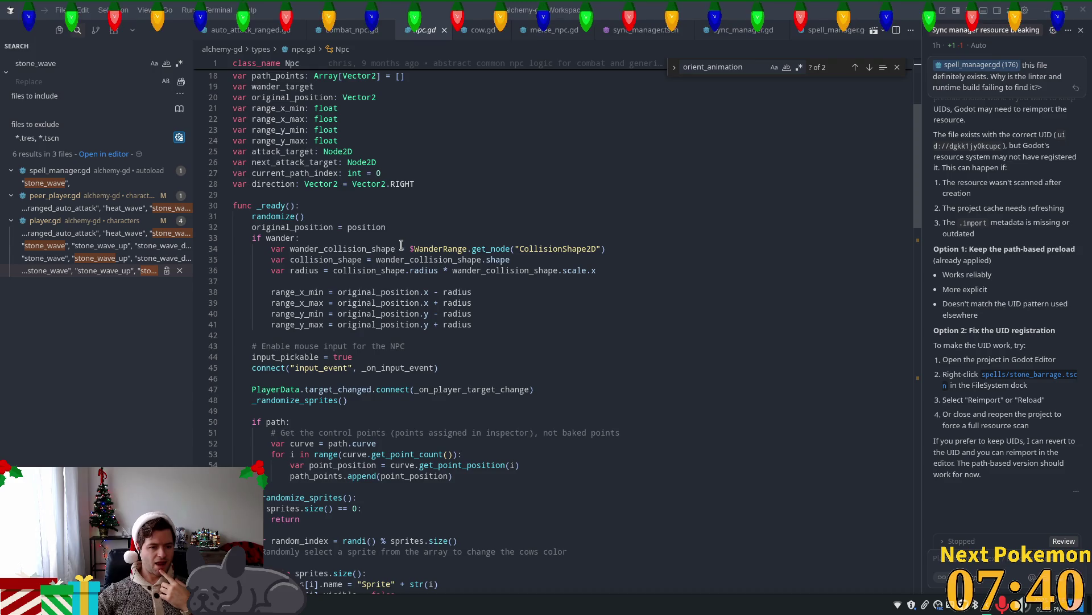
scroll(401, 246, down, 1)
scroll(401, 249, down, 3)
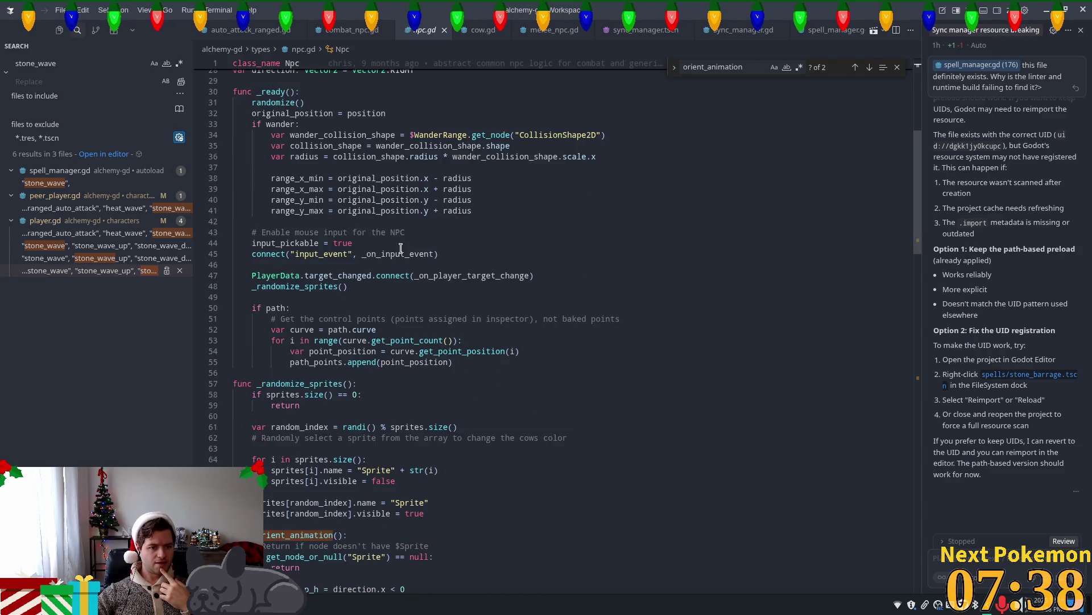
scroll(401, 249, down, 3)
scroll(401, 248, down, 3)
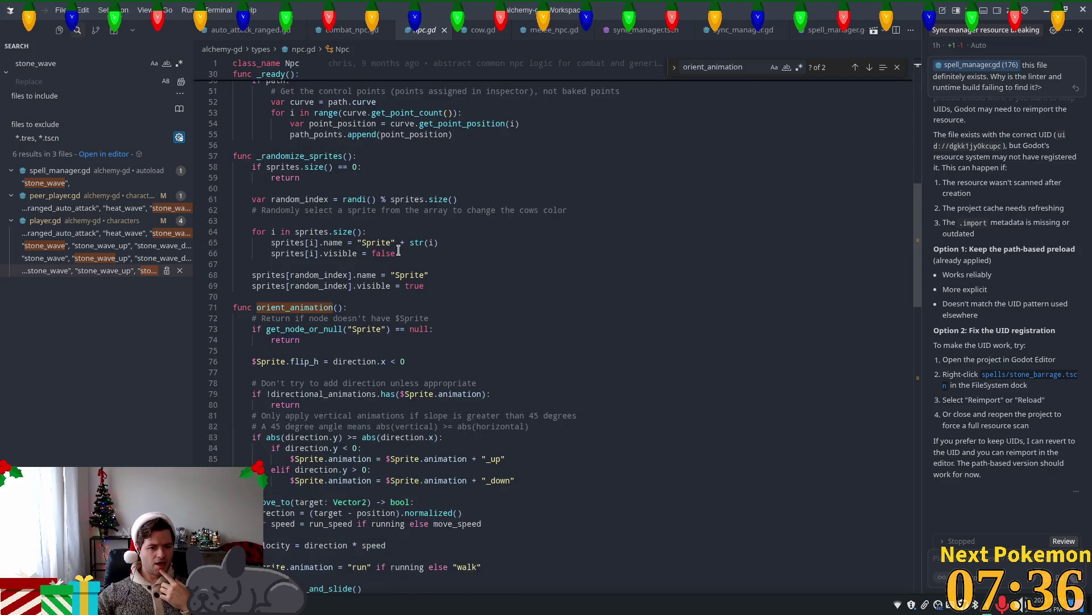
scroll(399, 251, down, 6)
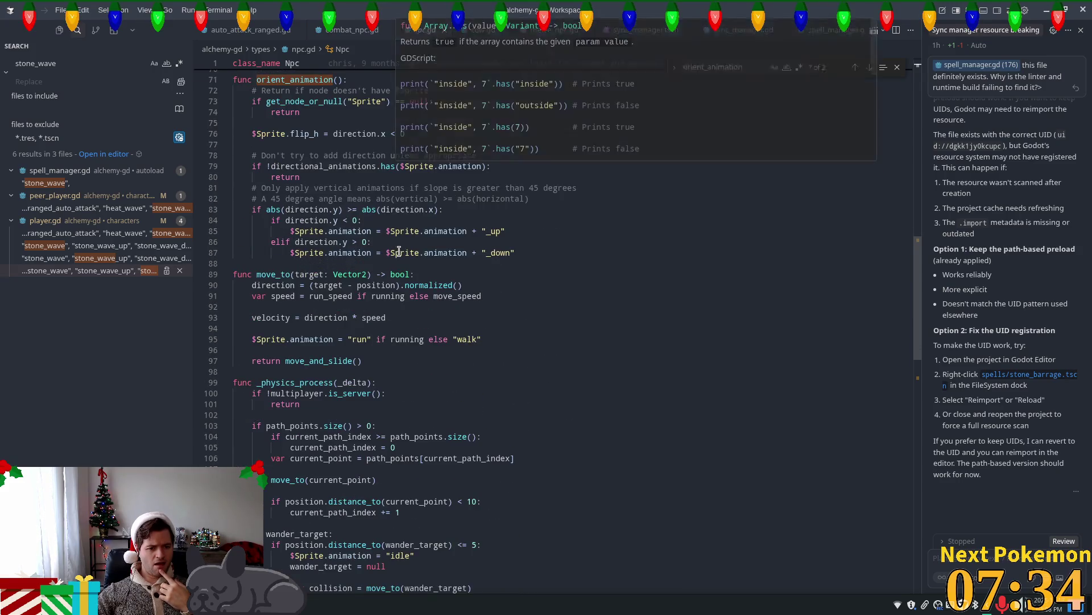
scroll(399, 251, down, 4)
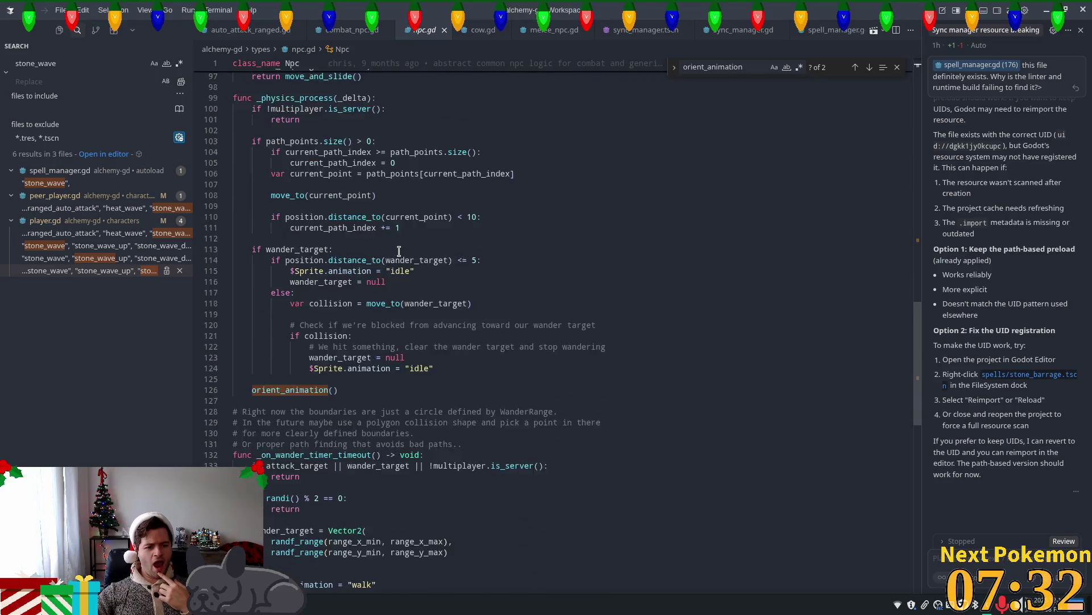
scroll(399, 251, down, 4)
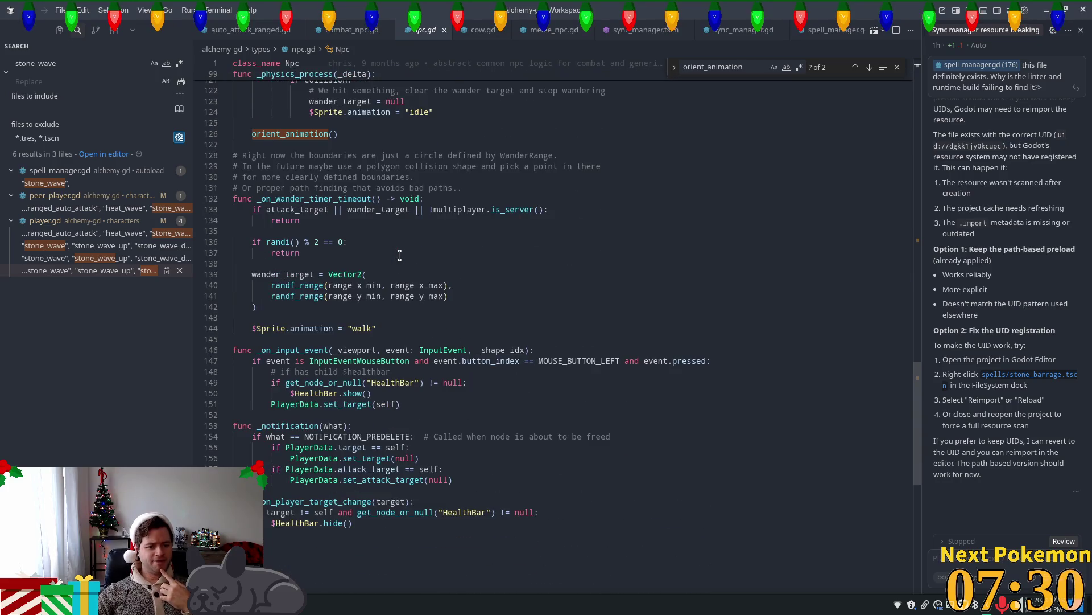
scroll(400, 255, down, 1)
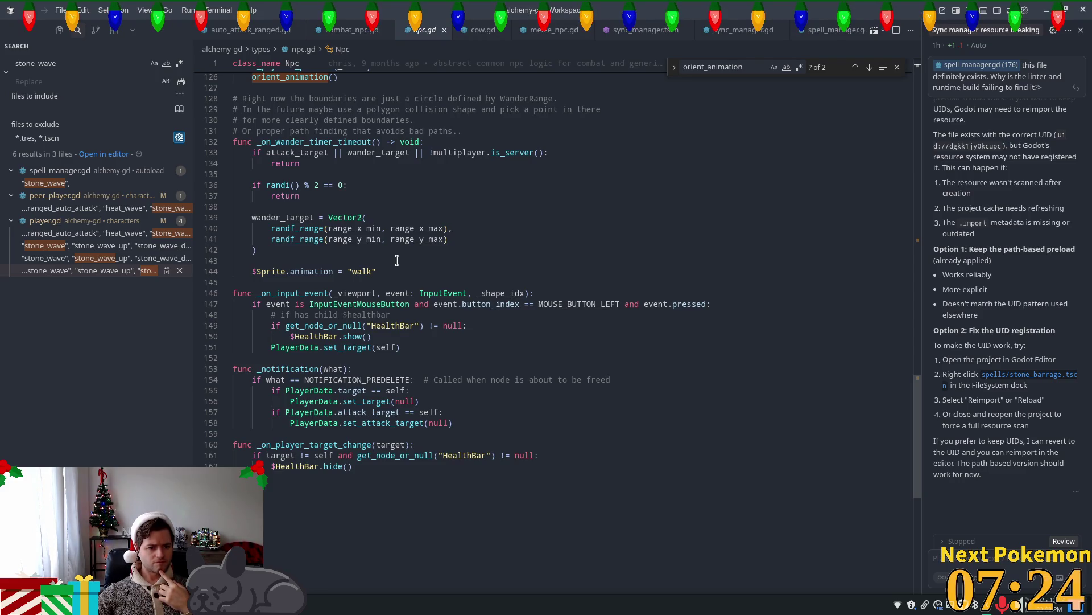
scroll(397, 260, down, 1)
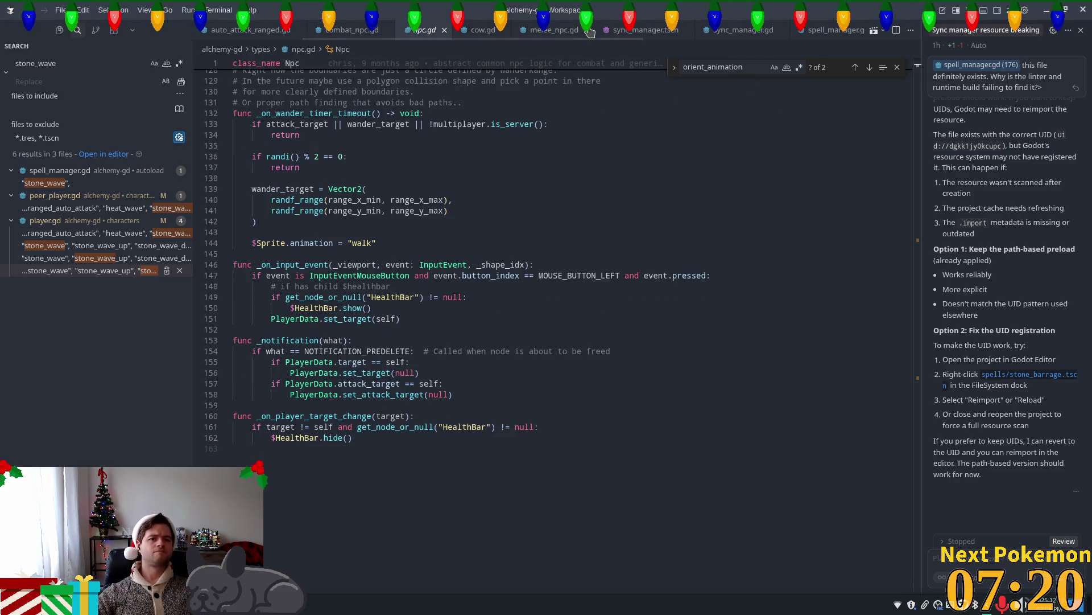
Switch to auto_attack_ranged.gd and view its _physics_process projectile cleanup.
click(251, 32)
scroll(784, 191, down, 4)
drag(319, 414, 386, 401)
click(386, 392)
double_click(276, 402)
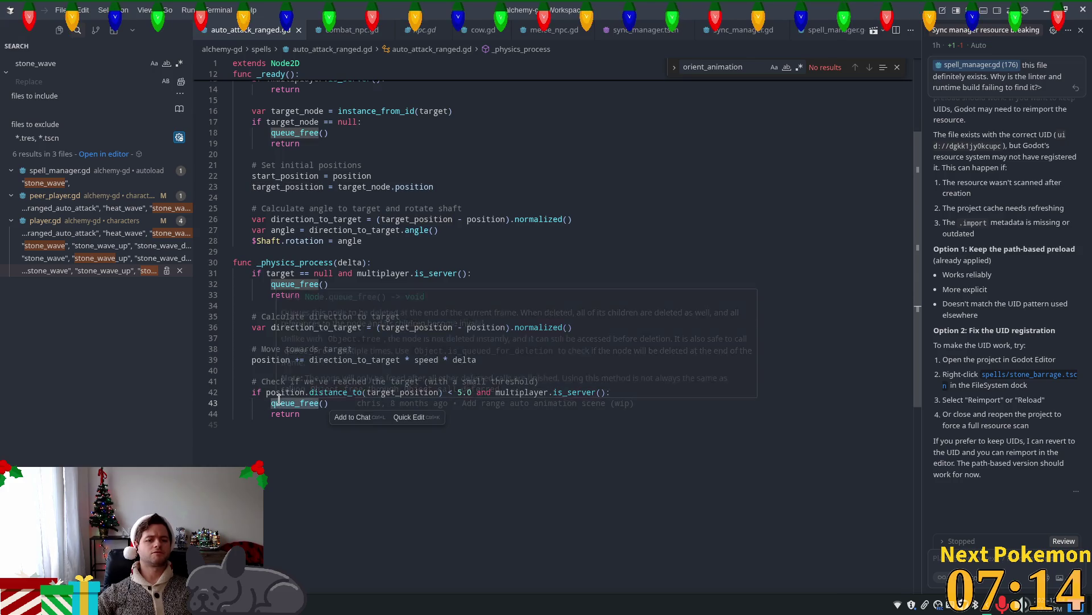
click(309, 219)
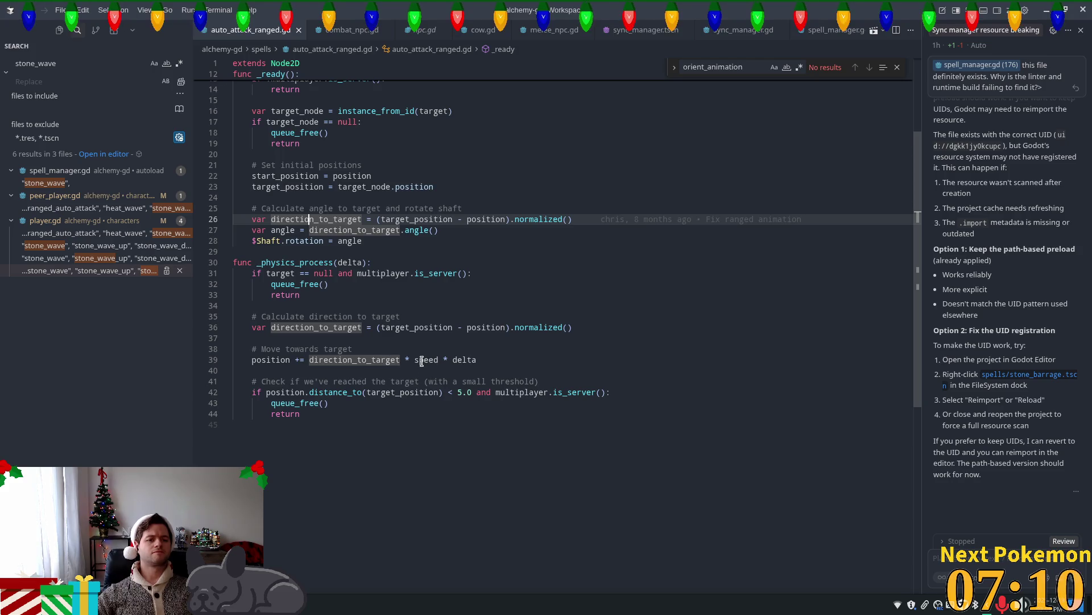
scroll(417, 279, up, 4)
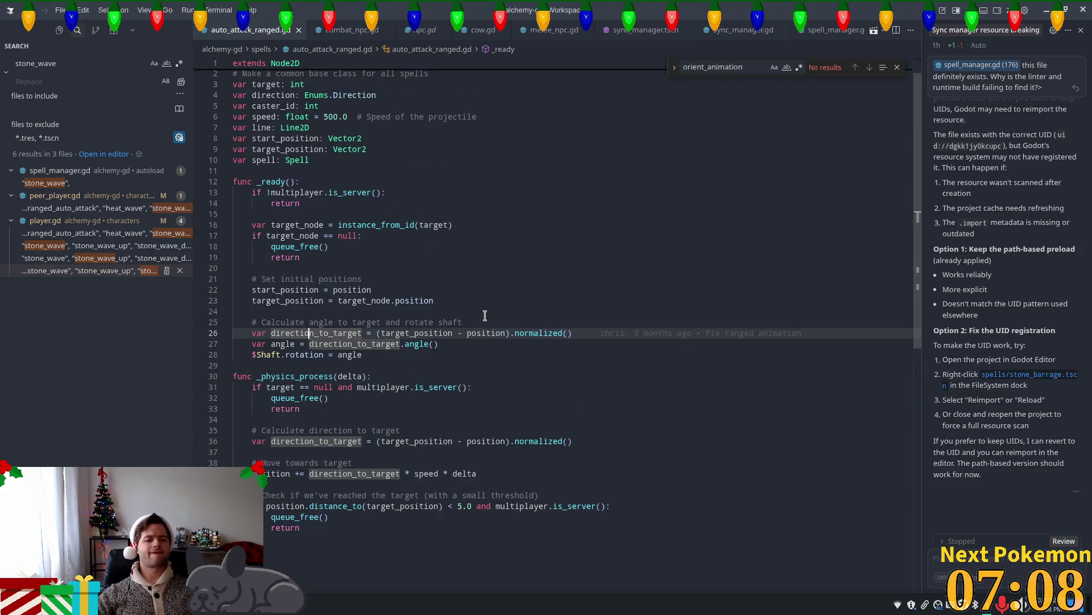
scroll(485, 315, down, 3)
click(320, 431)
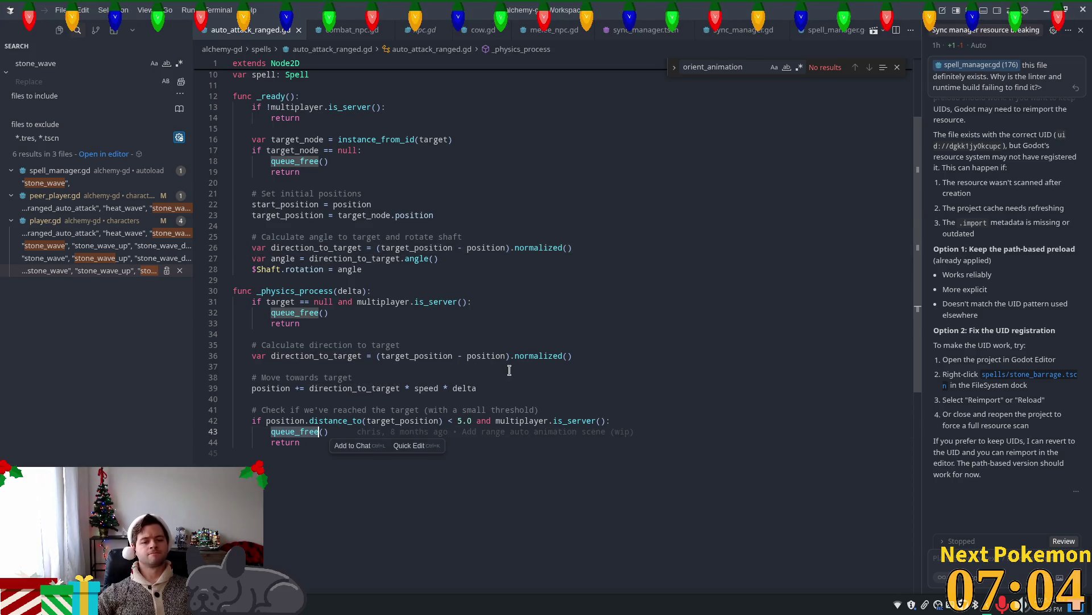
scroll(506, 376, down, 2)
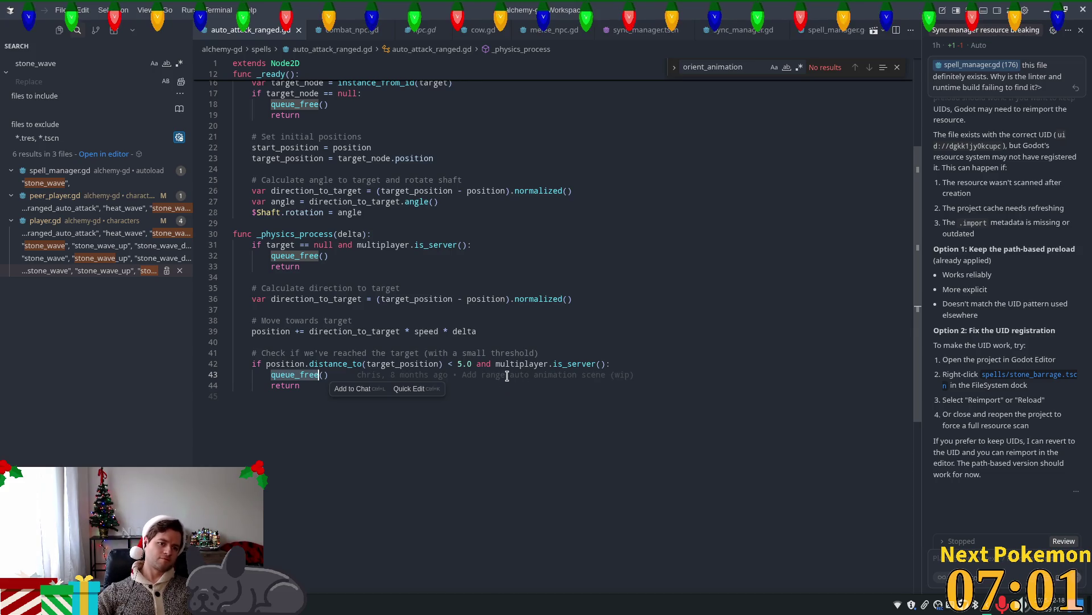
mouse_move(507, 376)
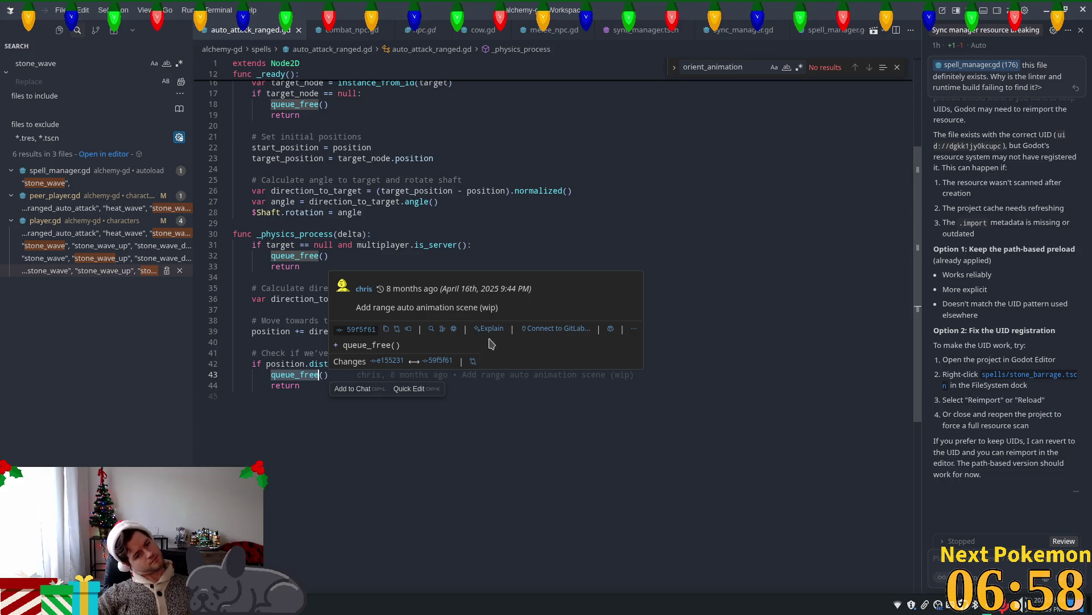
key(ctrl+alt+minus)
scroll(378, 275, up, 3)
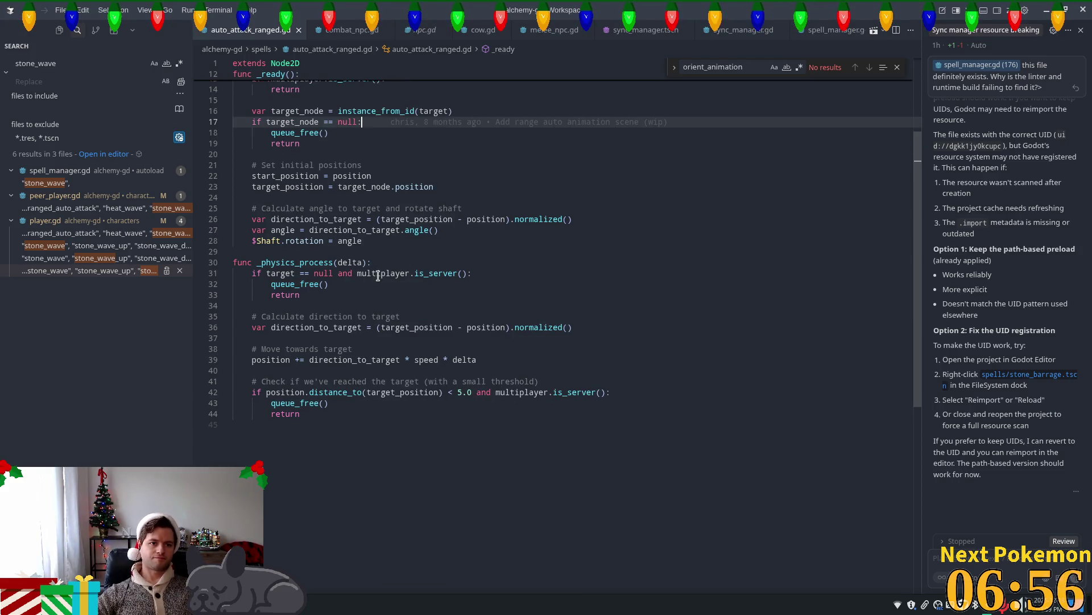
scroll(322, 203, up, 2)
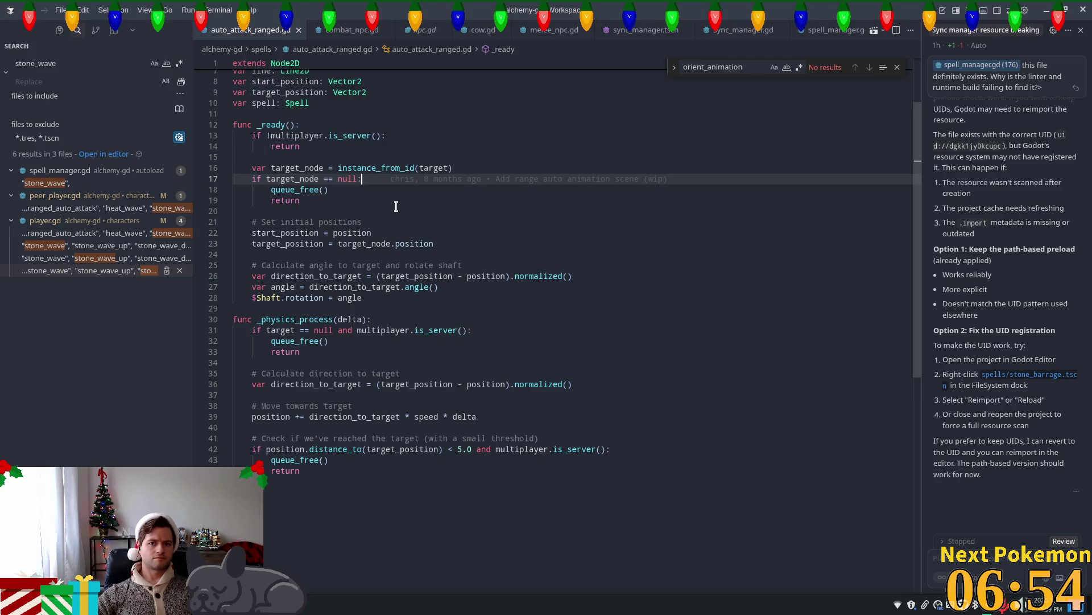
scroll(398, 216, up, 3)
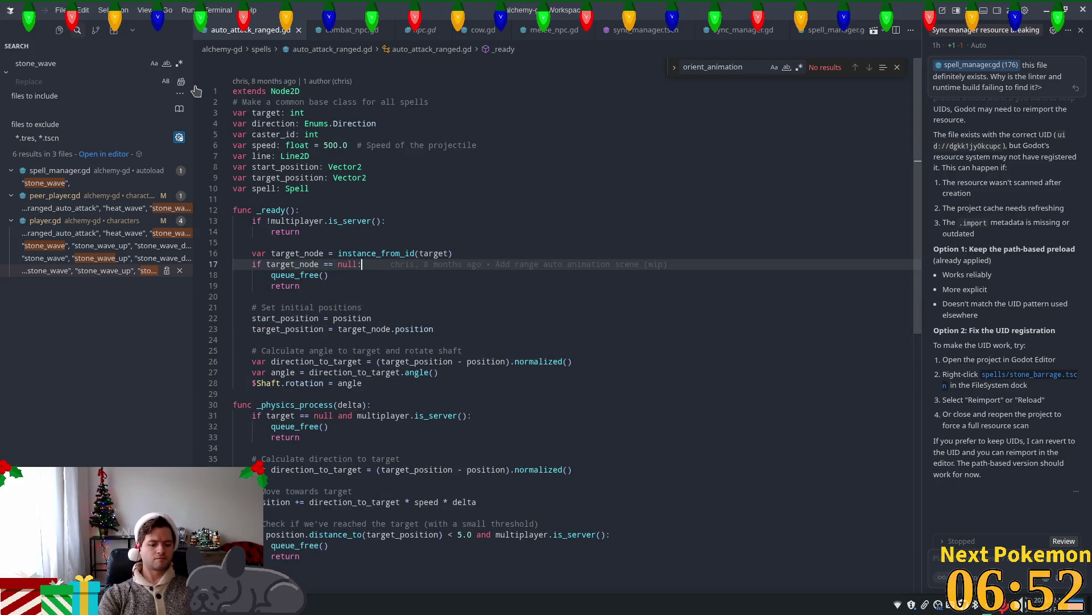
key(ctrl+p)
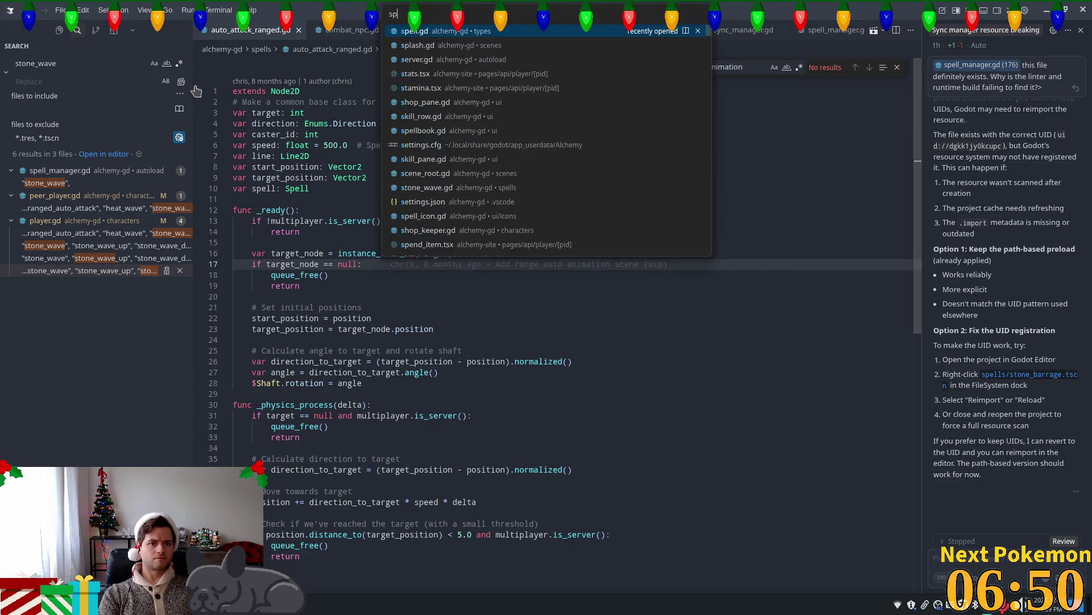
Open spell_manager.gd and follow cast_physical_spell to its player_range damage calculation.
text(spell_ma)
key(Return)
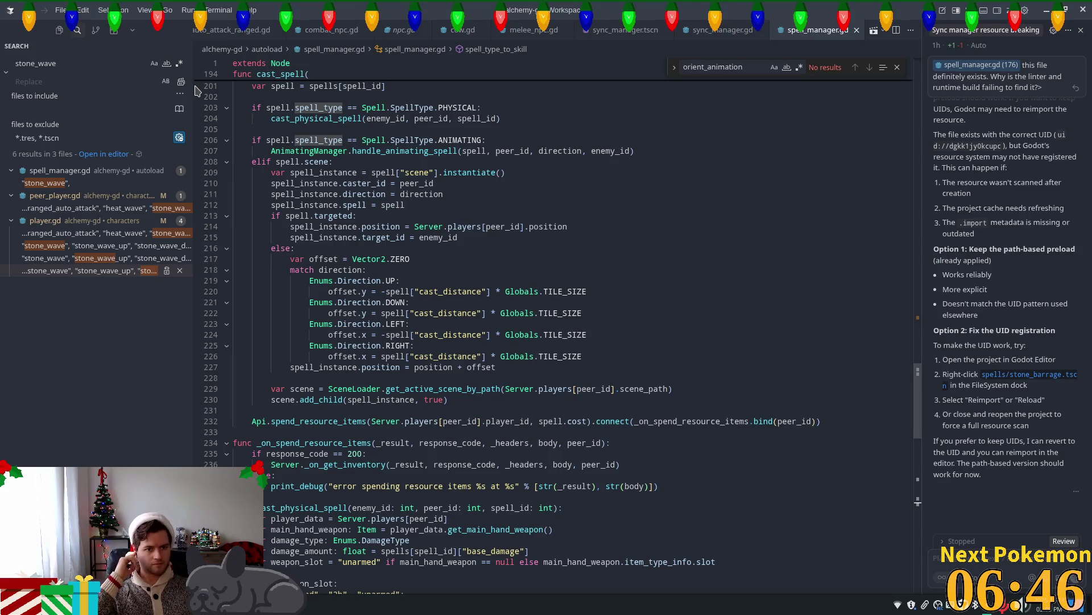
double_click(441, 149)
click(441, 142)
ctrl+click(342, 118)
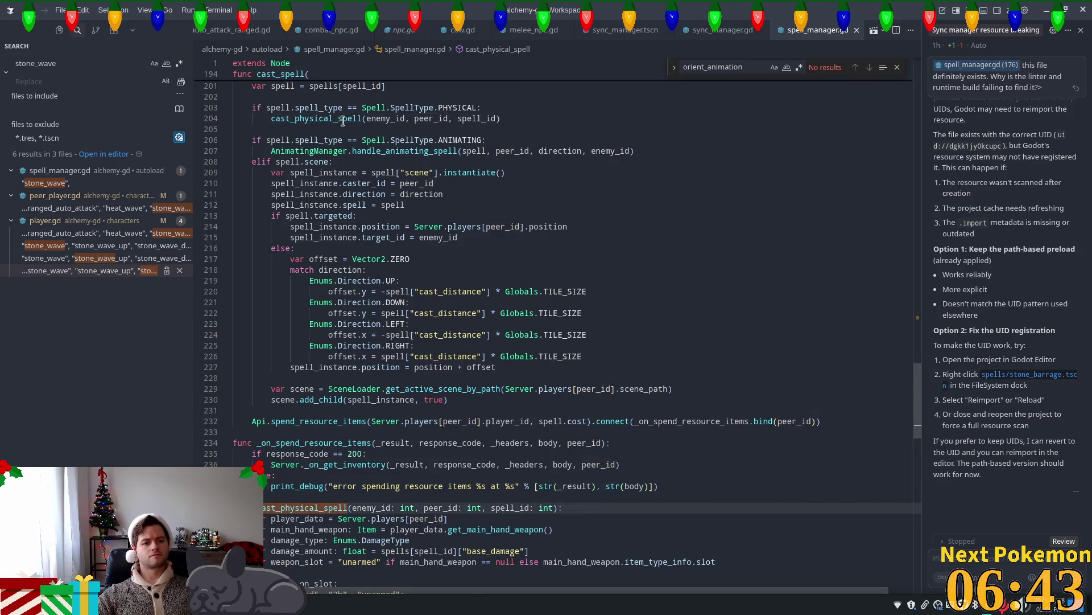
scroll(424, 378, down, 7)
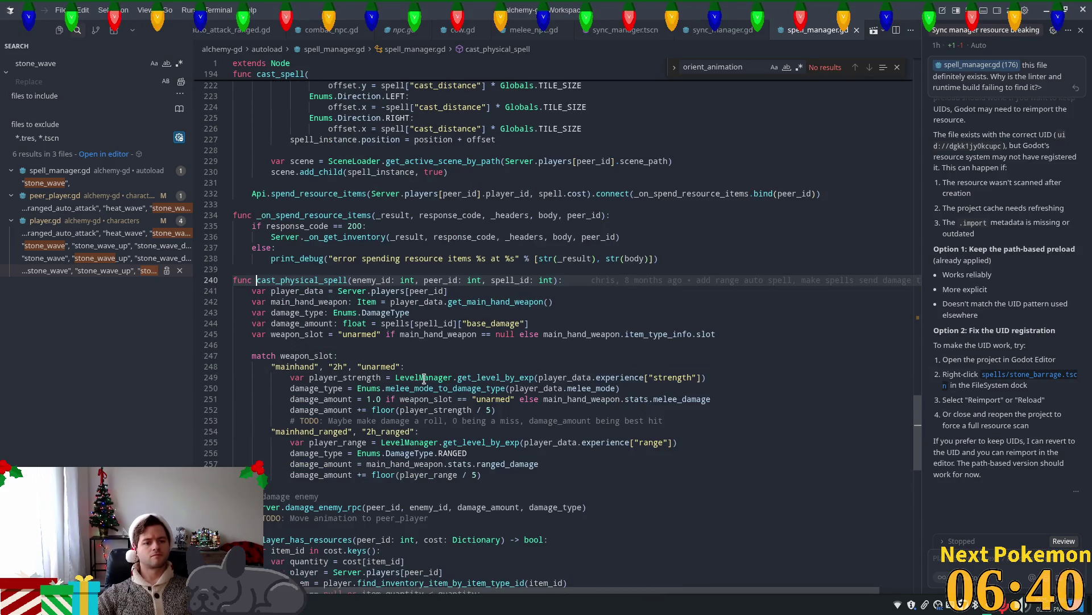
scroll(423, 378, down, 2)
click(337, 385)
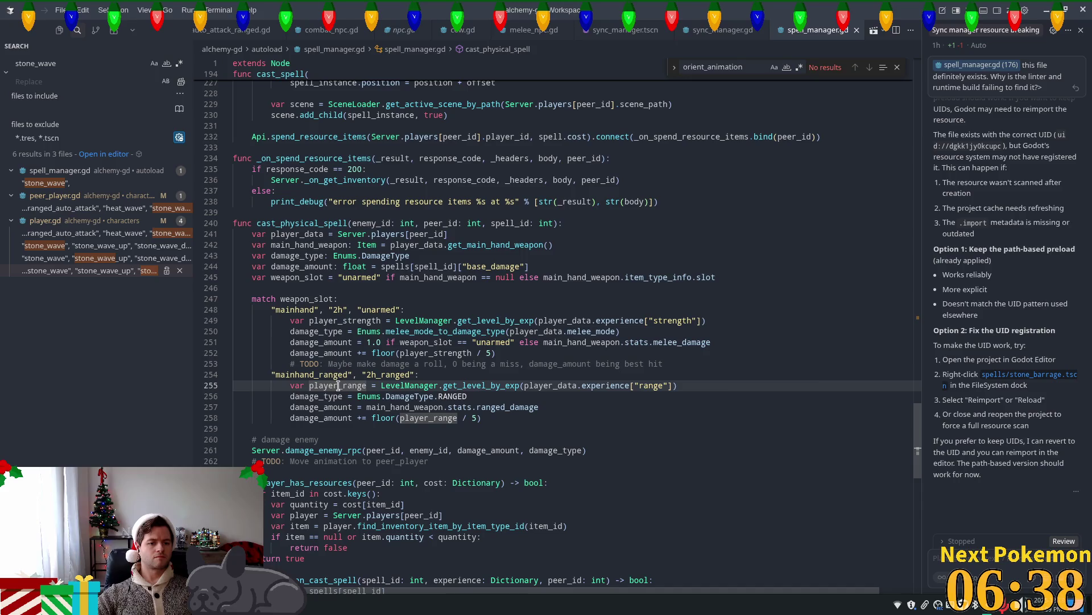
scroll(368, 397, down, 3)
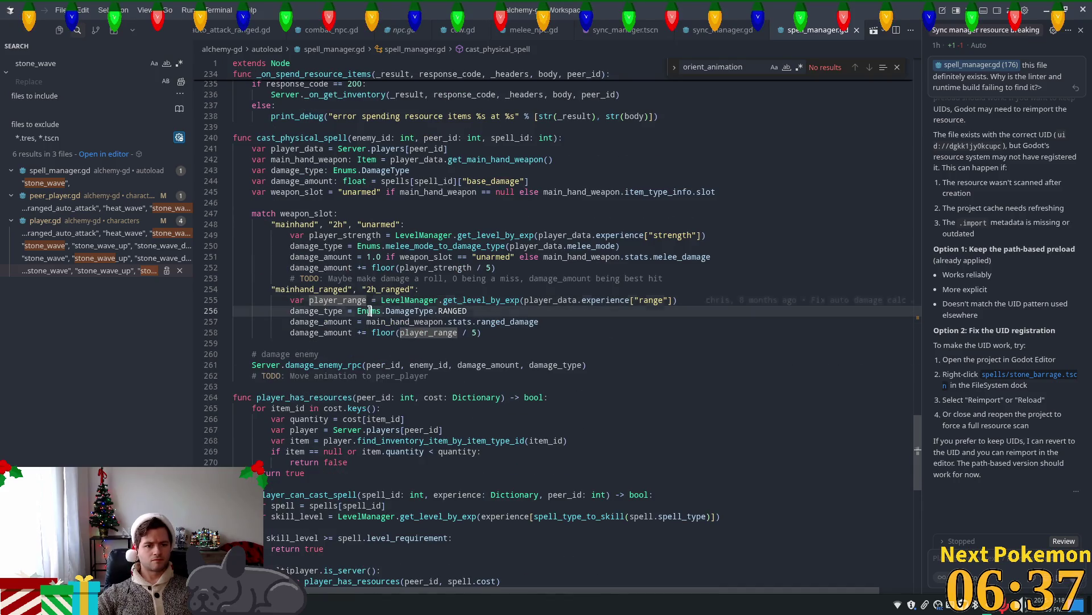
Follow damage_enemy_rpc into server.gd, inspect its take_damage check, then target the cow in-game.
click(284, 365)
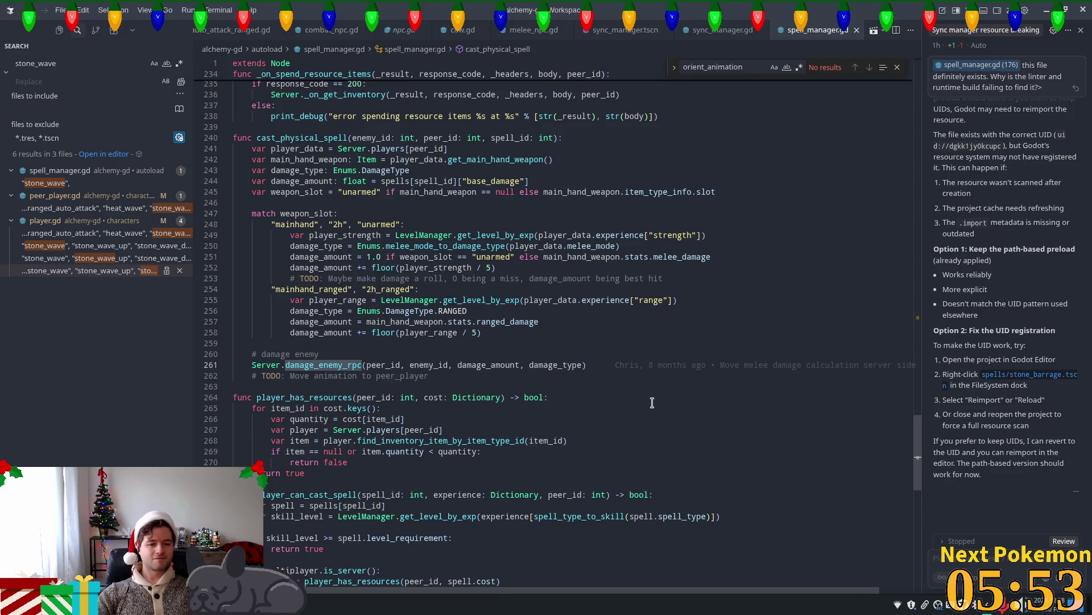
ctrl+click(323, 364)
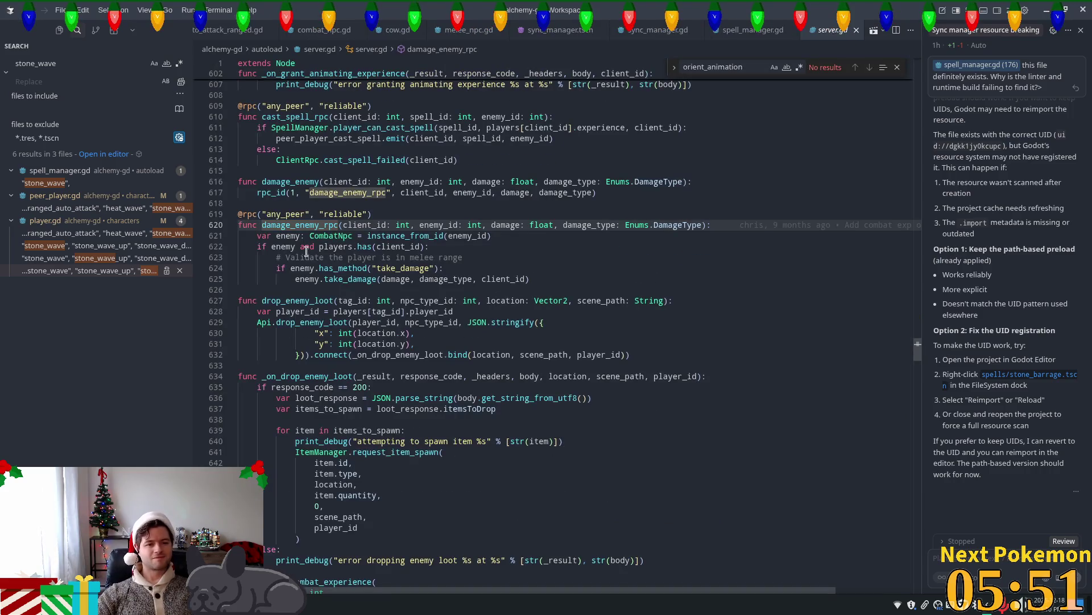
click(352, 270)
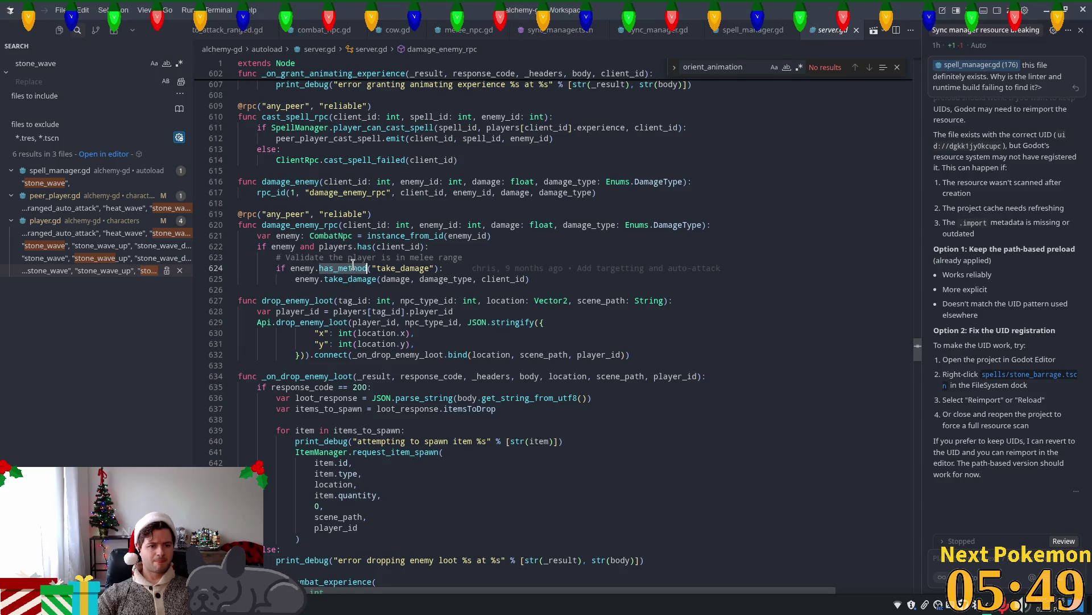
double_click(405, 236)
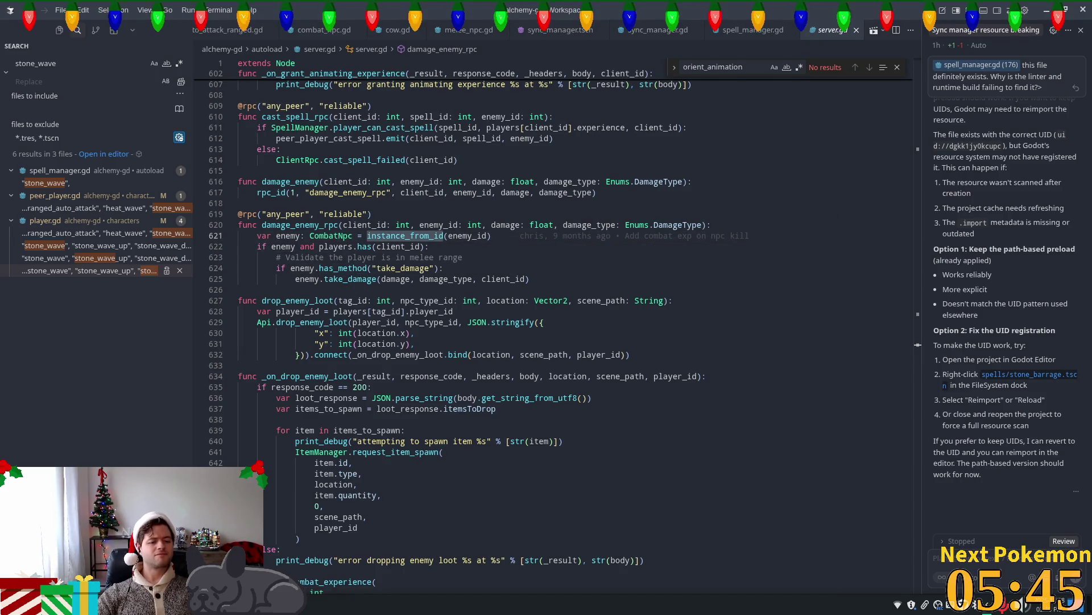
key(alt+Tab)
click(458, 292)
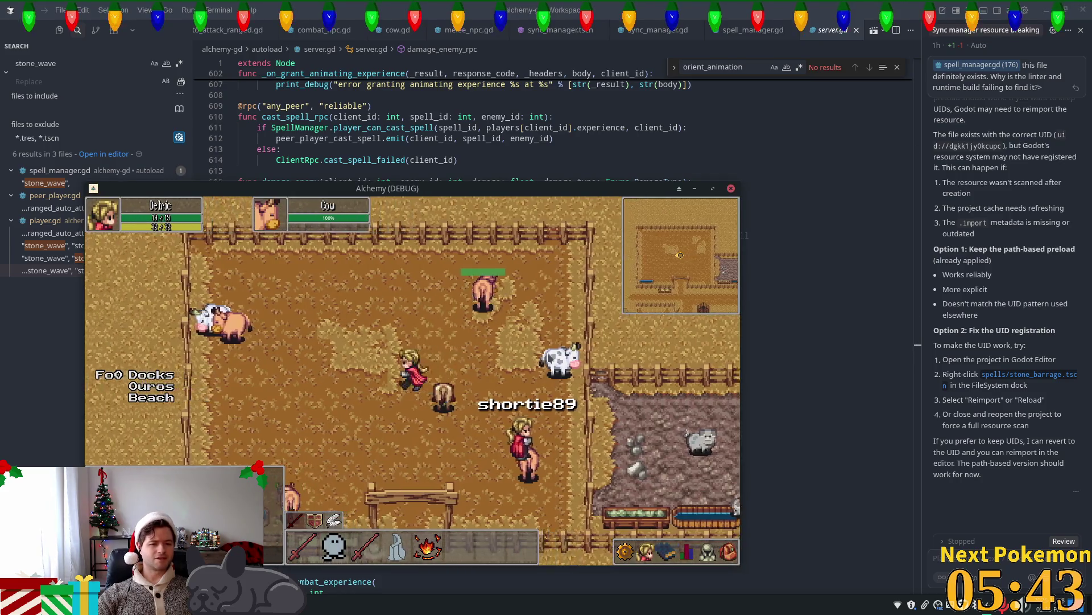
Cycle through the Friends, list and Inventory toolbar panels, then close the side panel.
click(665, 555)
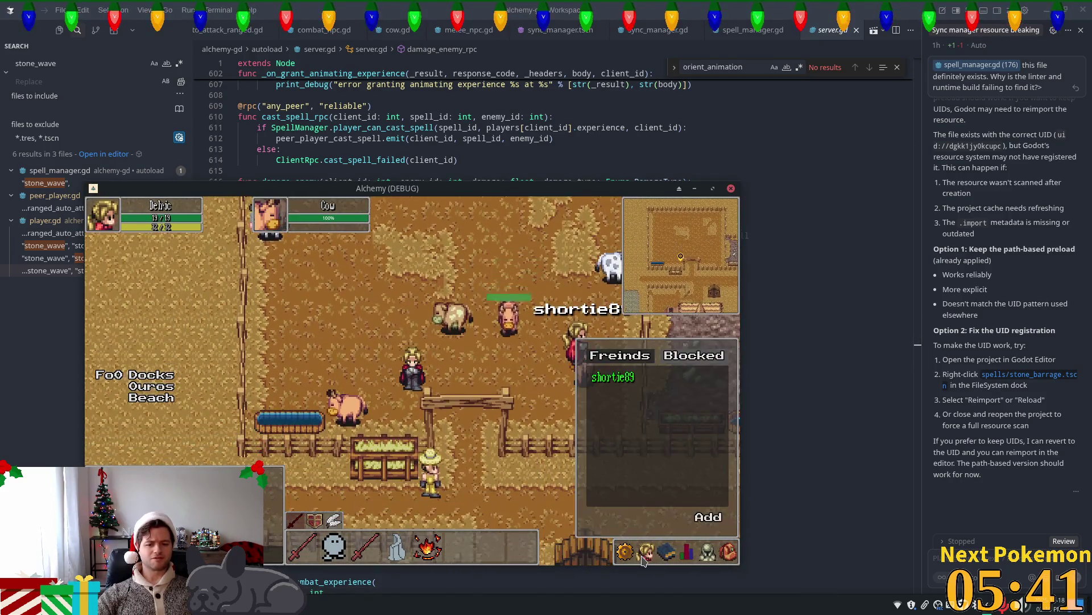
click(707, 553)
click(729, 555)
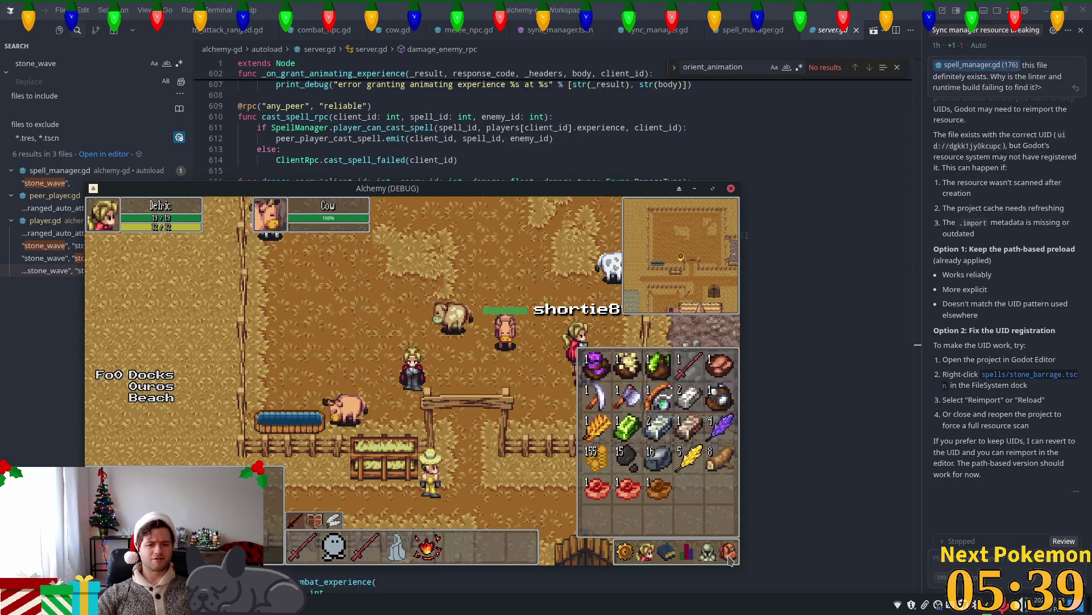
click(664, 554)
click(664, 555)
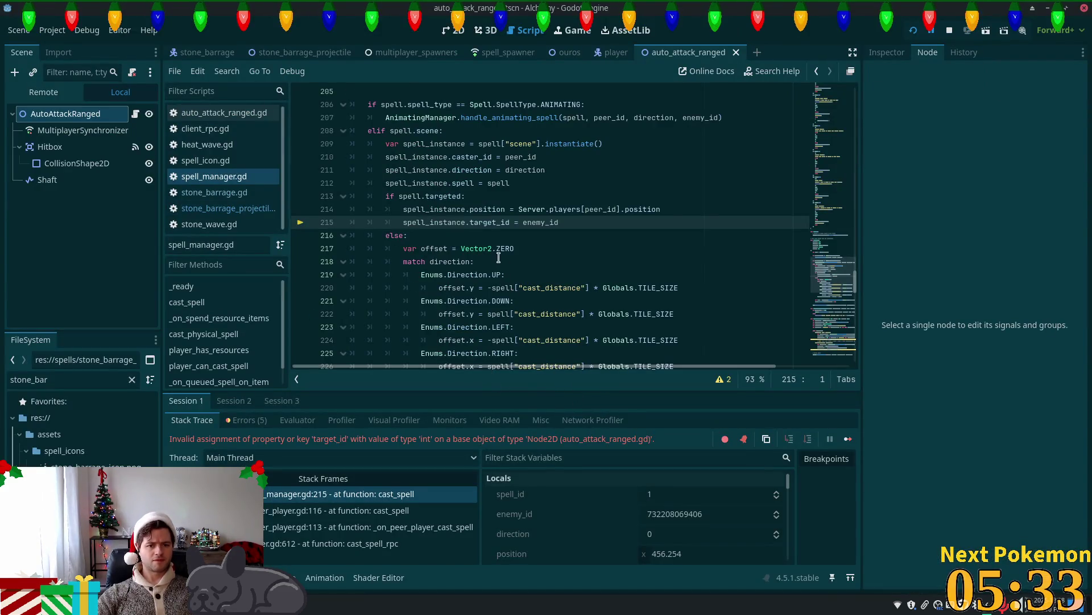
Change target_id to target on spell_manager.gd line 215 and restart the game.
mouse_move(489, 250)
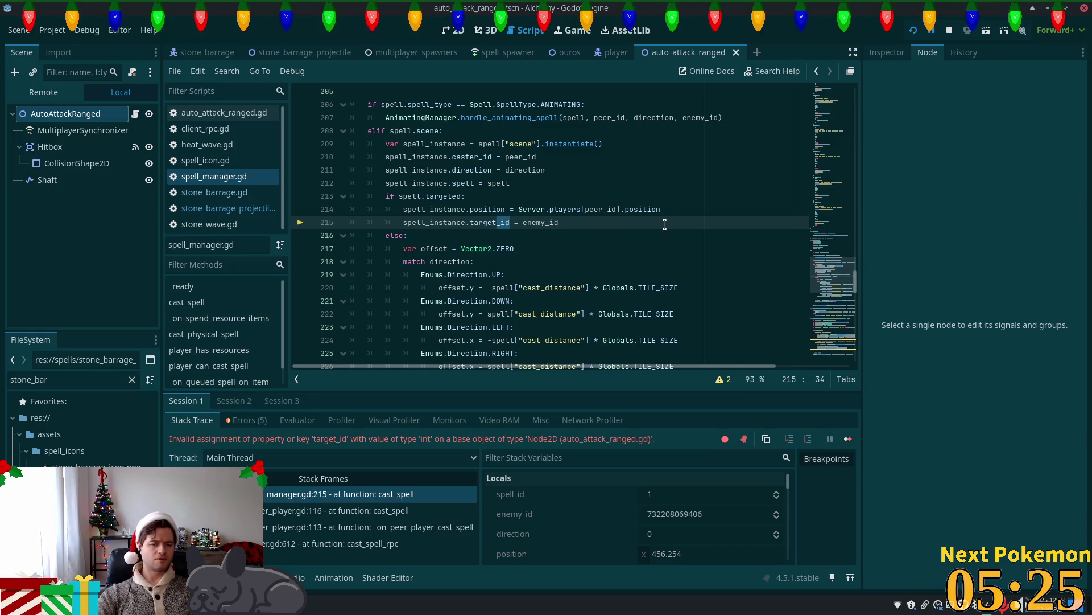
click(912, 31)
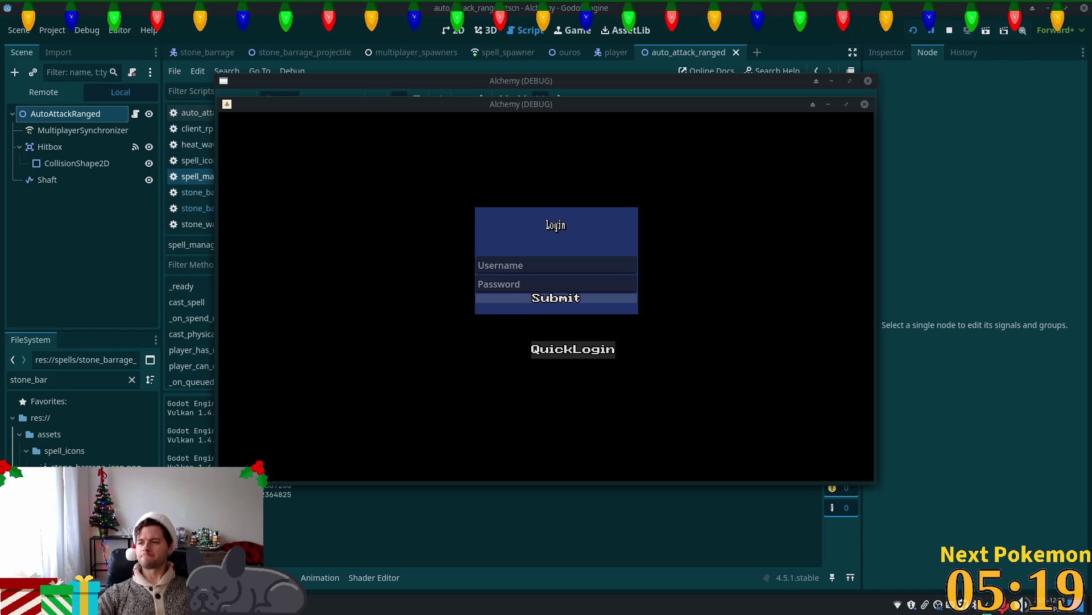
Log into the game world and walk the character toward the cow.
key(Return)
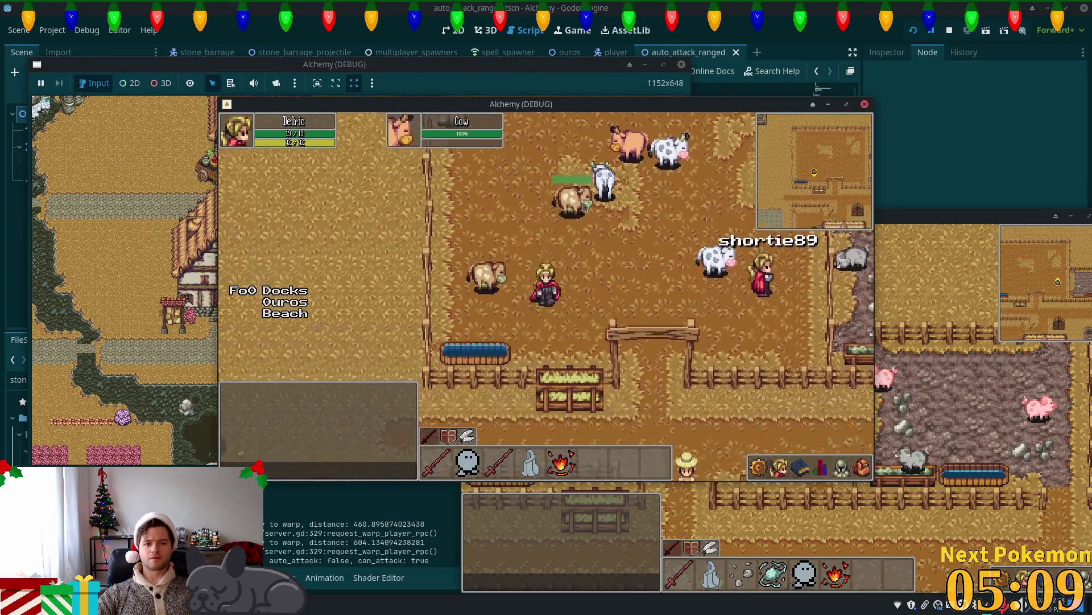
key(s)
key(d)
key(w)
key(d)
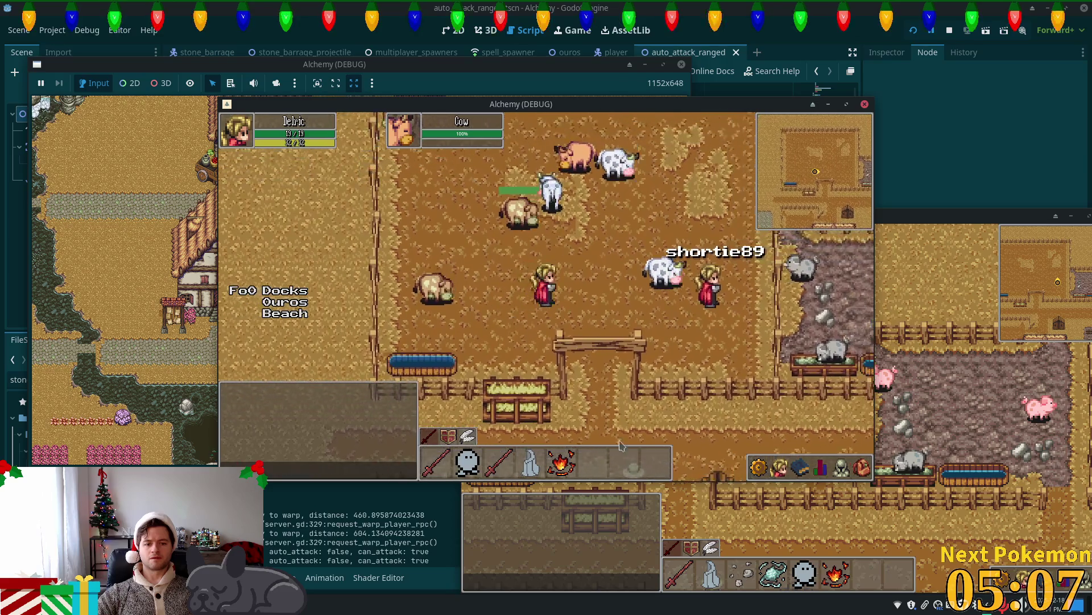
Attack the targeted cow until it dies and drops loot, then switch to the other player's window.
click(854, 471)
click(847, 473)
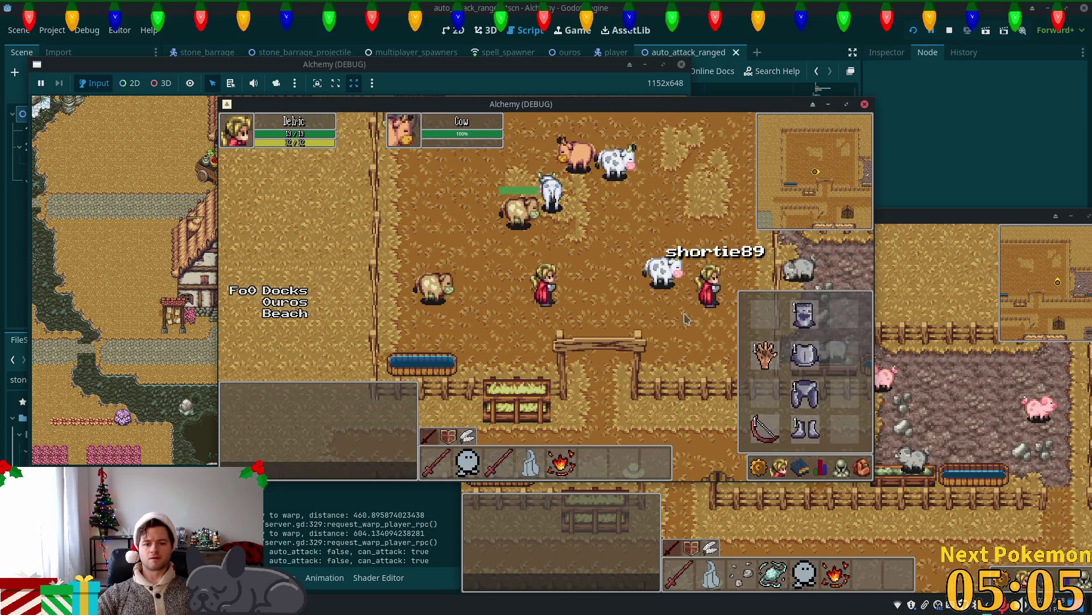
key(d)
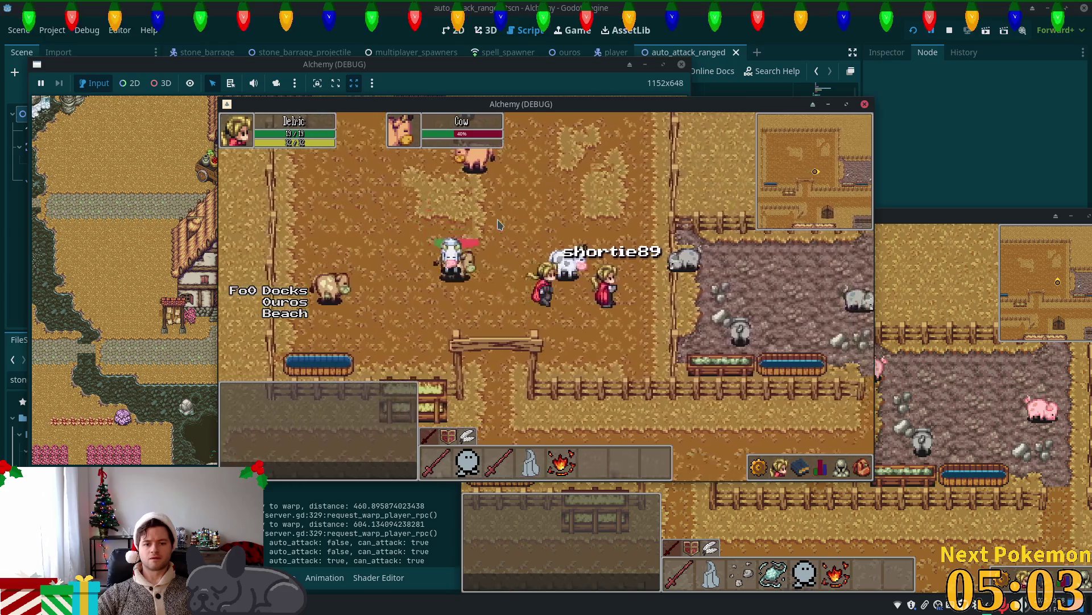
key(d)
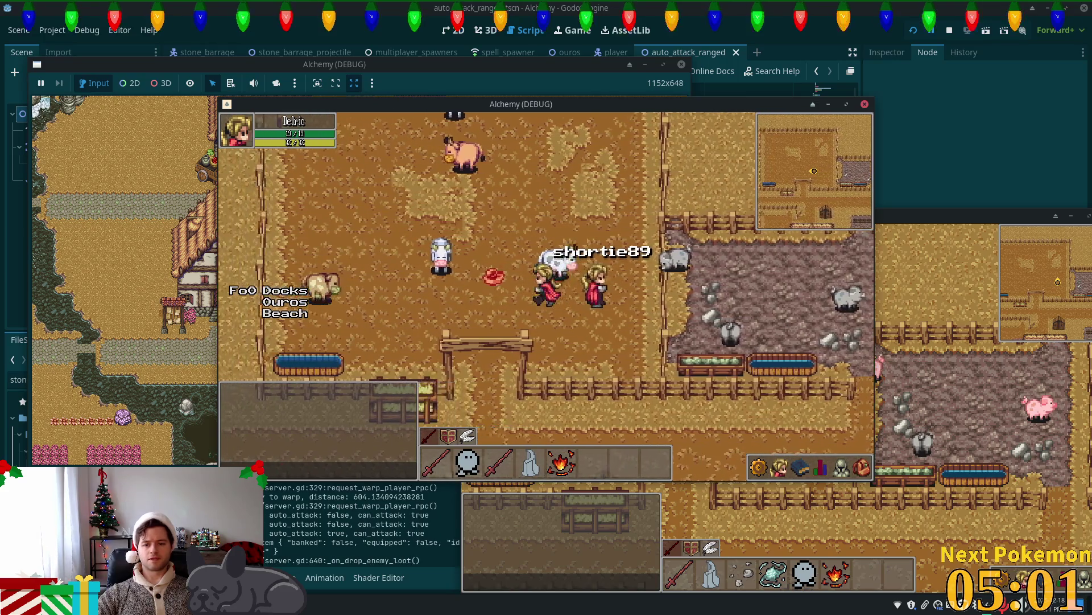
click(645, 337)
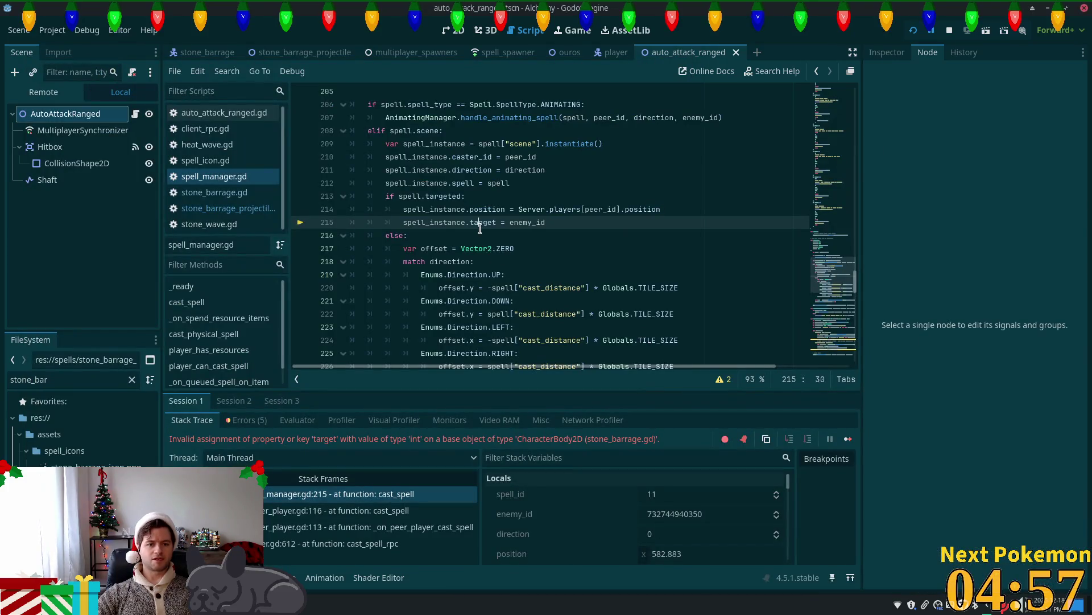
Open the stone_barrage script and rename its target_id variable to target.
click(458, 210)
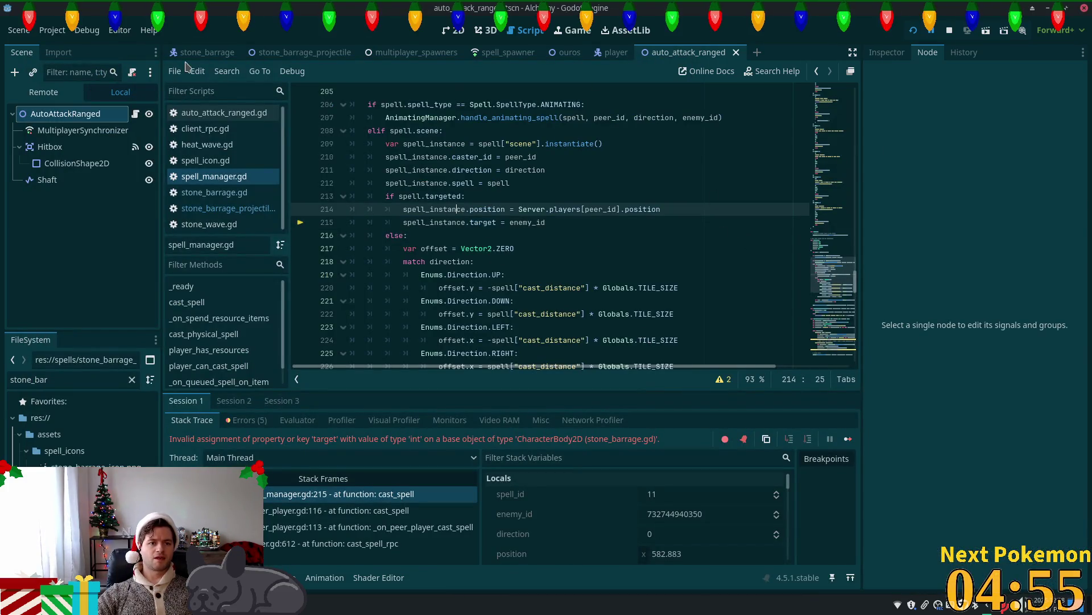
click(267, 53)
click(202, 52)
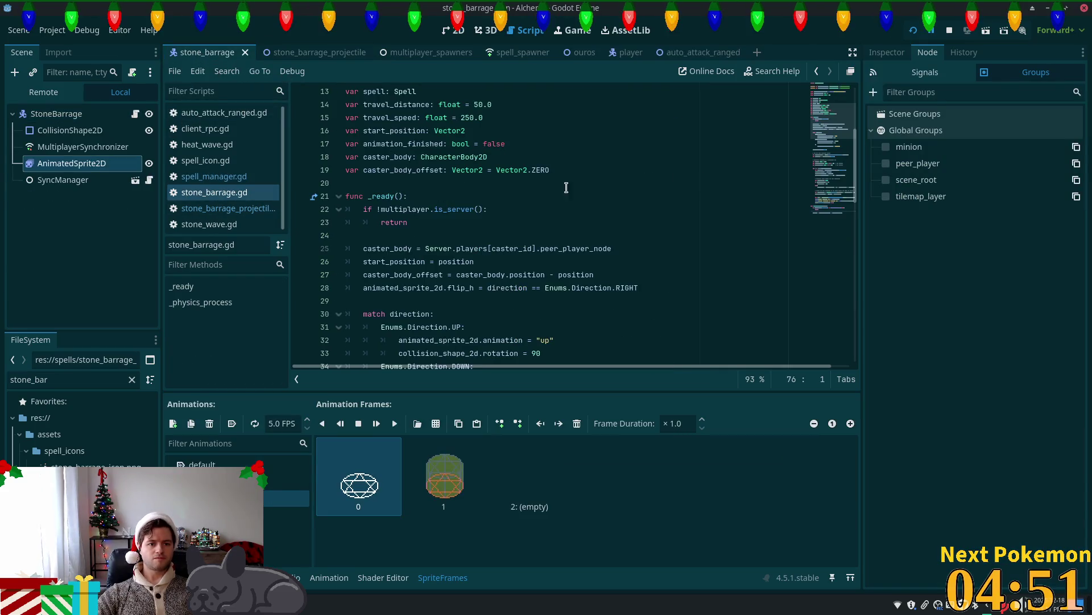
scroll(425, 195, up, 3)
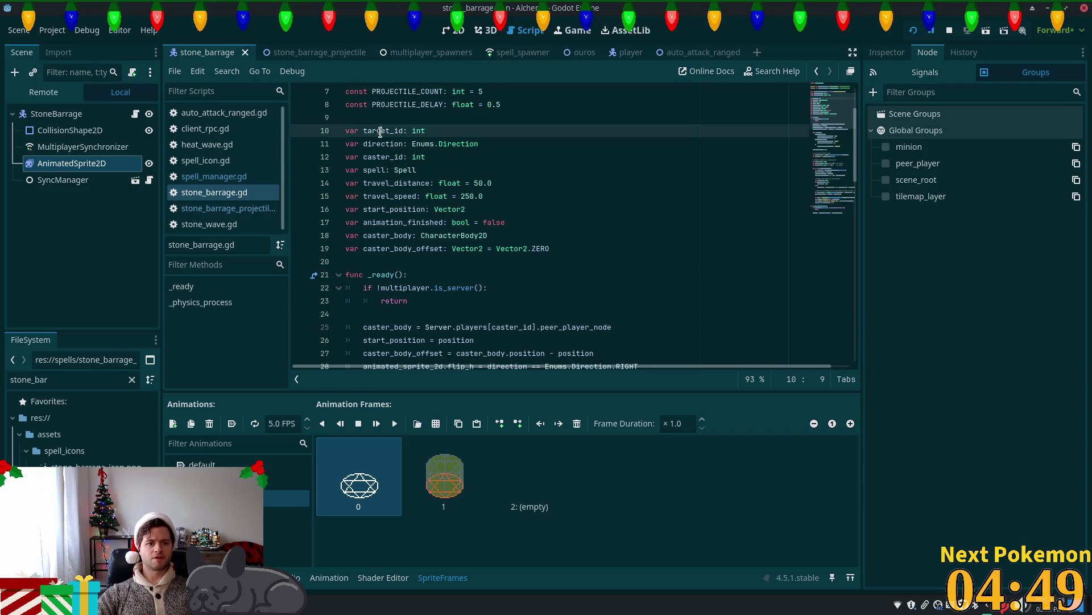
double_click(382, 130)
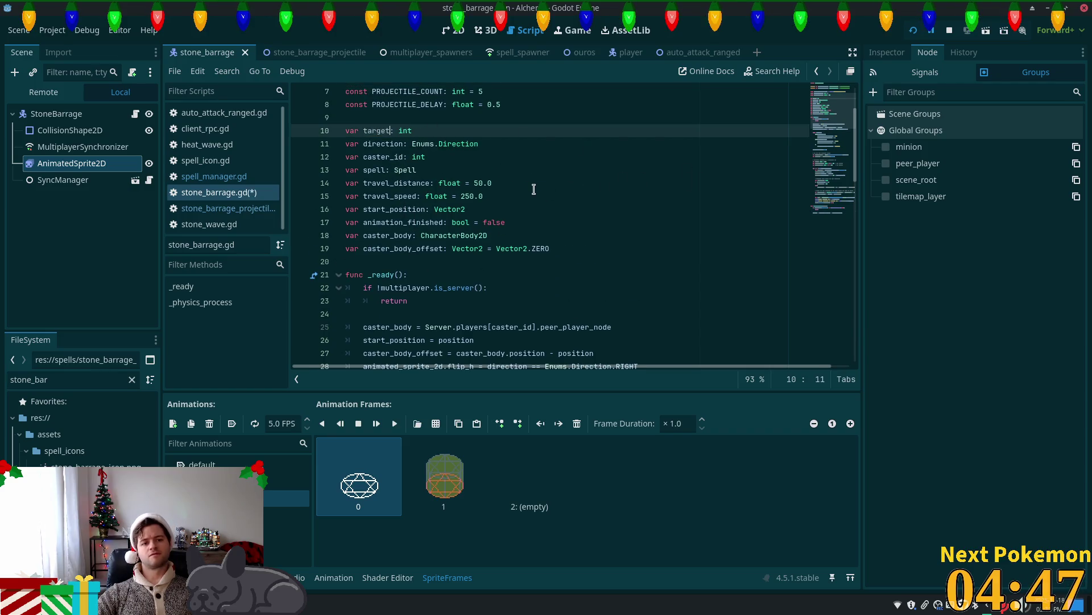
Make line 53 assign projectile.target = target, save the script, and relaunch the game.
click(914, 31)
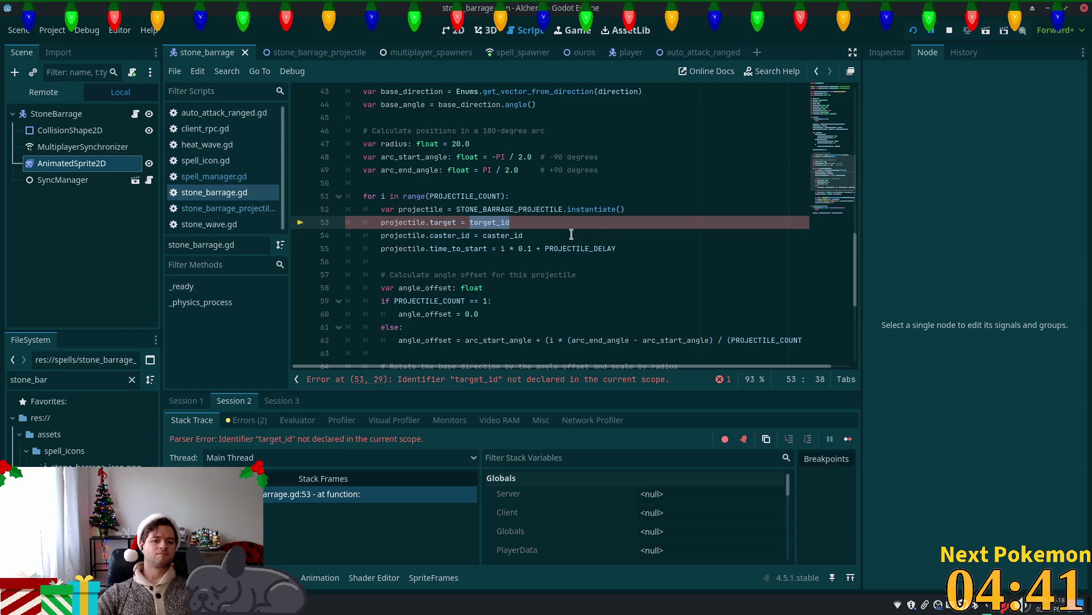
key(ctrl+minus)
key(ctrl+s)
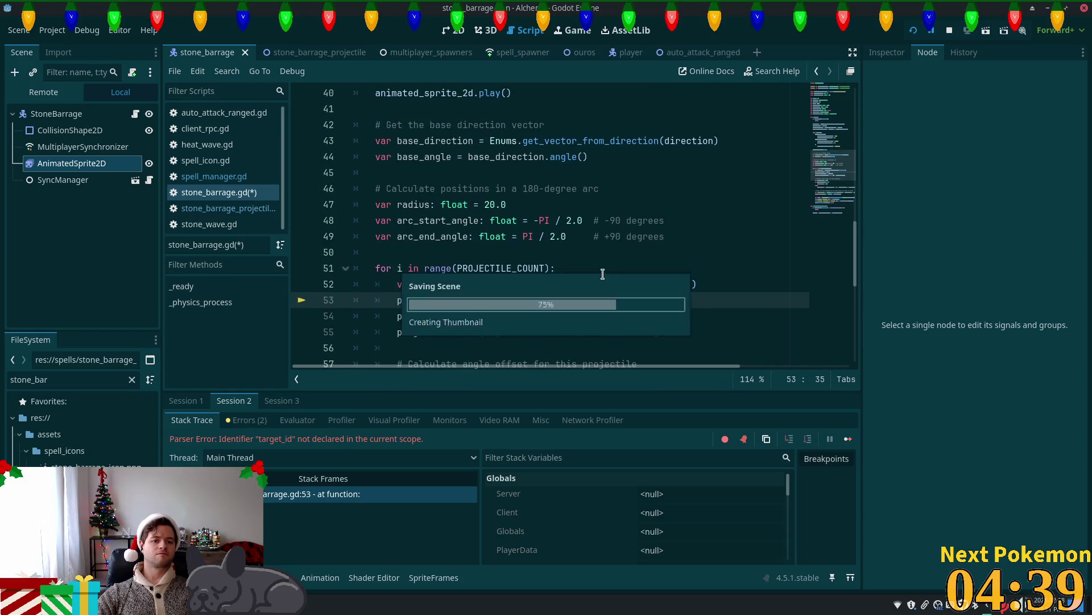
scroll(602, 276, down, 3)
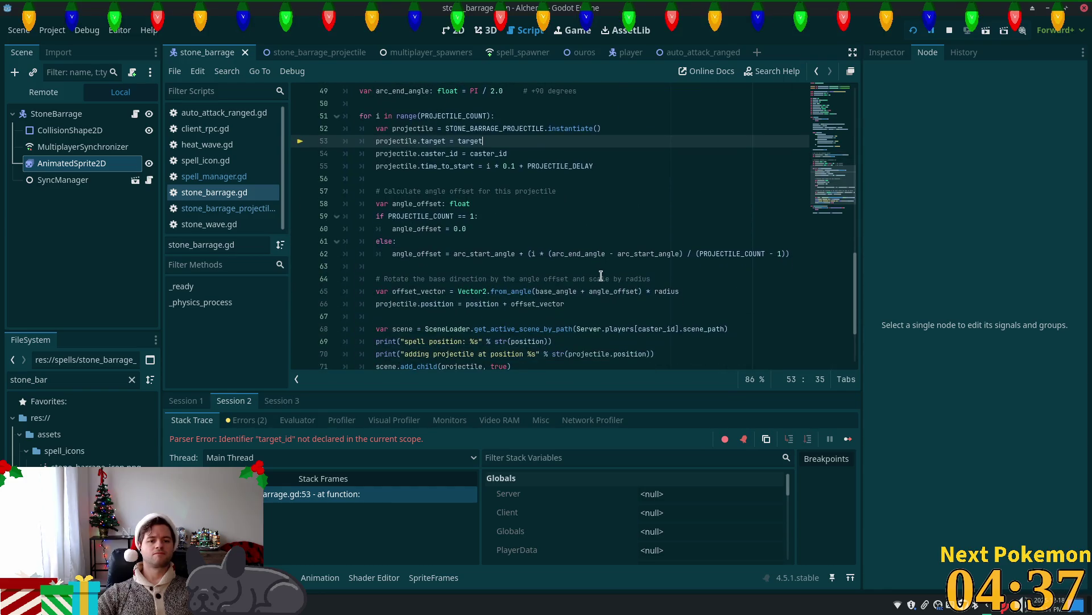
scroll(569, 270, down, 1)
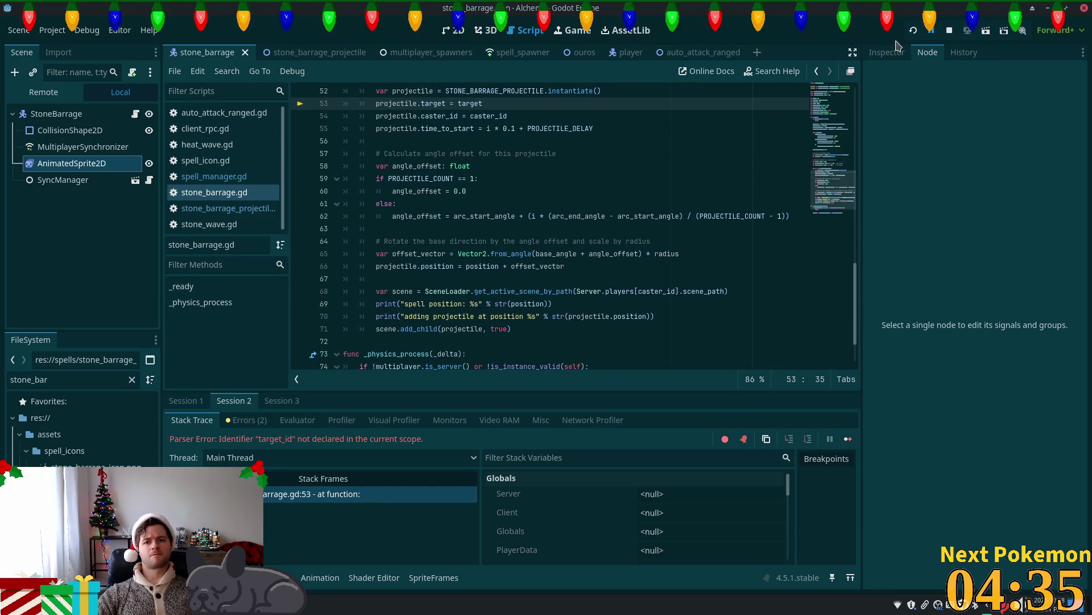
key(F5)
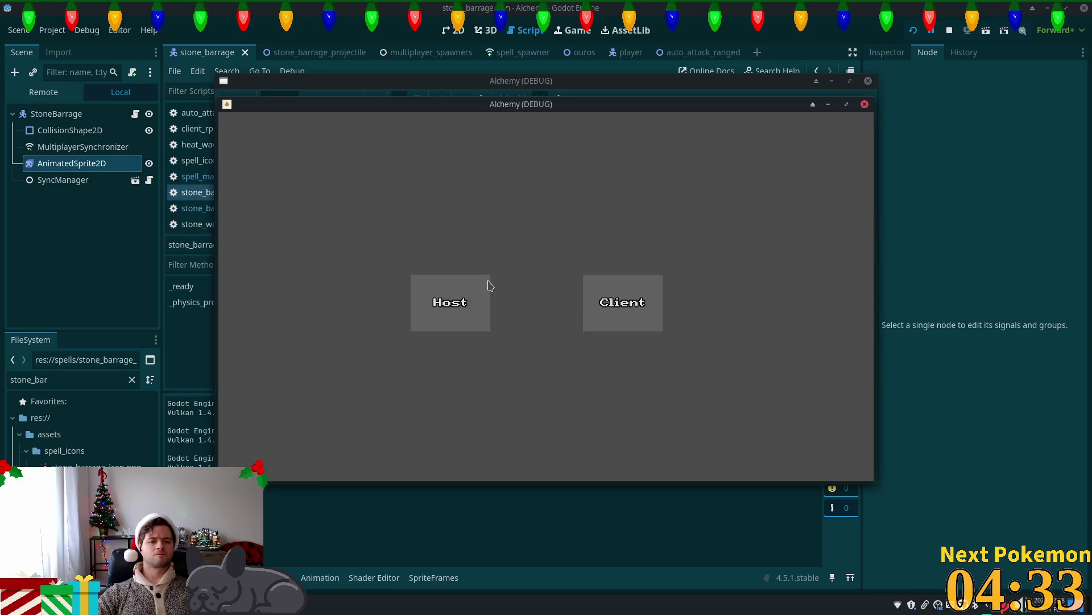
Host a new Alchemy session and walk the character around the cow farm.
click(488, 285)
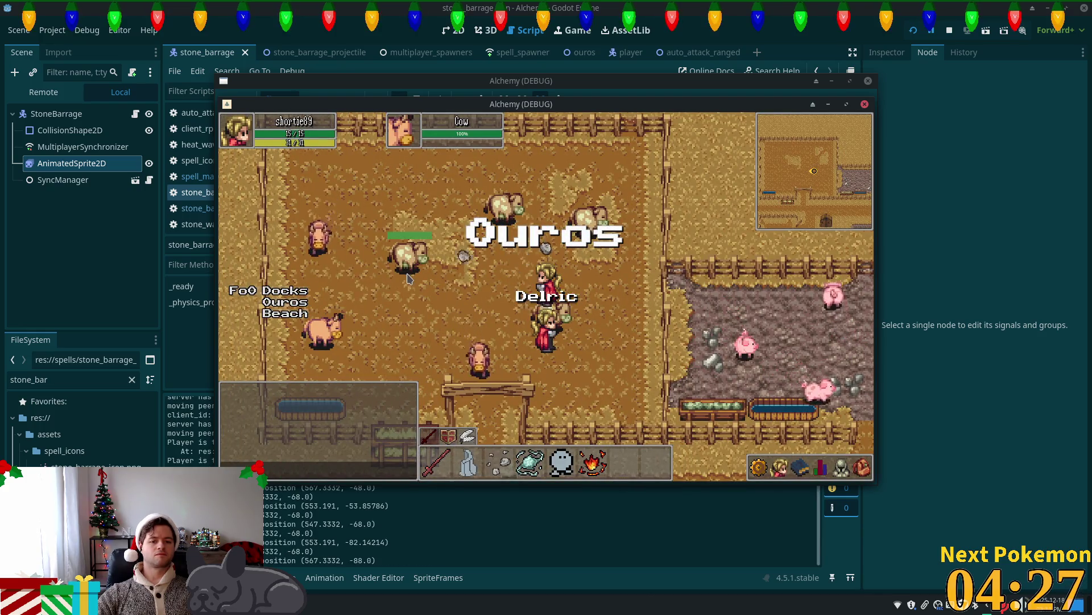
key(w)
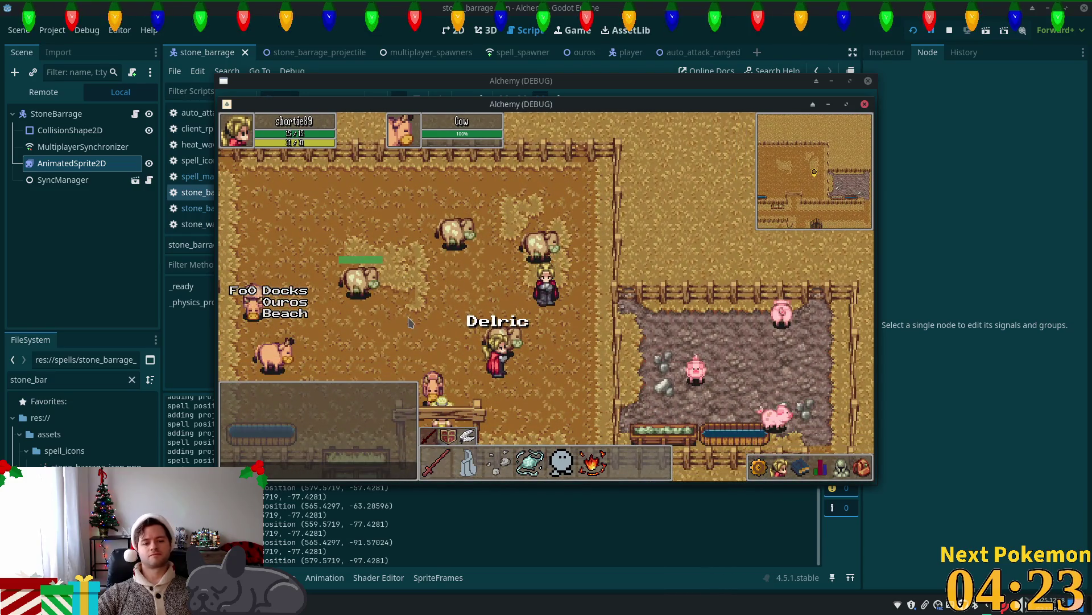
key(d)
key(s)
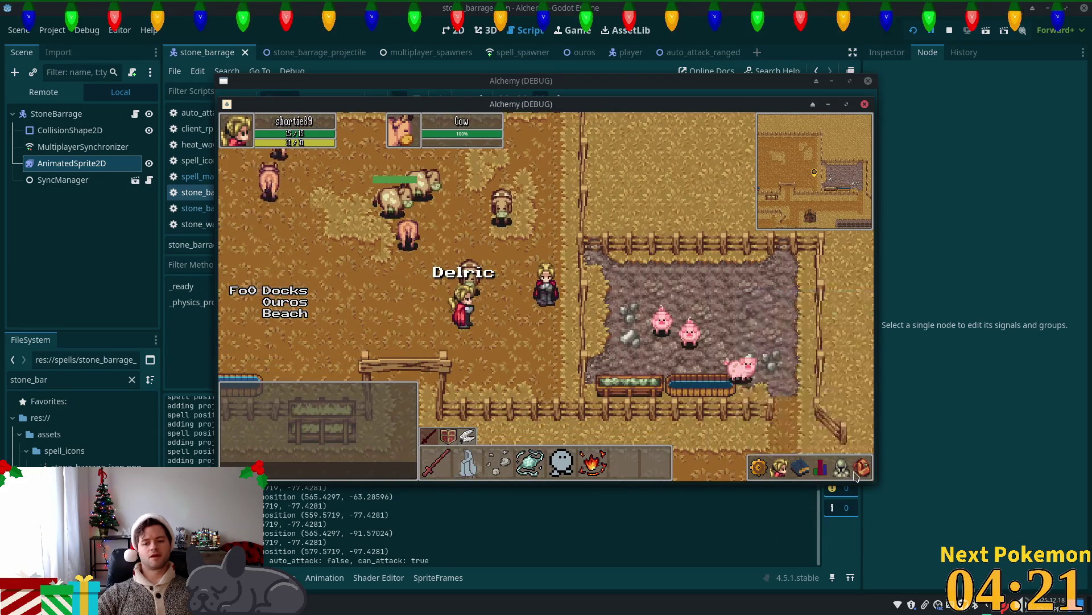
Check the character's inventory, then bring the second game window forward.
click(861, 472)
click(804, 471)
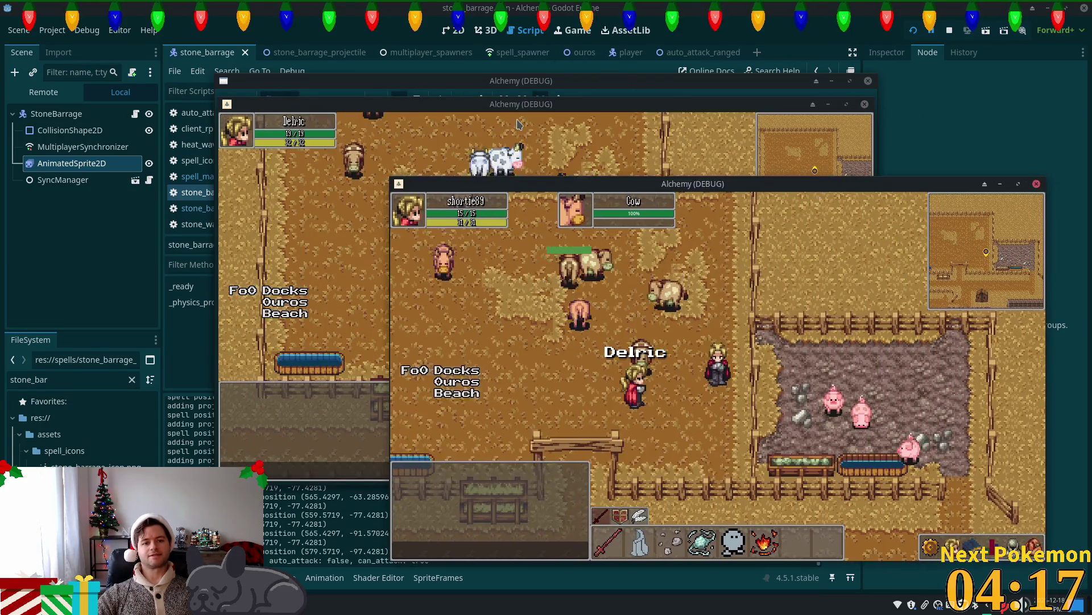
click(397, 284)
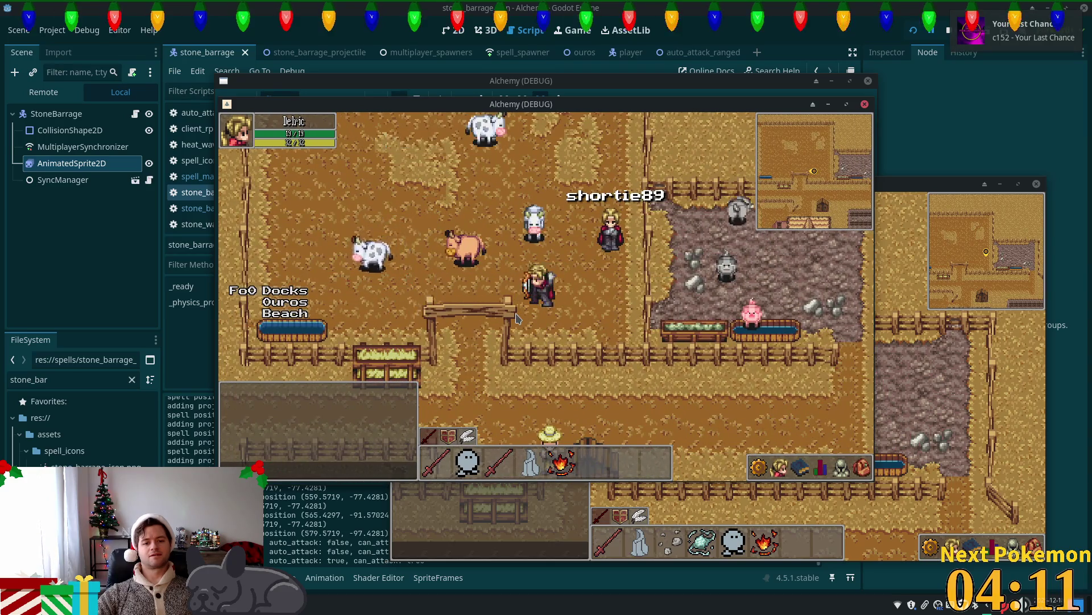
Walk the character up through the pen, toward the pig pen, and left across the farm.
key(w)
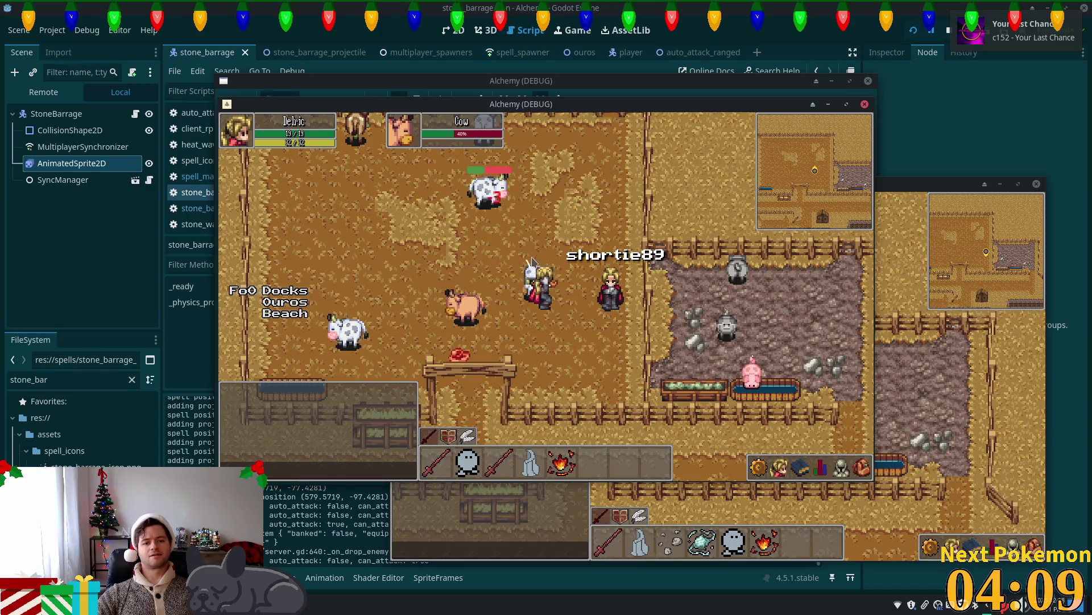
key(w)
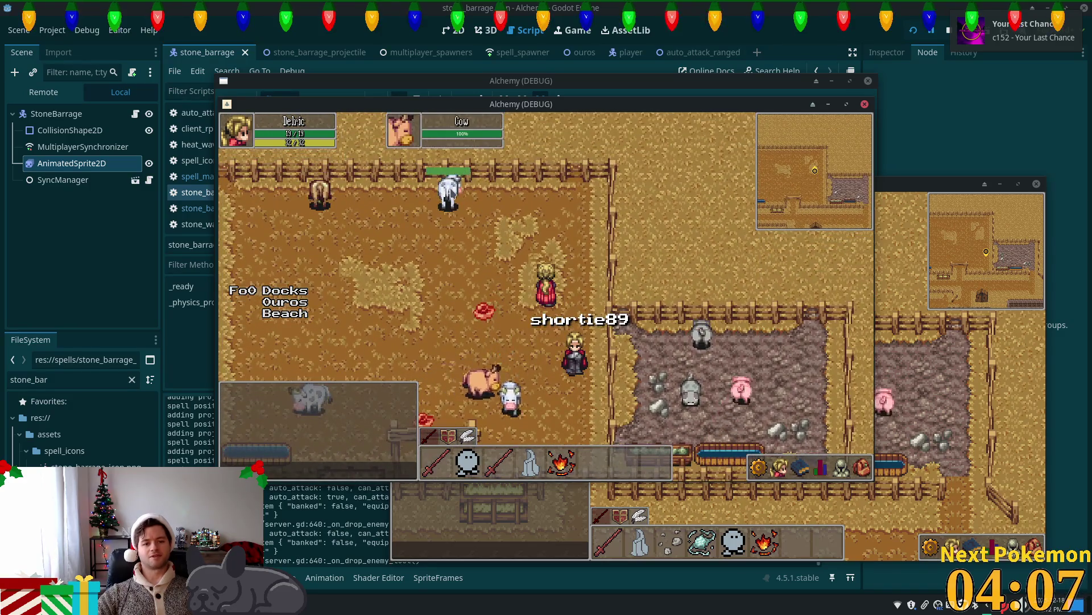
key(s)
key(d)
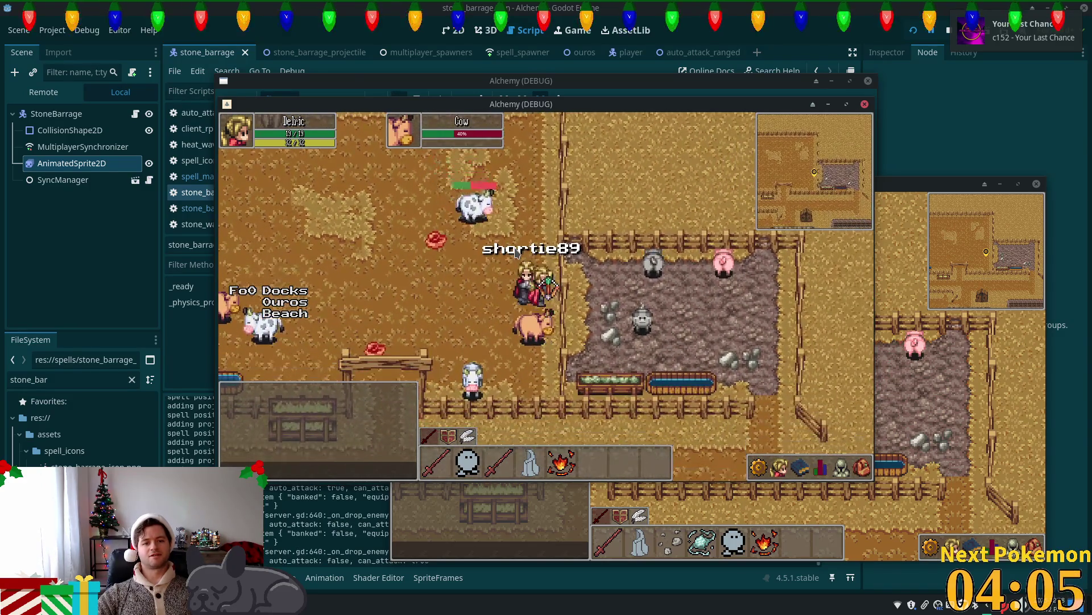
key(a)
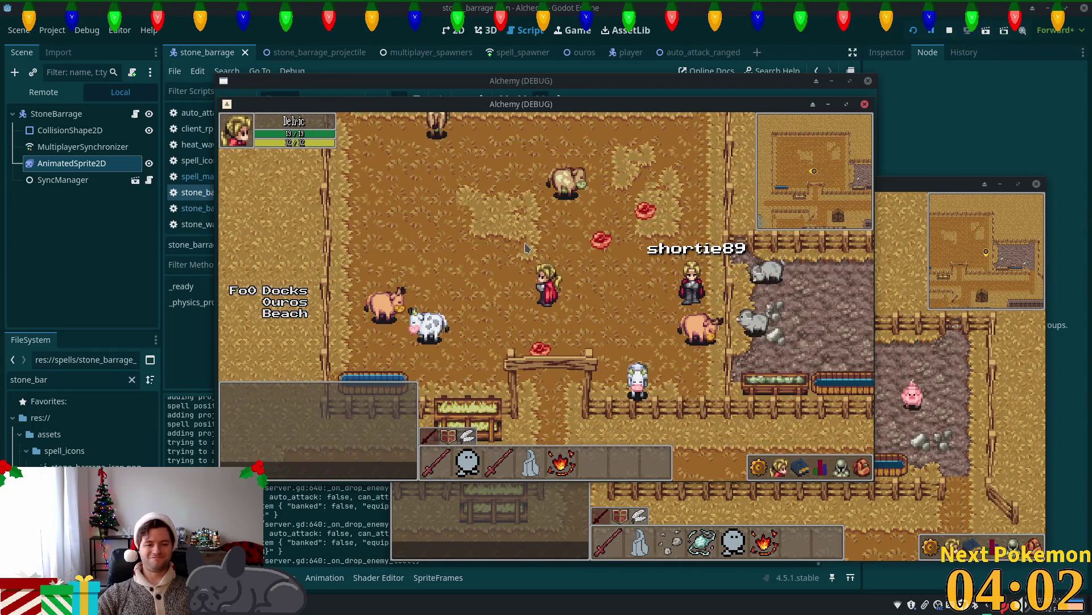
key(w)
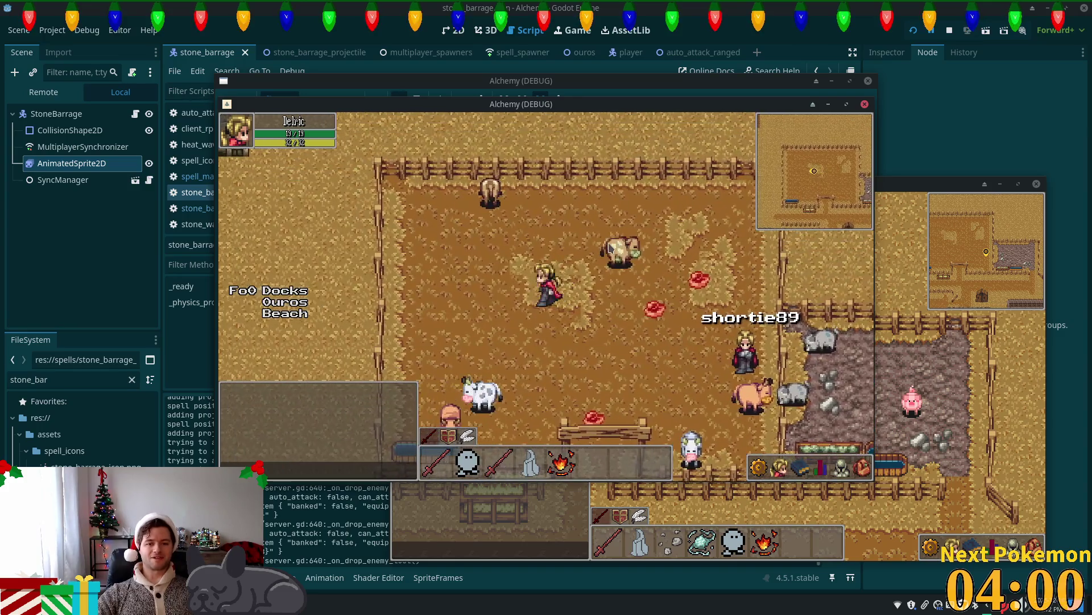
Target the nearby cow and attack it with Heat Wave.
click(608, 247)
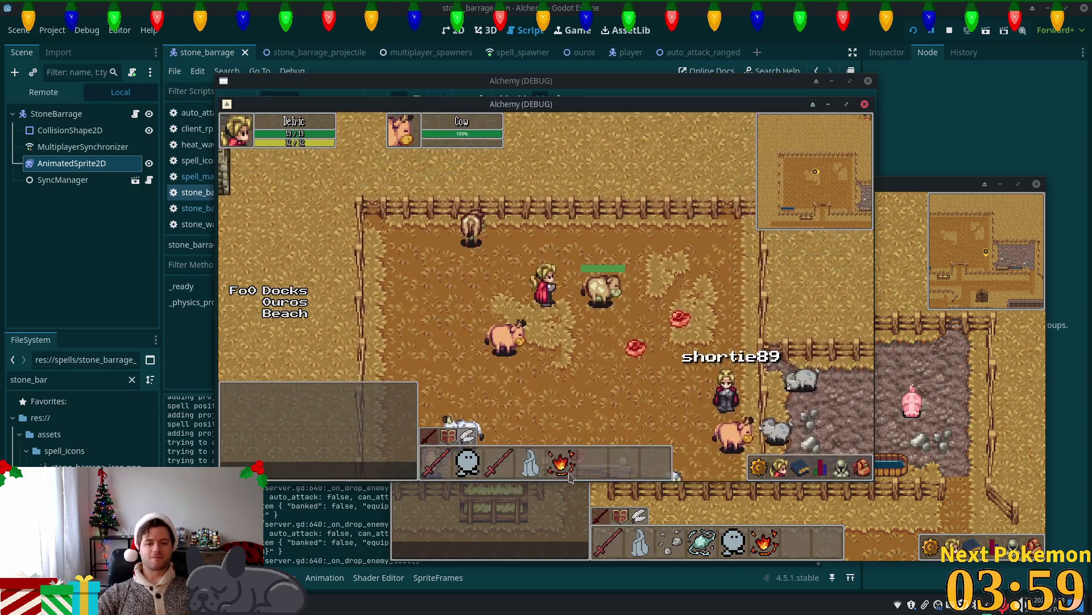
key(s)
key(d)
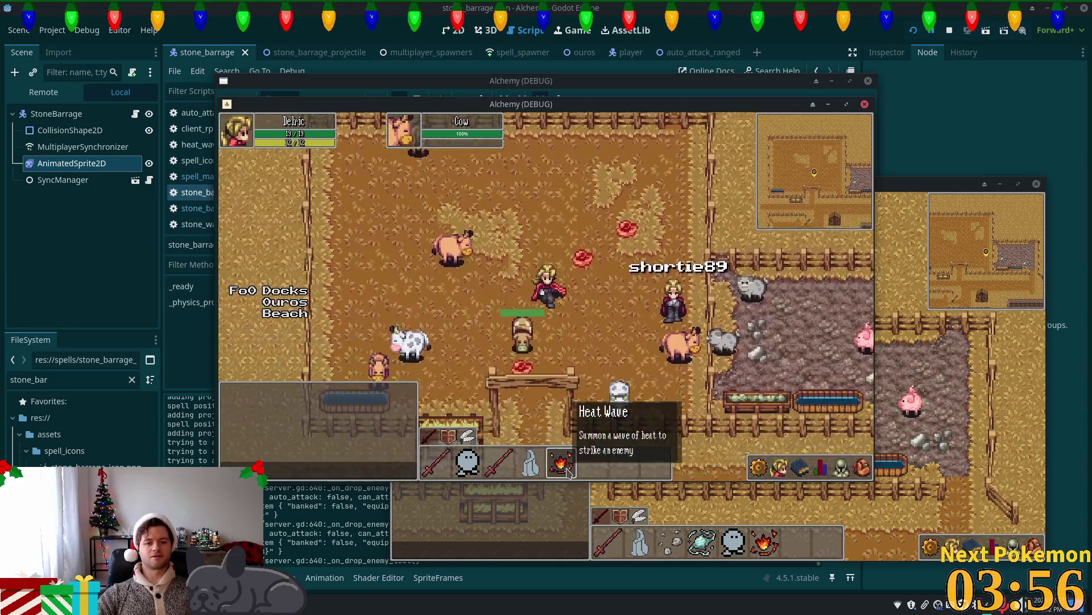
key(s)
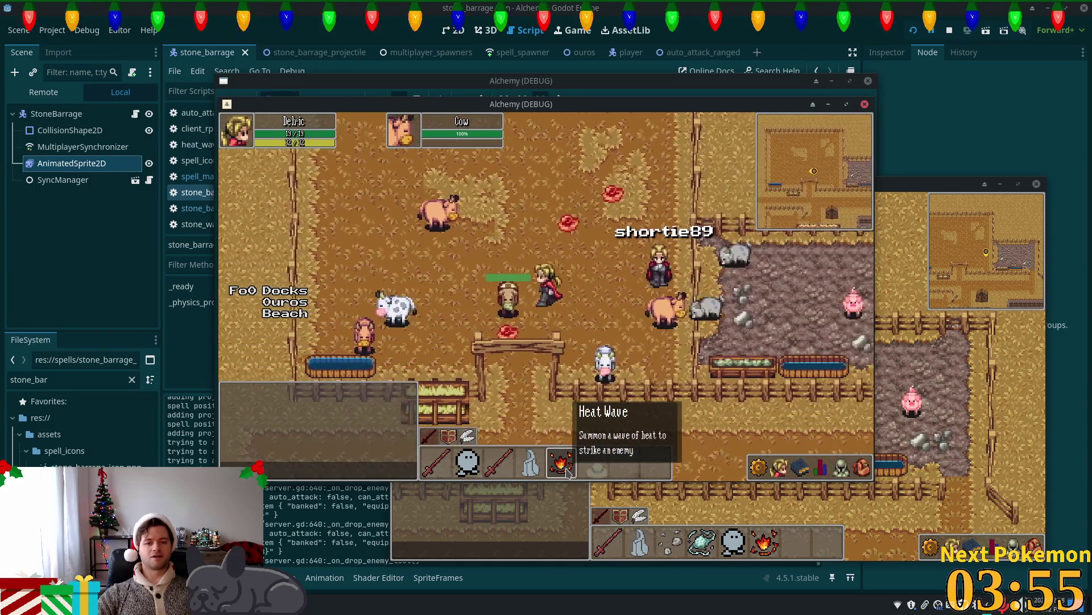
key(d)
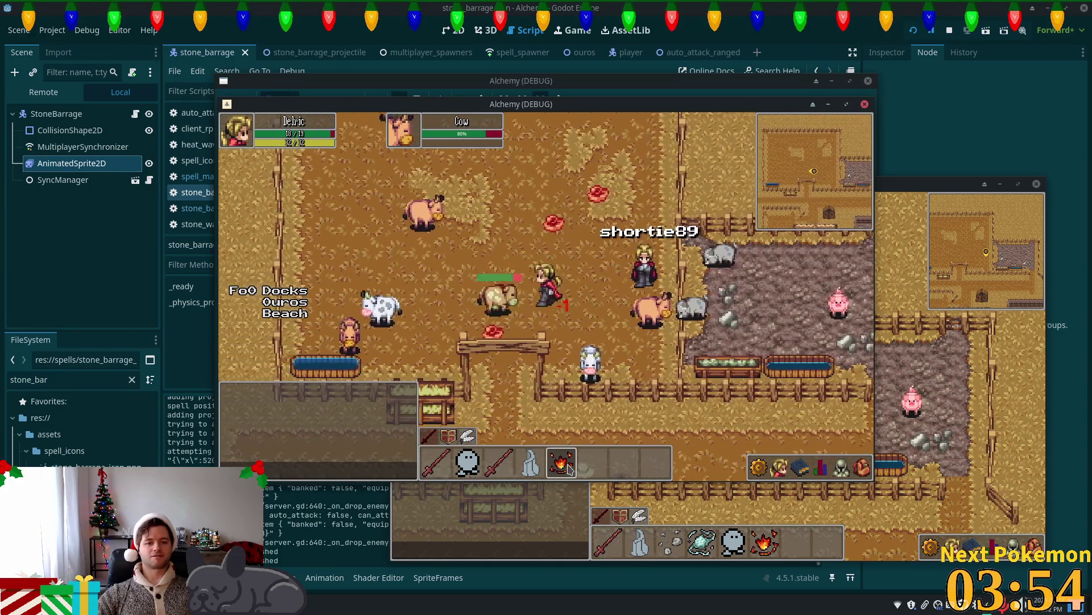
key(d)
click(569, 468)
key(a)
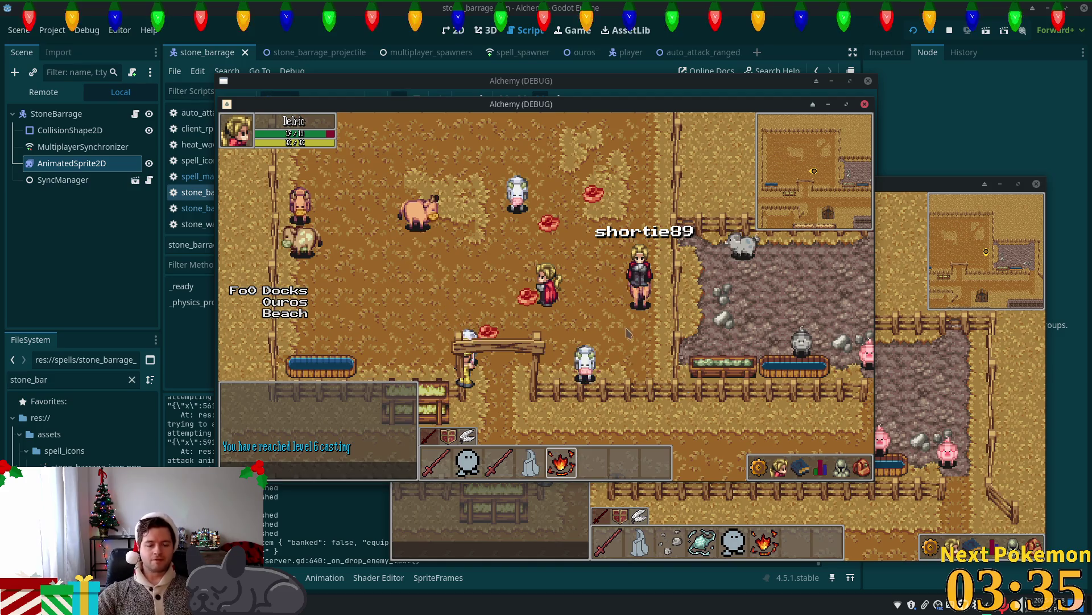
Walk down out of the pig pen and left along the fence, then raise the other game window.
key(a)
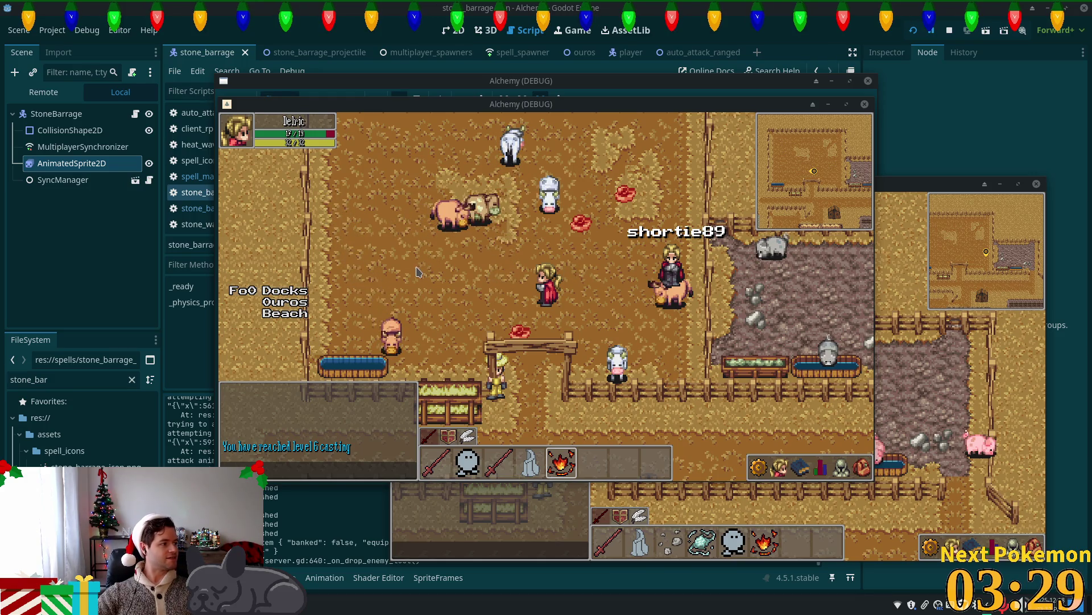
key(s)
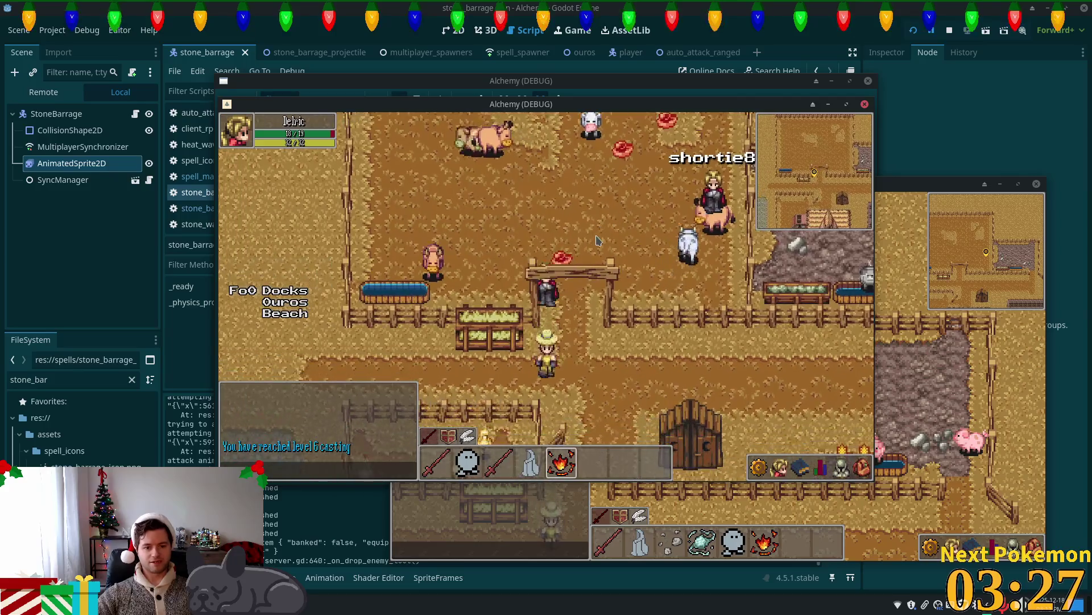
key(d)
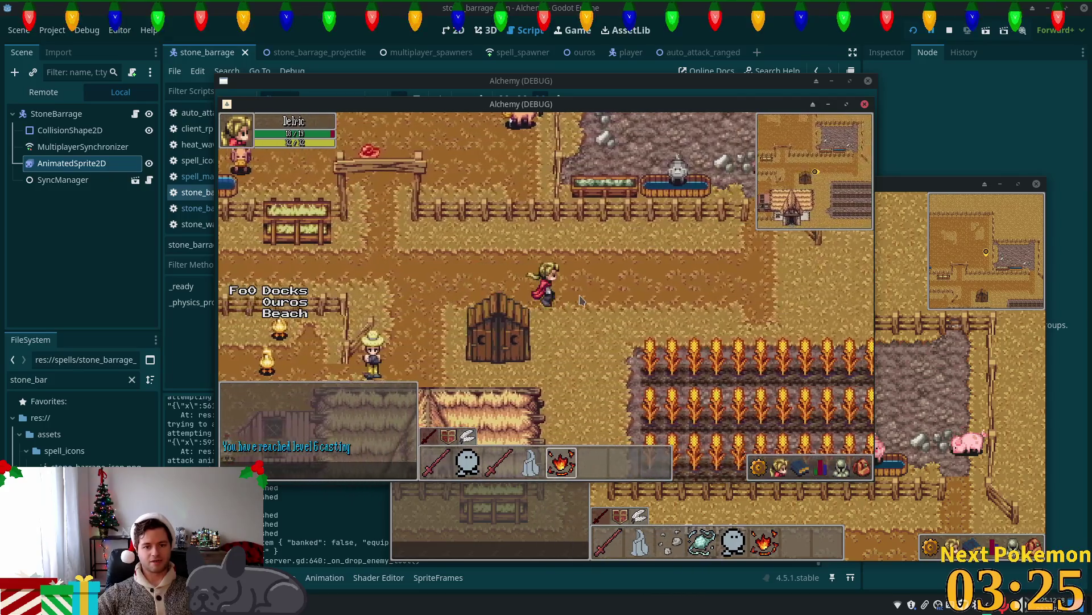
key(d)
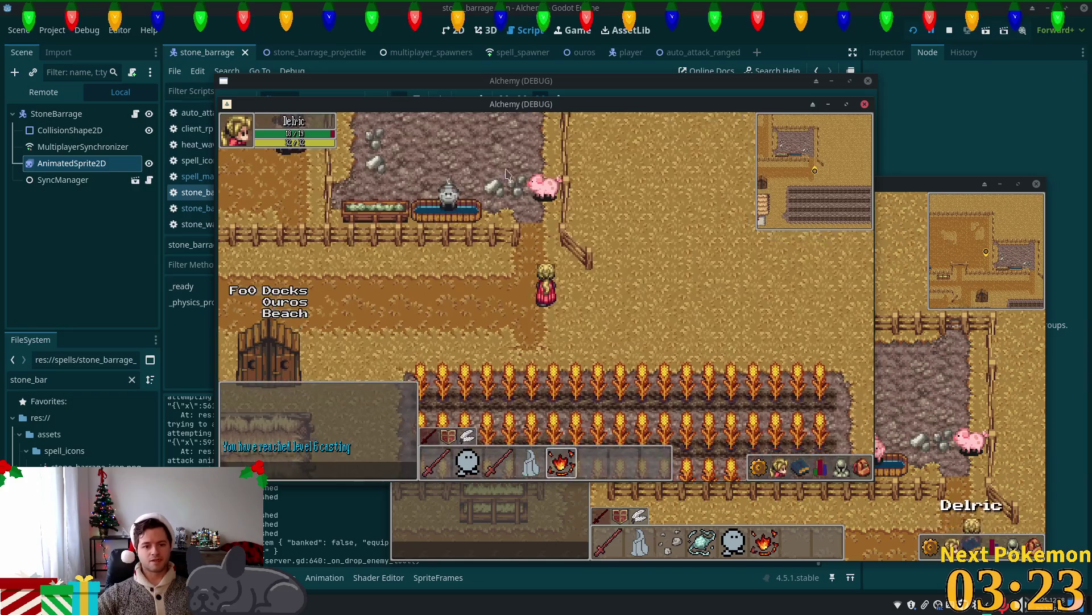
key(w)
key(s)
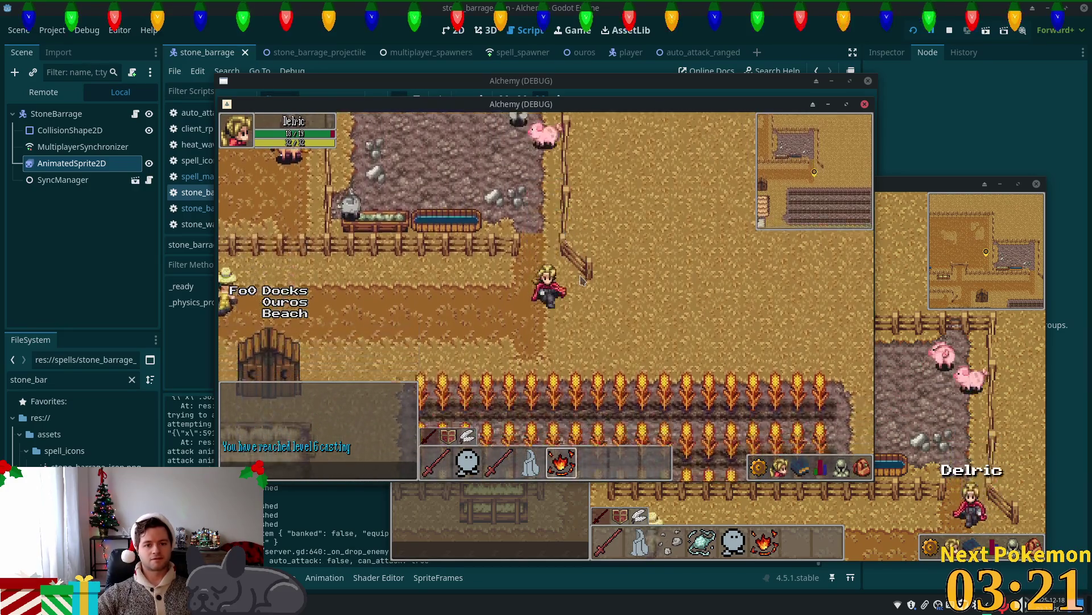
key(w)
key(a)
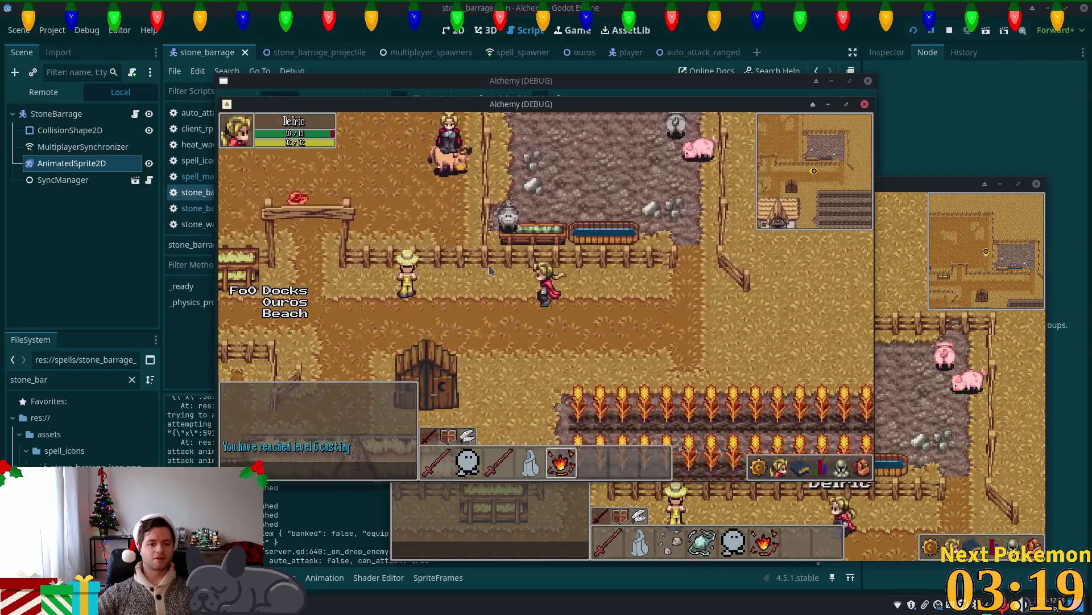
drag(912, 185, 889, 178)
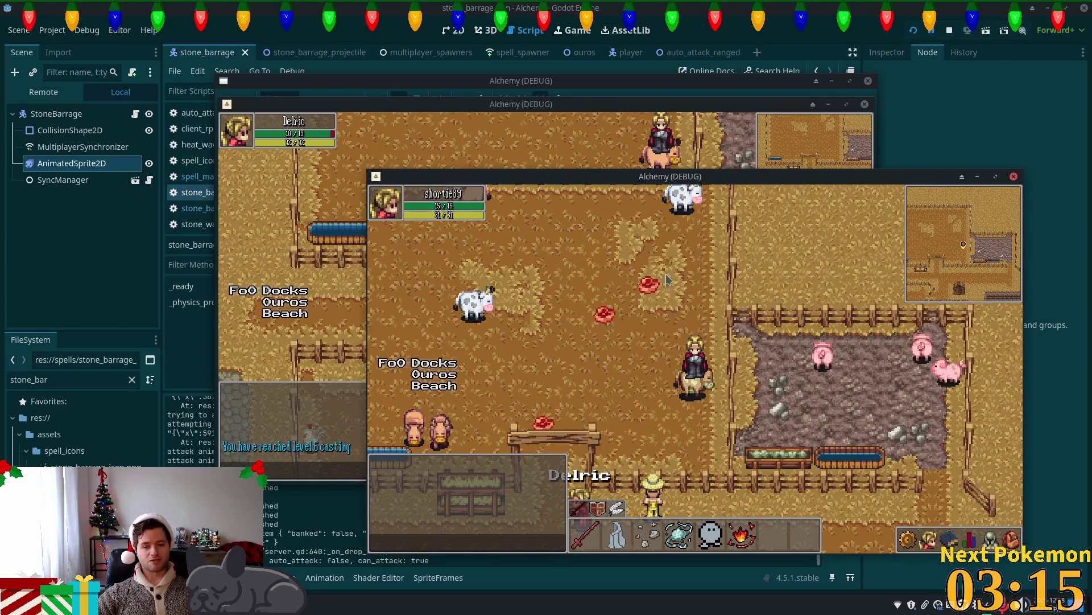
Walk the character left, position the second game window over the first, and open the launcher search.
key(a)
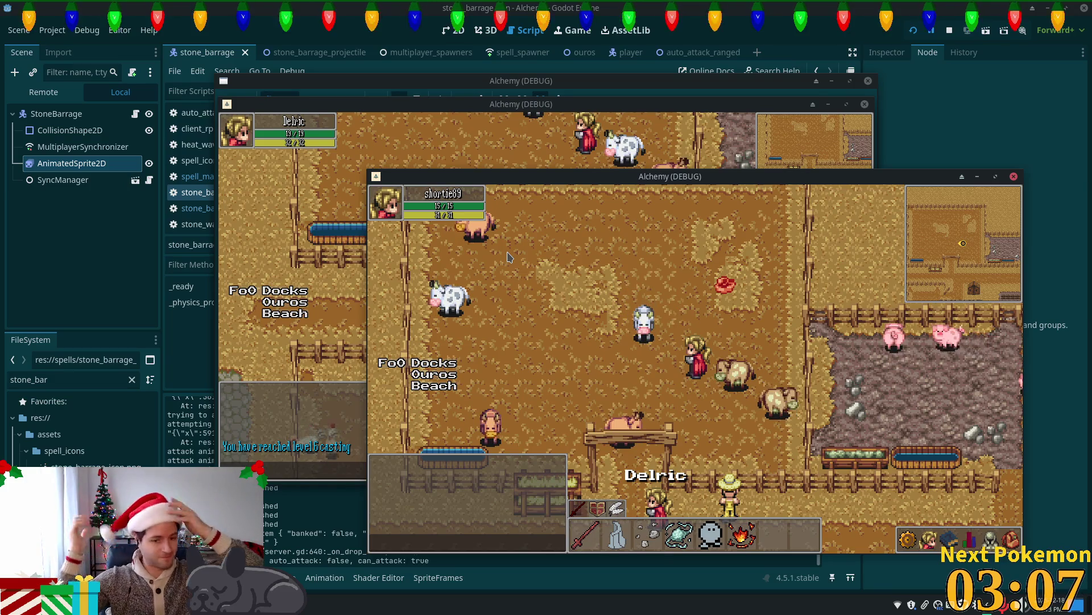
mouse_move(632, 174)
mouse_down()
mouse_move(423, 137)
mouse_move(342, 136)
mouse_move(435, 115)
mouse_move(483, 118)
mouse_up()
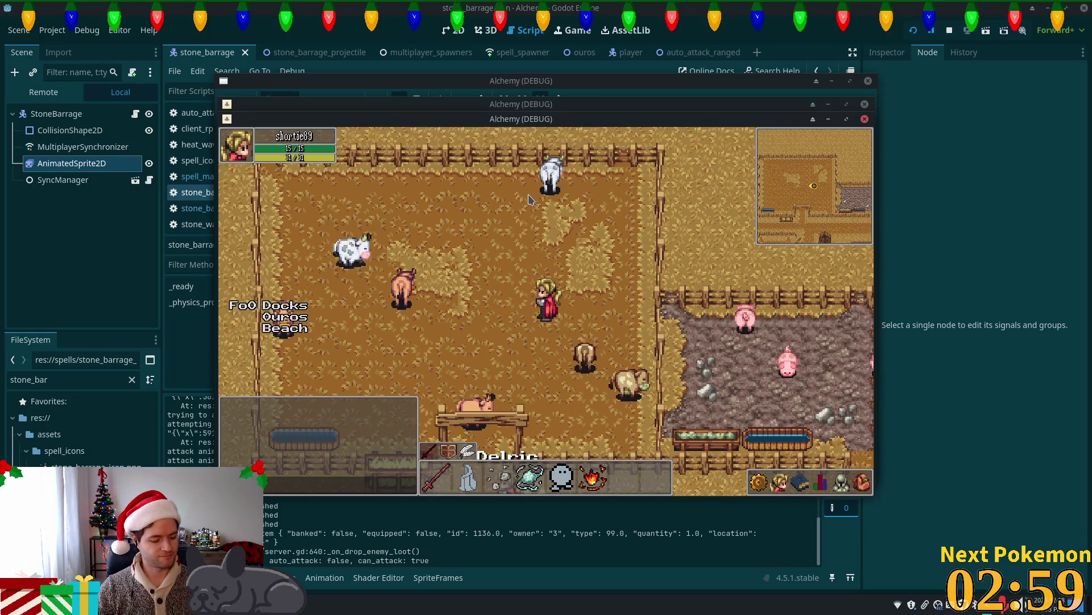
key(super)
Launch the Peek recorder and place its frame over the game view.
text(peek)
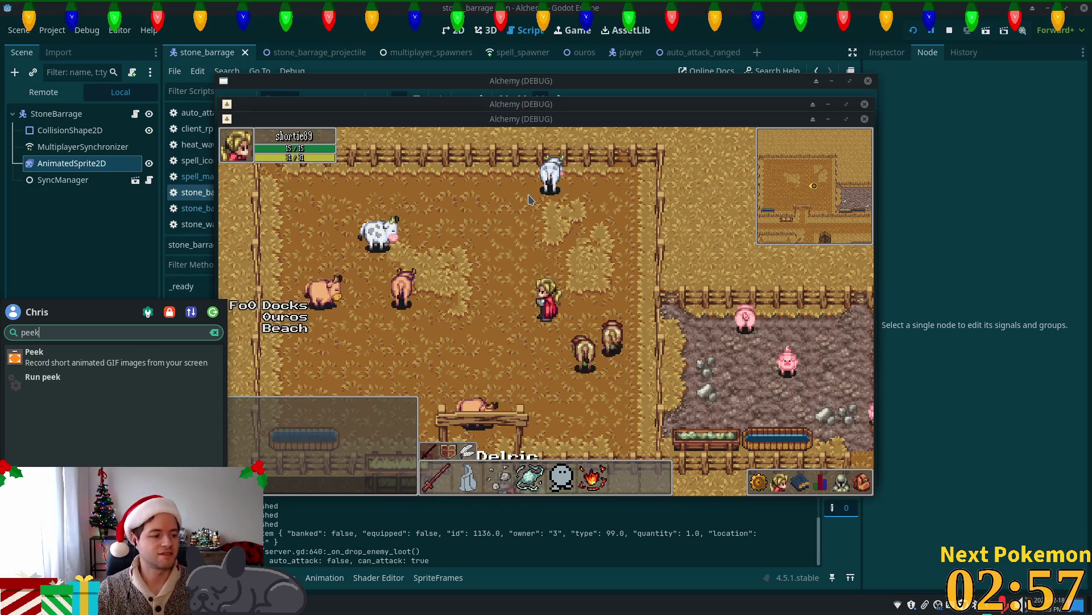
key(Return)
mouse_move(514, 158)
mouse_down()
mouse_move(761, 141)
mouse_move(707, 127)
mouse_move(711, 117)
mouse_up()
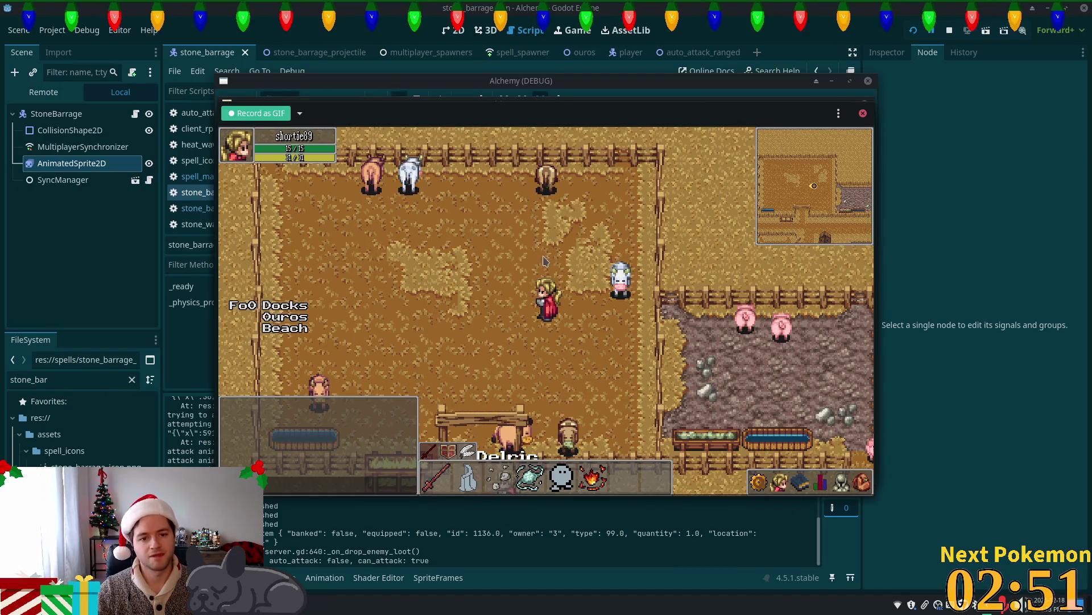
Record a first GIF take of the stone barrage cast at the cow, then discard it.
click(637, 288)
key(a)
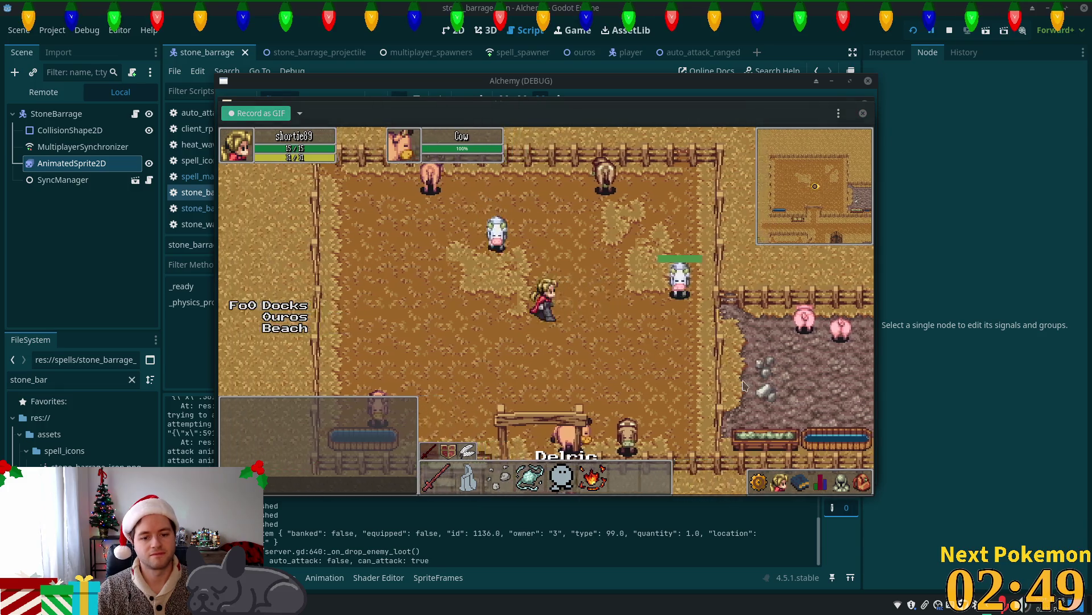
click(256, 113)
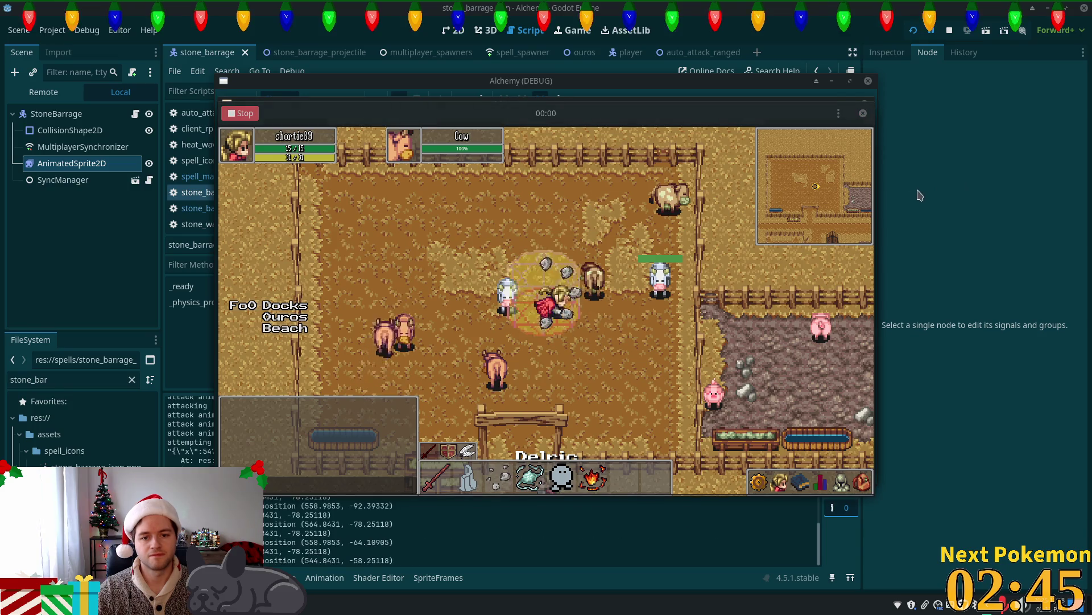
key(w)
key(3)
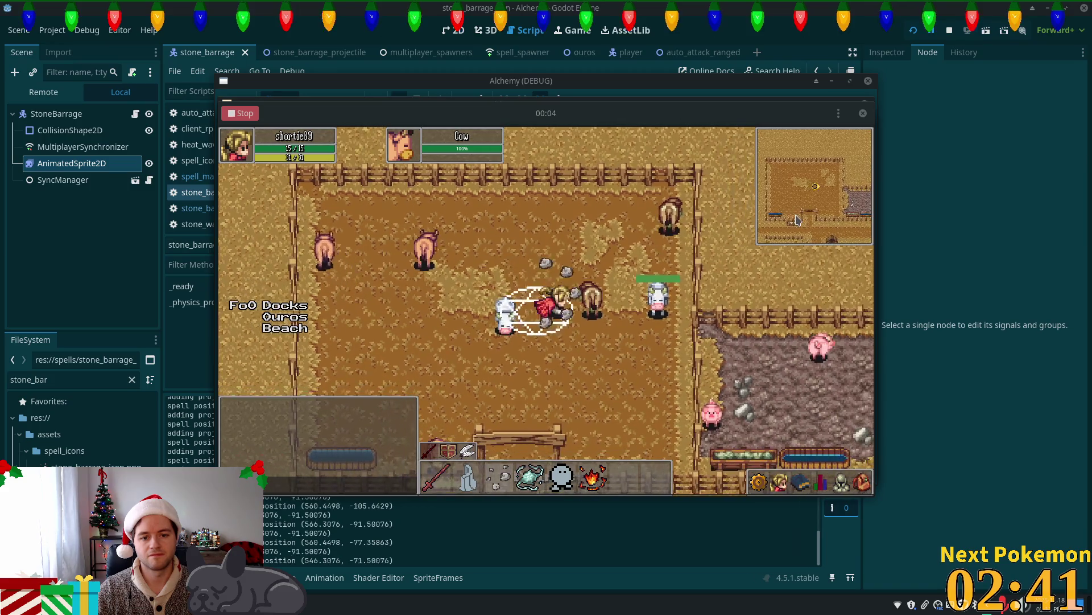
key(s+d)
click(242, 114)
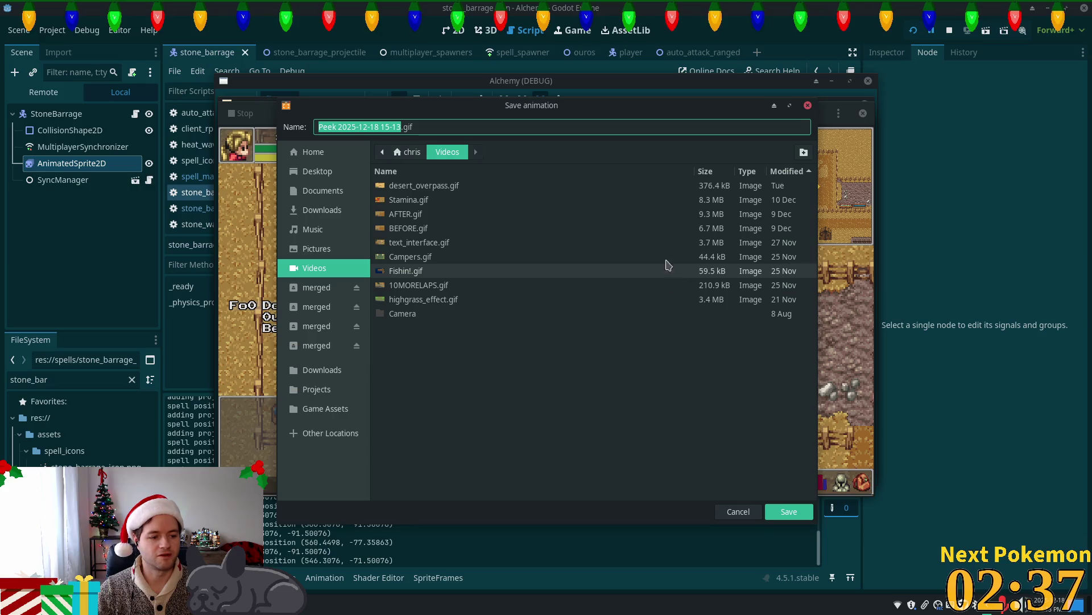
click(736, 514)
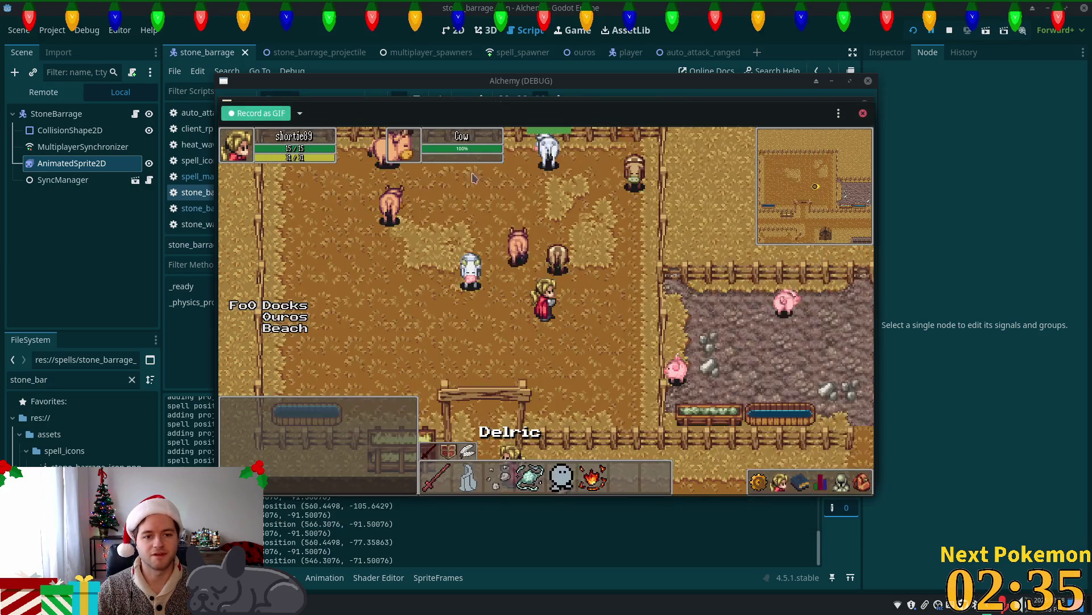
Re-record the stone barrage cast and save the clip as stone_barrage.gif.
key(d)
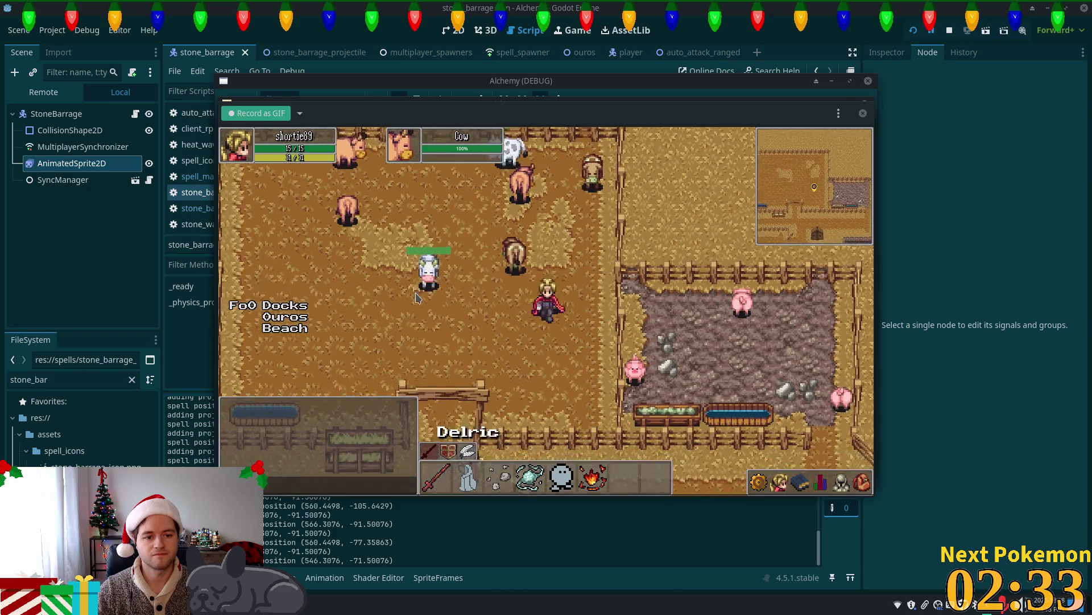
key(a)
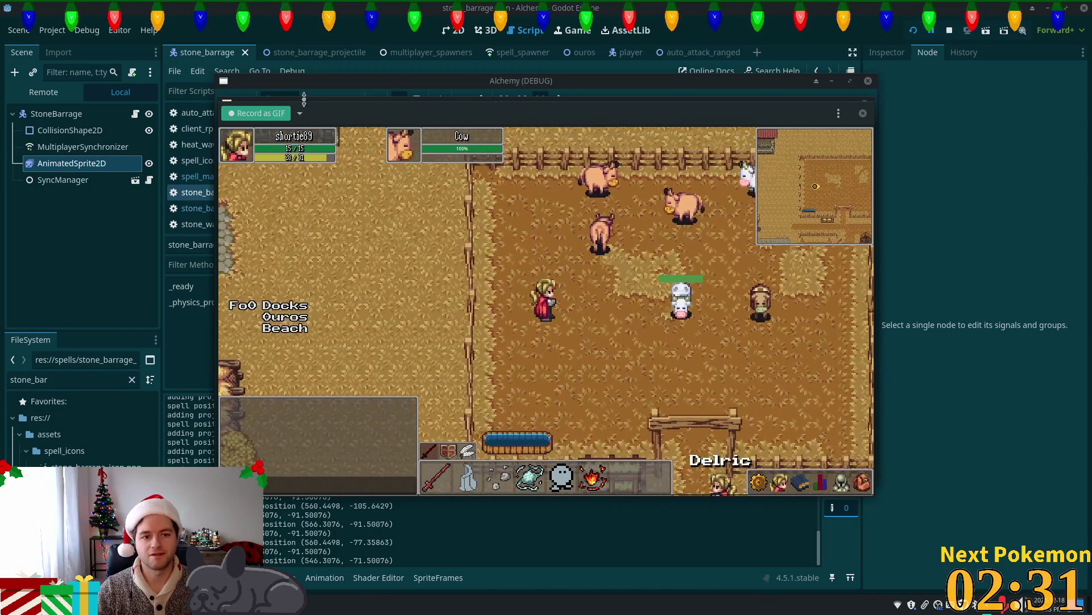
click(256, 113)
key(3)
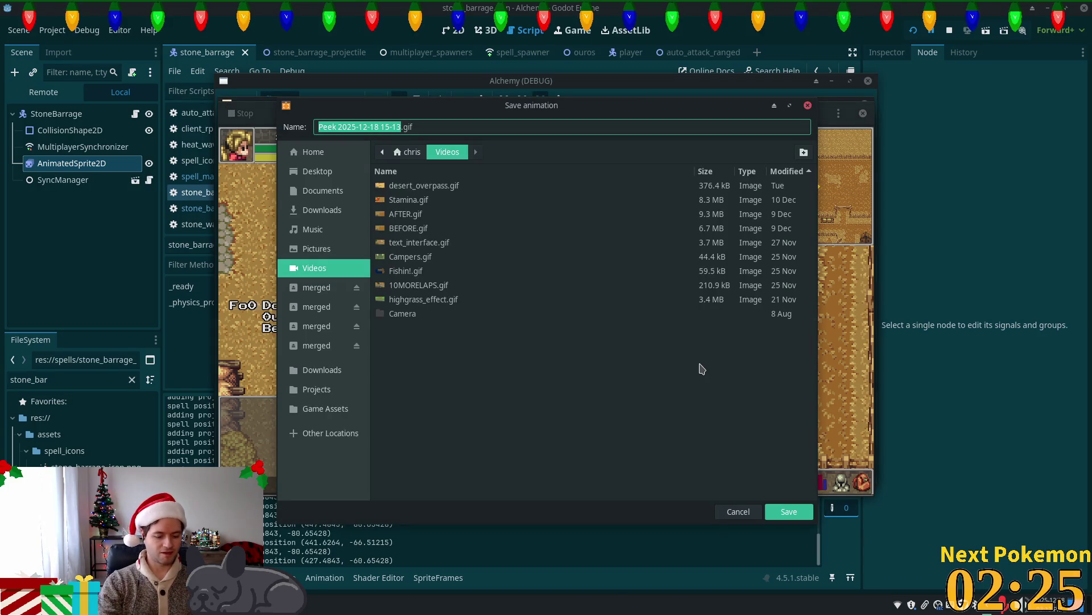
text(s)
text(_)
text(age)
key(Return)
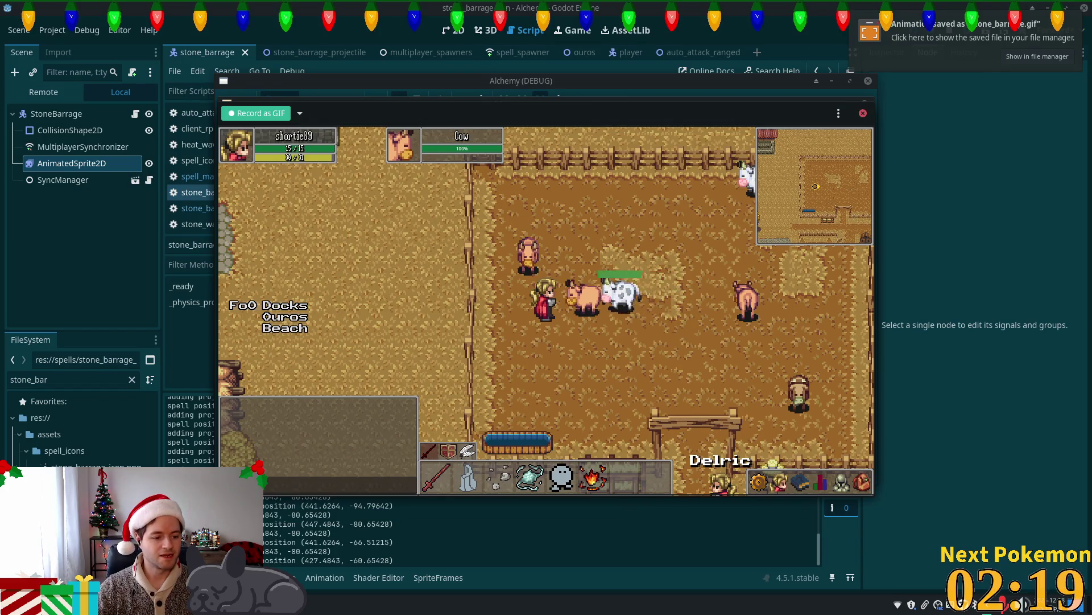
Launch Mousepad and move the Peek frame off the editor.
key(super)
text(te)
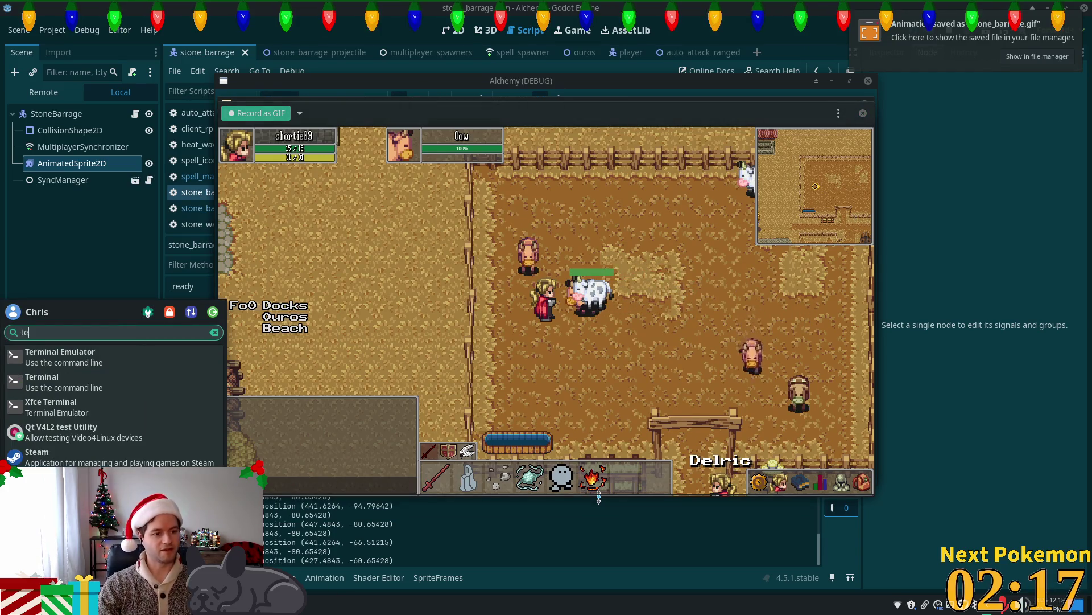
text(xt)
key(Return)
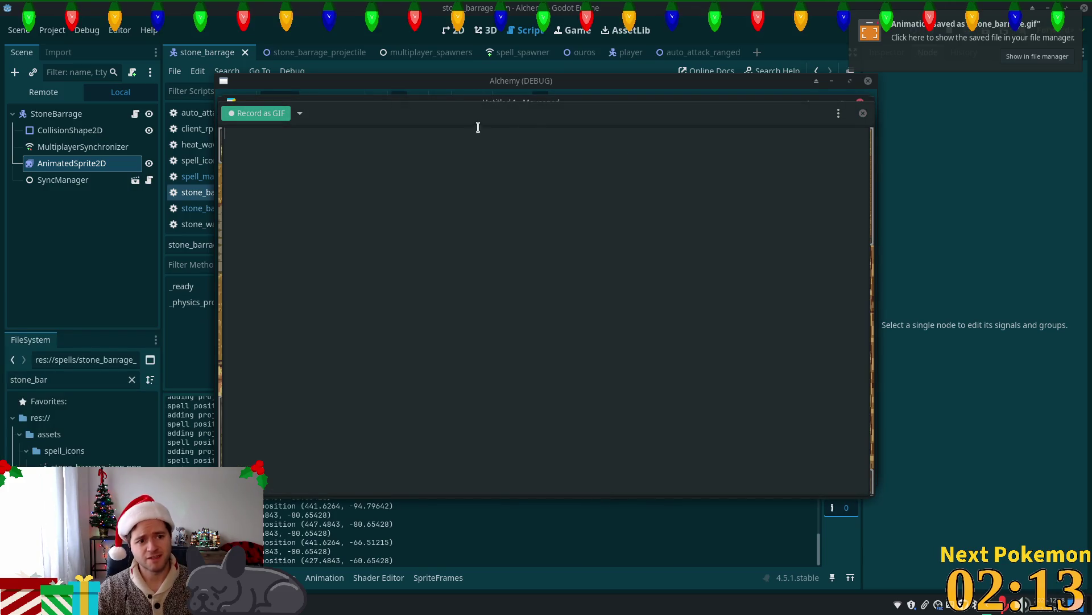
drag(526, 120, 879, 241)
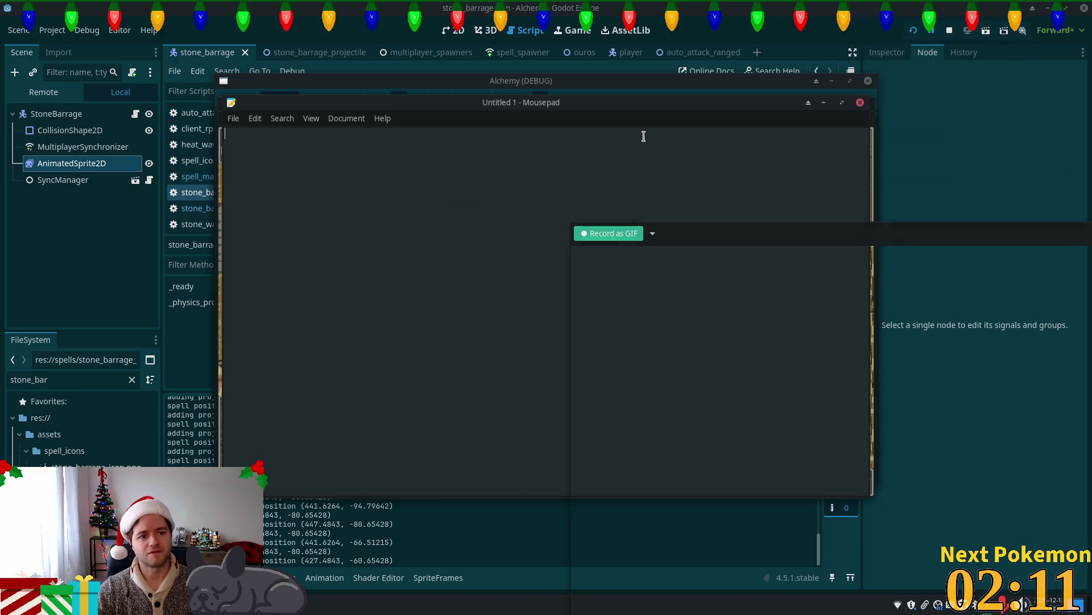
Browse the Open File dialog to the Documents folder for daily_summary.
click(233, 118)
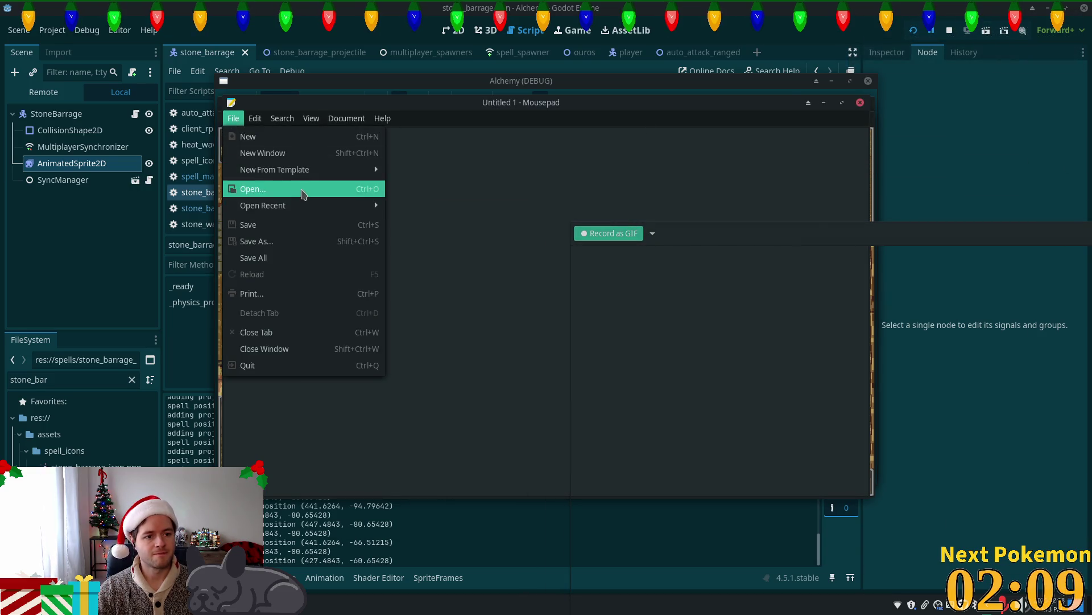
click(301, 194)
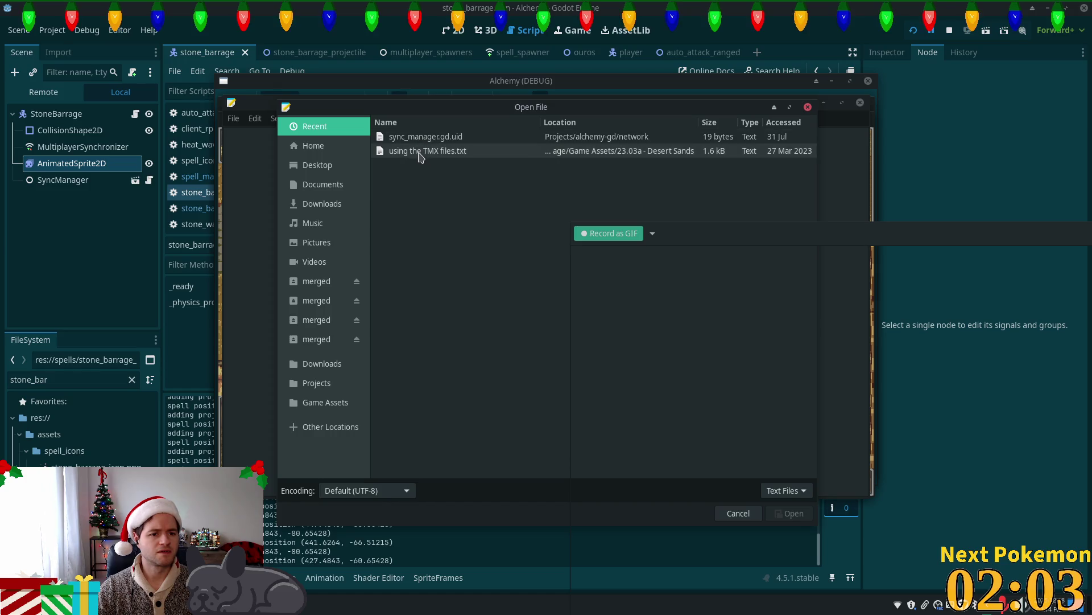
click(323, 184)
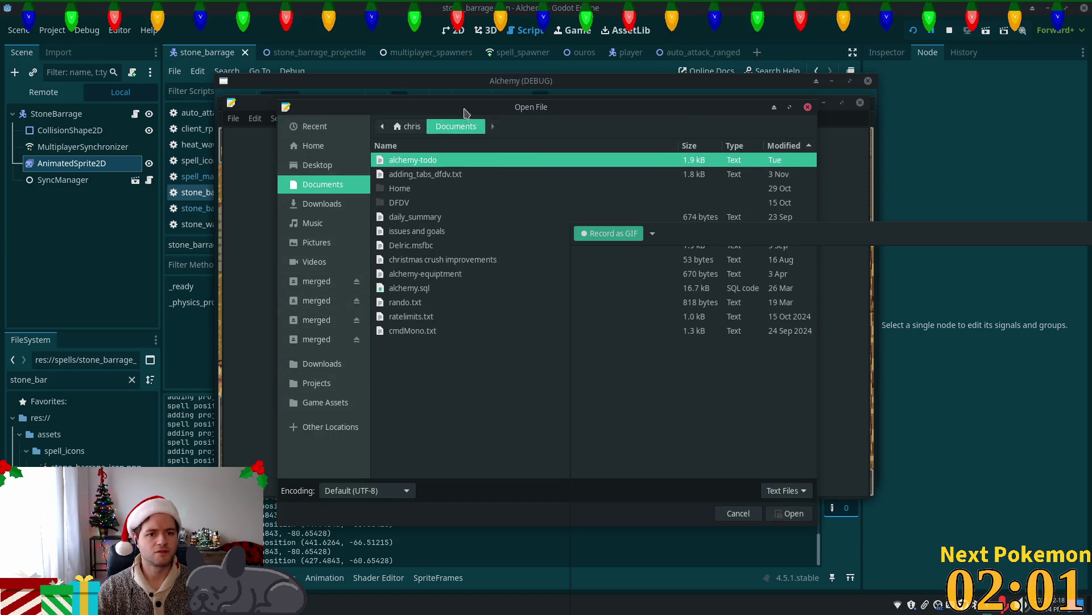
key(Escape)
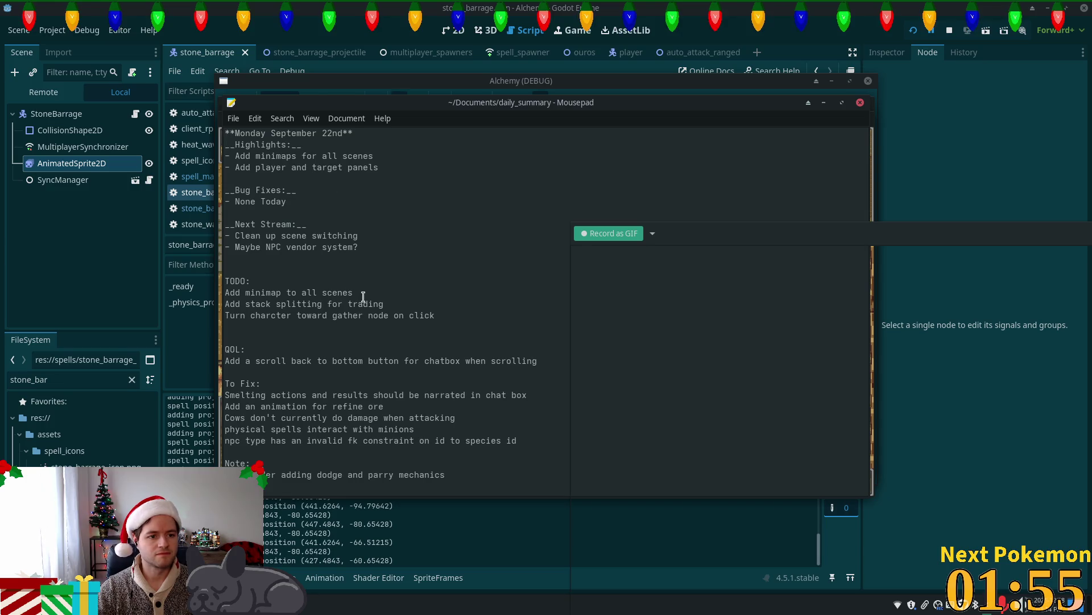
Select 'September' in the daily summary, check the menu, then put that window away.
double_click(283, 134)
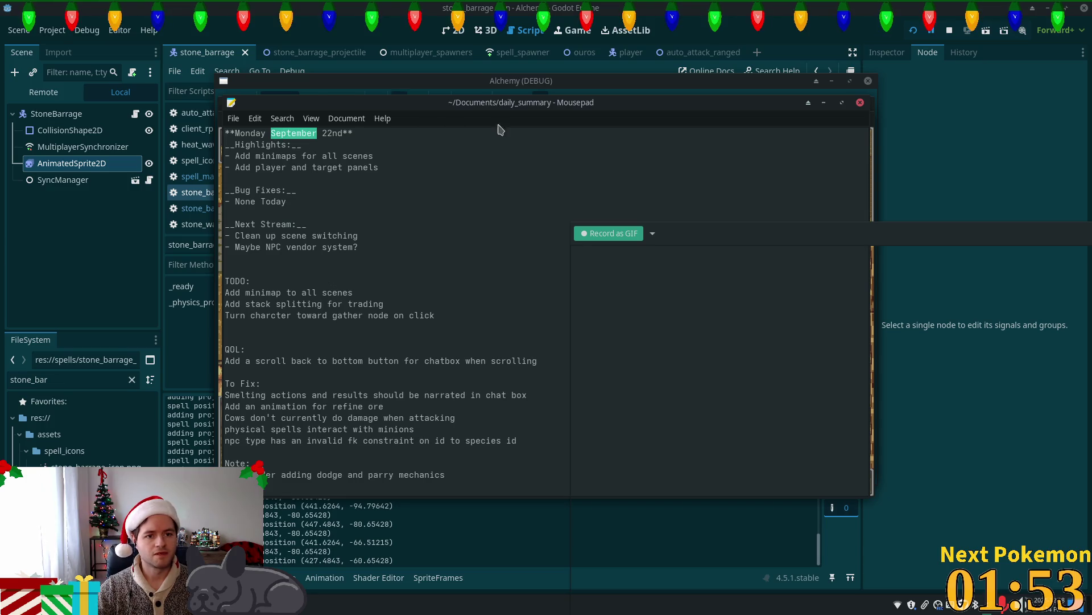
click(233, 118)
mouse_move(312, 118)
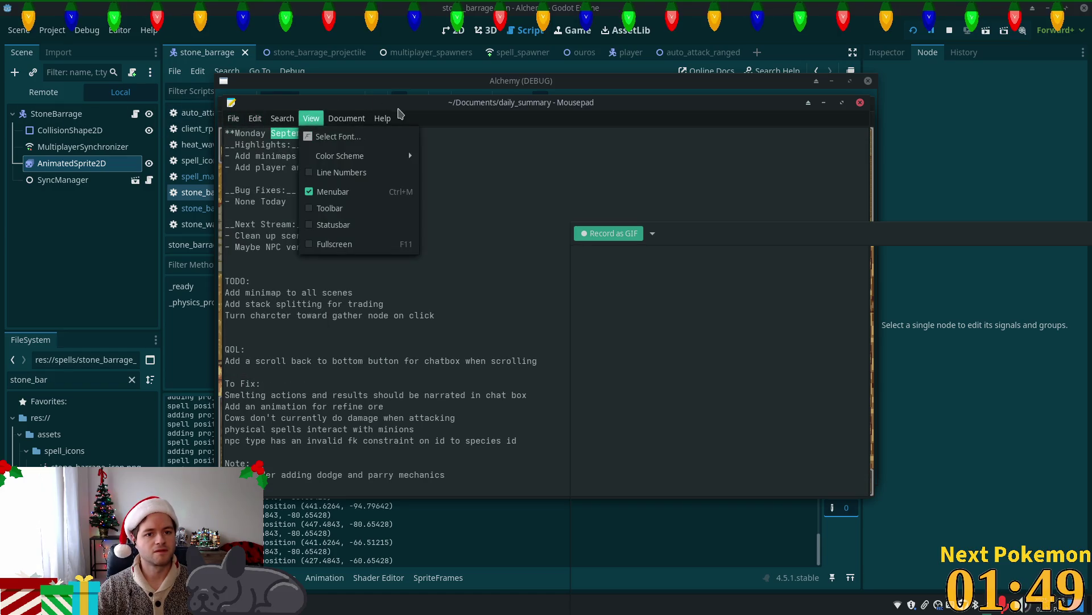
key(Escape)
key(alt+Tab)
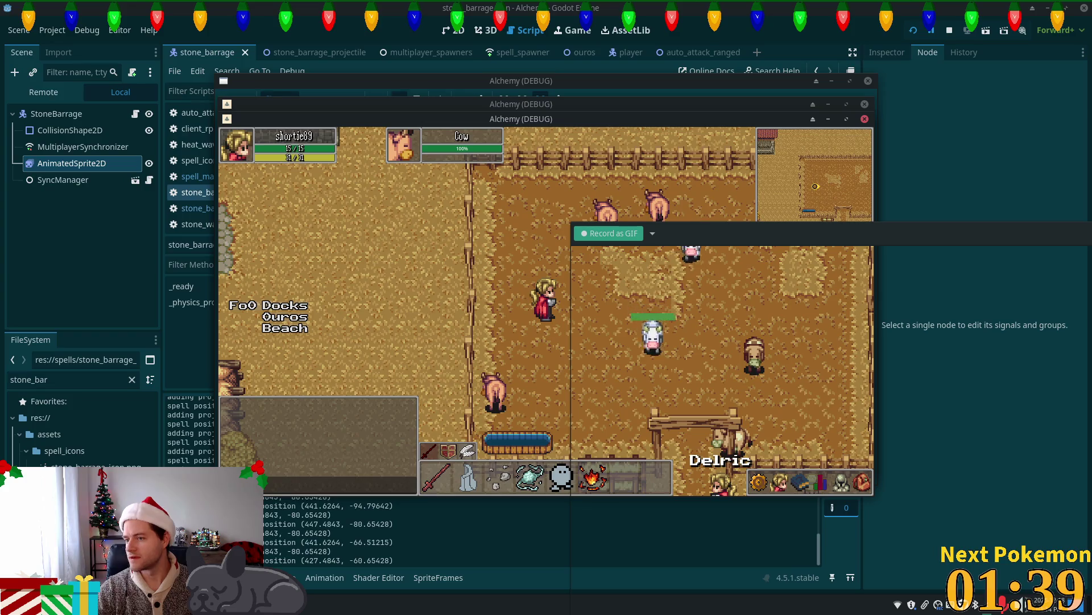
Relaunch Mousepad and bring the alchemy-todo notes to the front.
key(super)
text(mouse)
key(Escape)
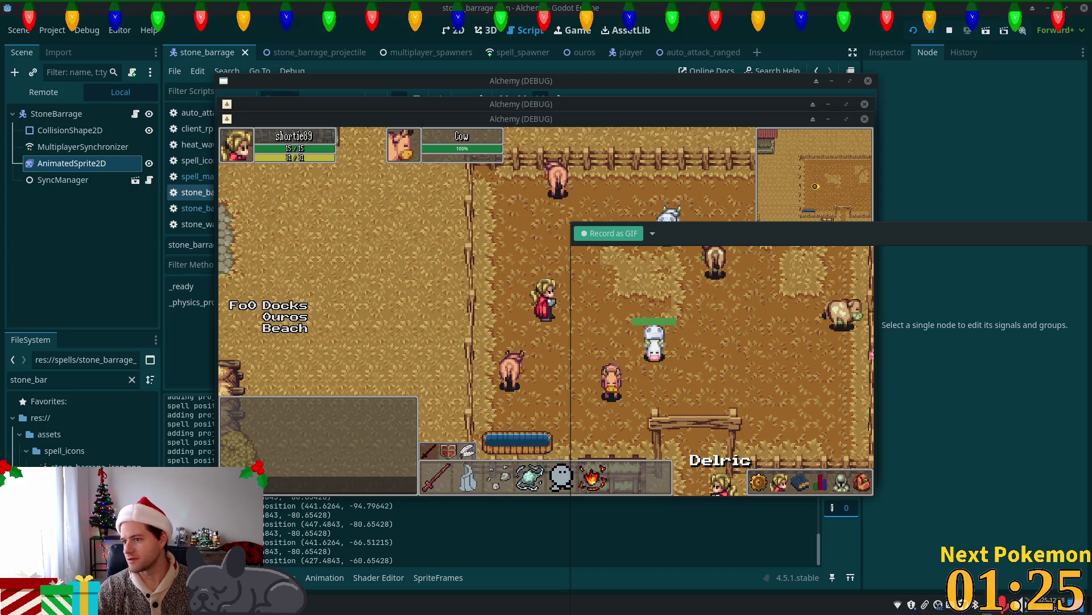
key(alt+Tab)
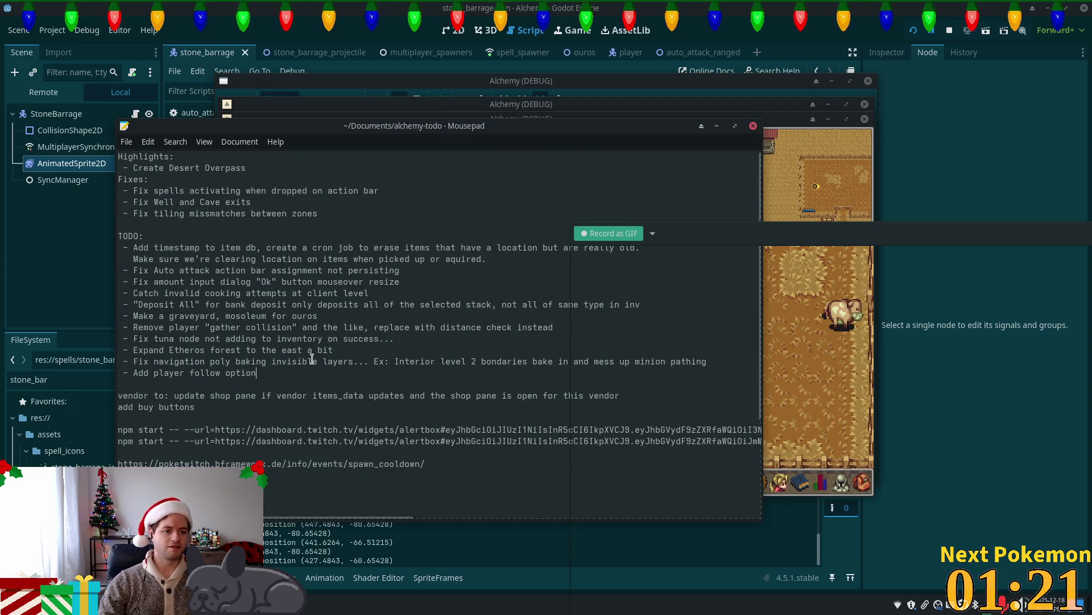
Add a TODO asking why sync_manager on auto_attack_ranged breaks syncing for all spells, and save.
key(Up)
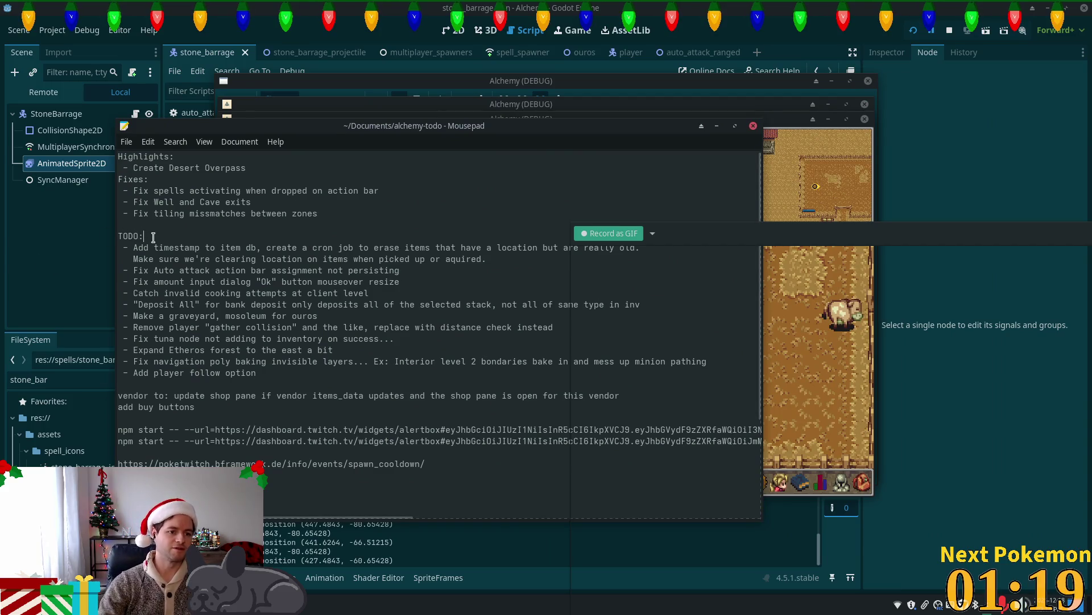
key(Return)
text(- )
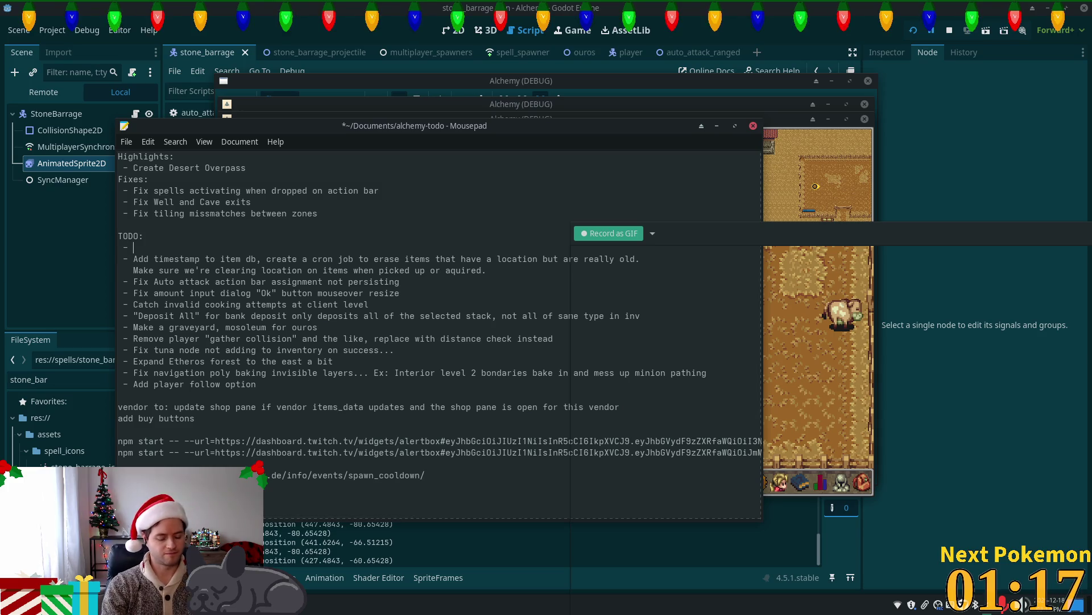
text(Figure out why)
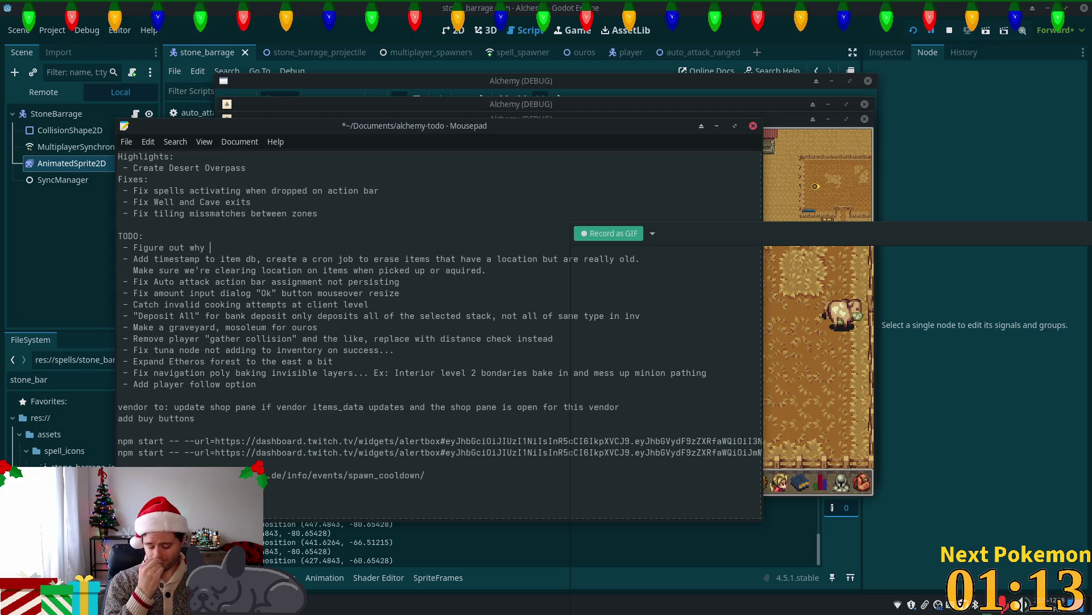
text( adding)
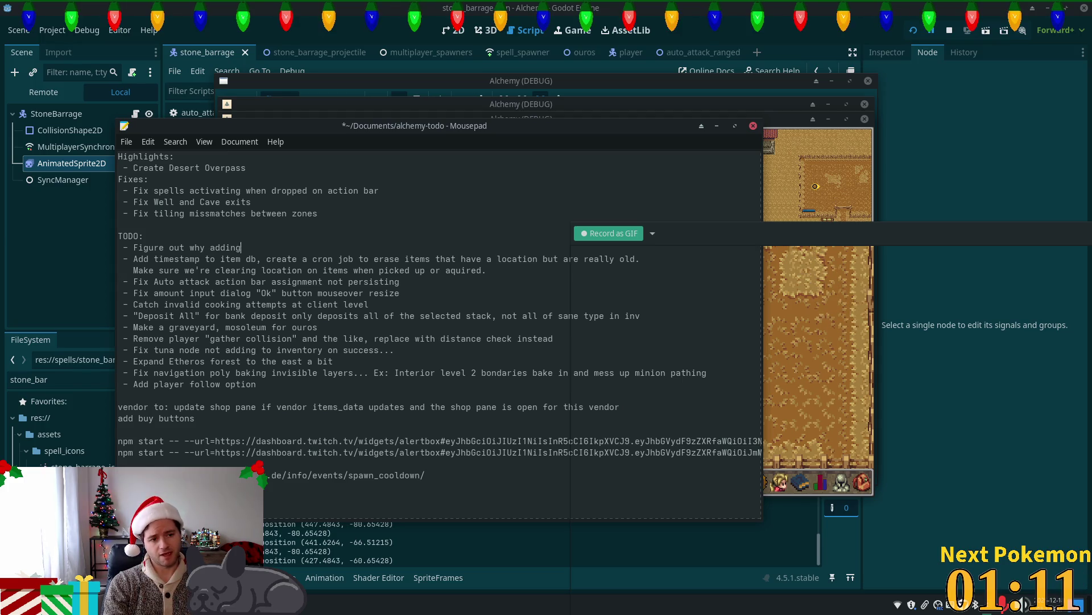
text( sync_man)
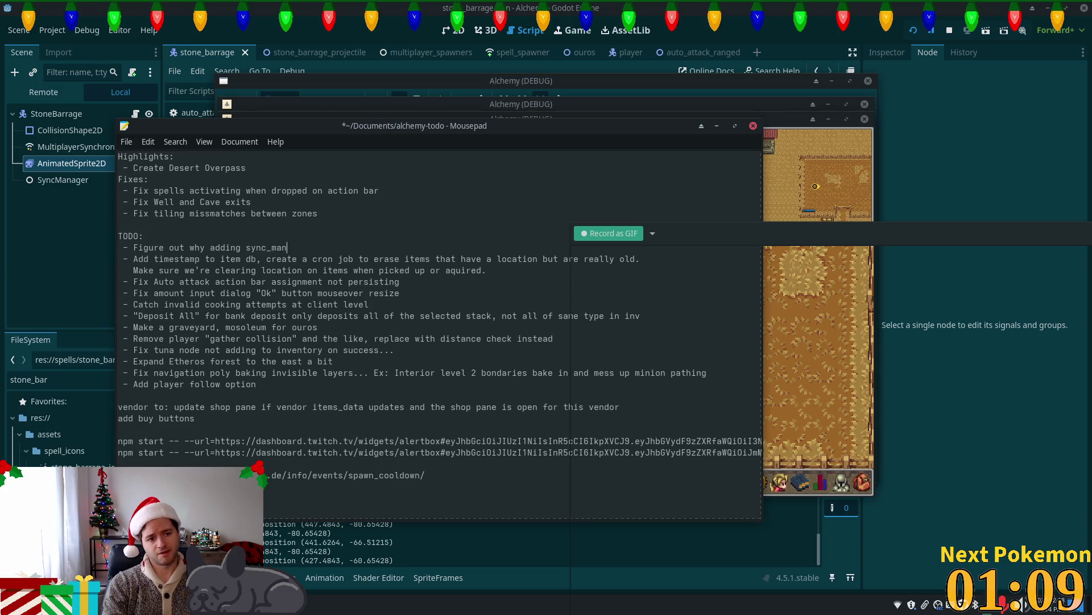
text(ager to r)
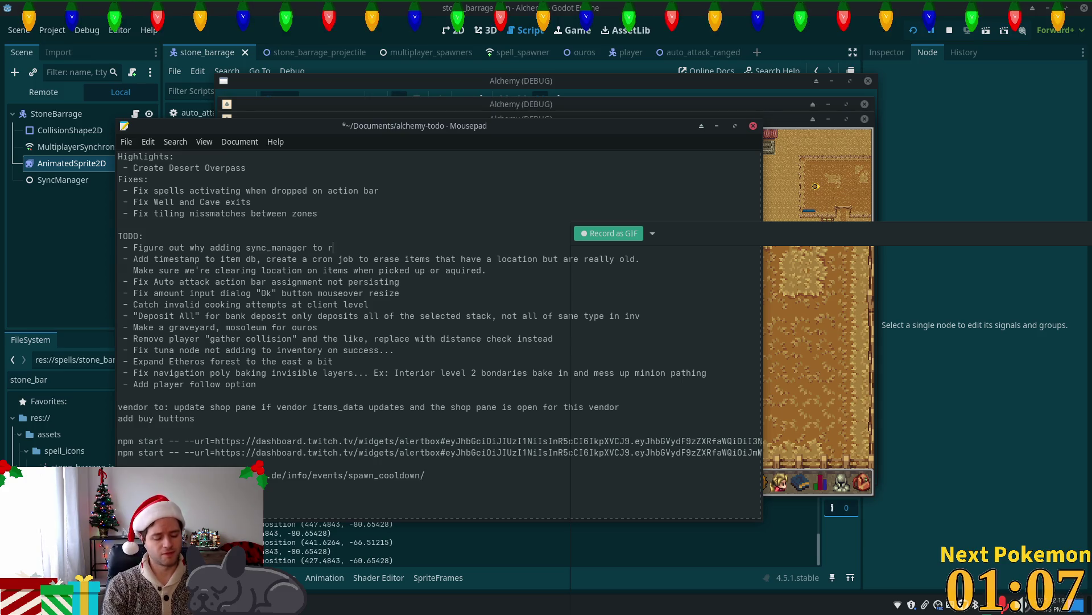
text(ange_auto)
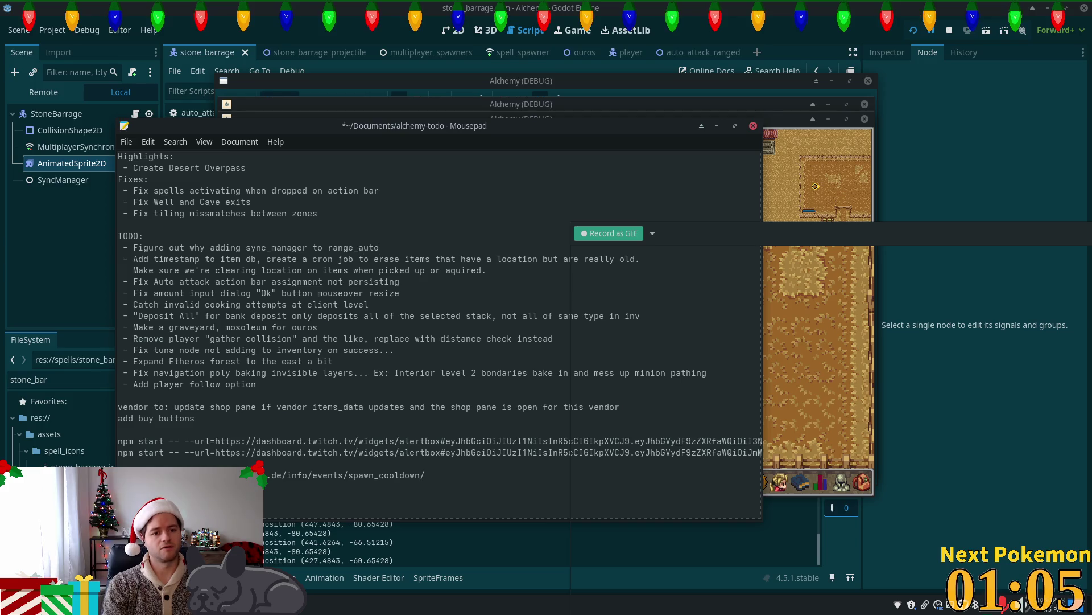
text(_)
key(BackSpace)
key(BackSpace)
key(BackSpace)
text(_a)
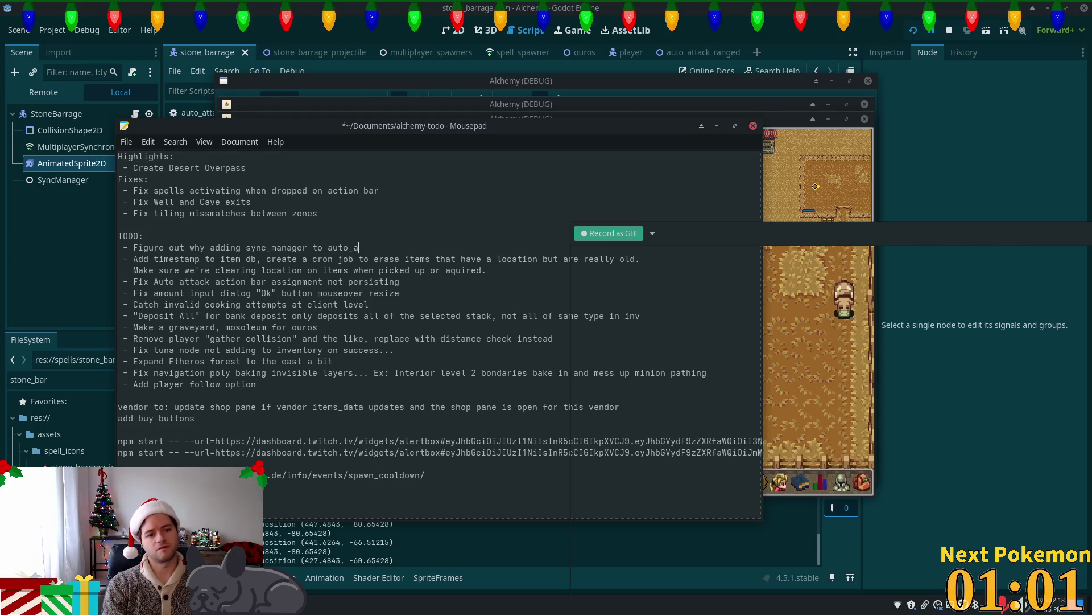
text(ttack_ranged)
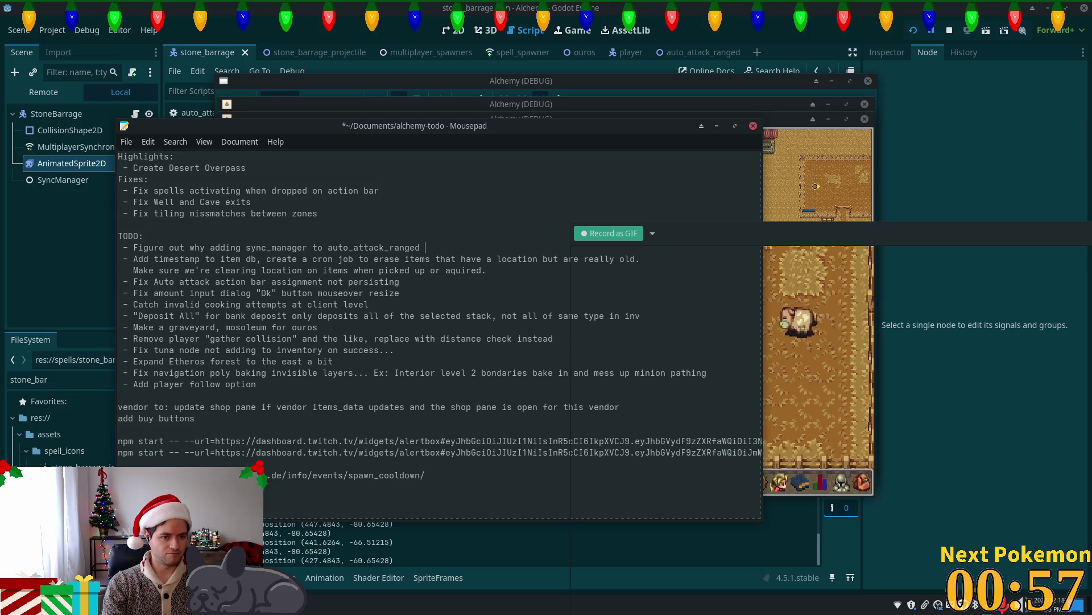
text( blows )
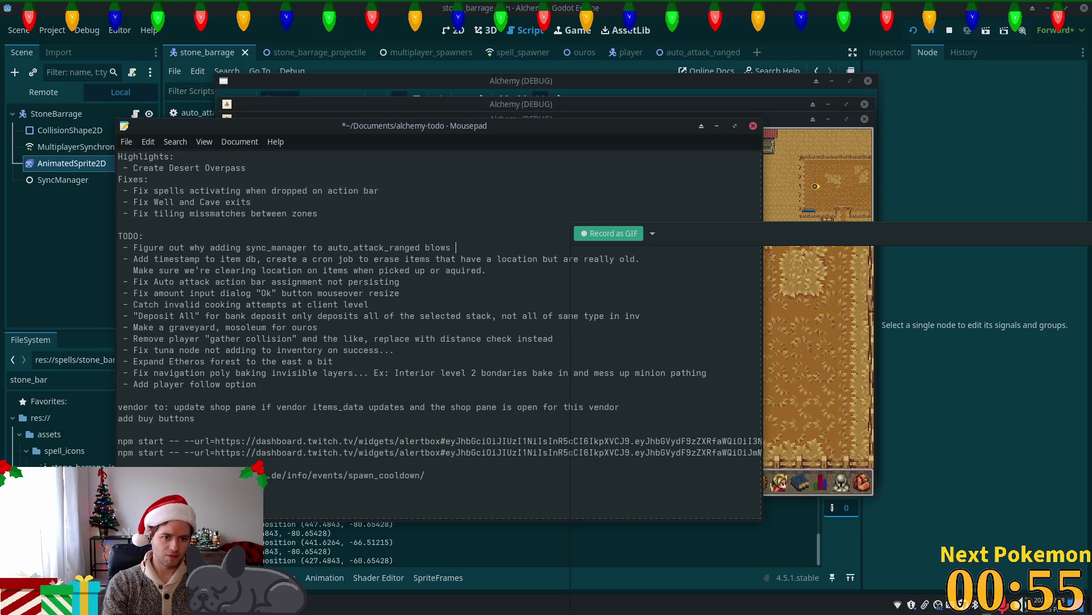
text(up sync manager for all spell)
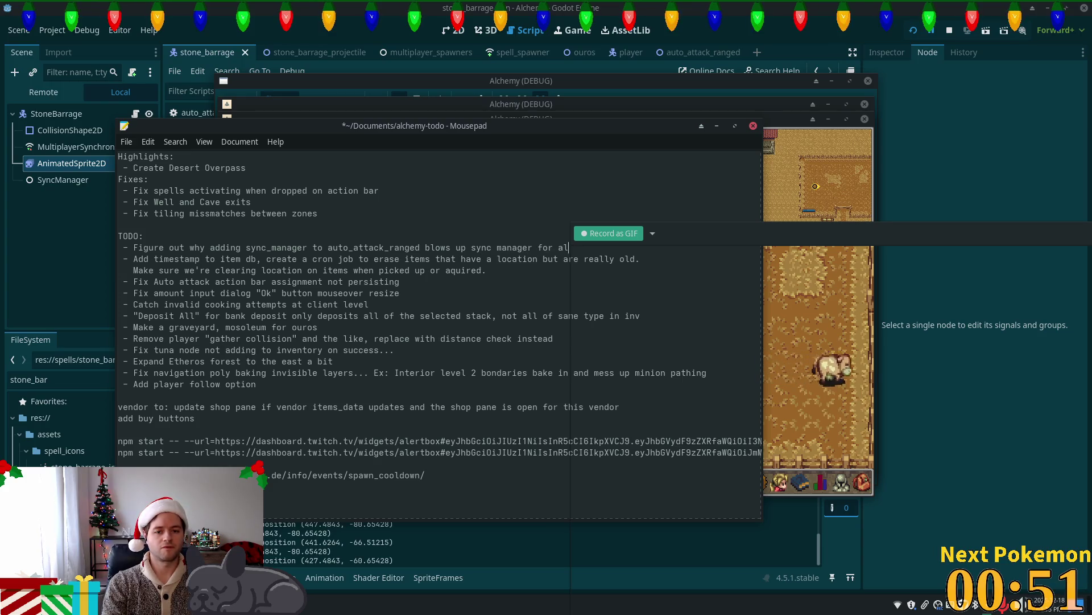
key(ctrl+s)
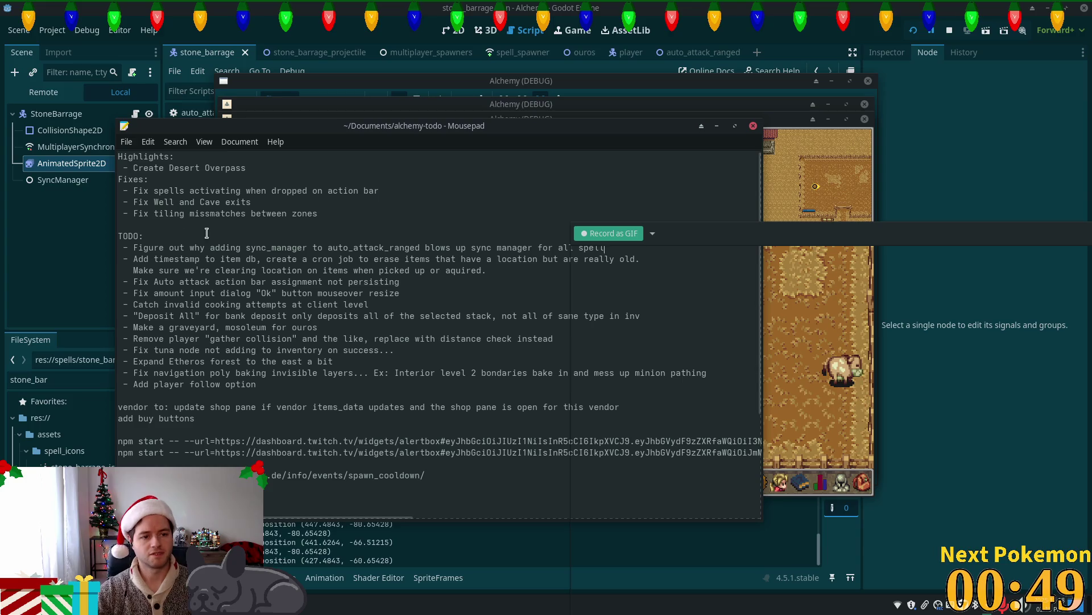
Retype the highlight as 'Created new Stone Barrage spell' and replace the Fixes with a spell-syncing-across-scenes entry.
drag(254, 168, 134, 168)
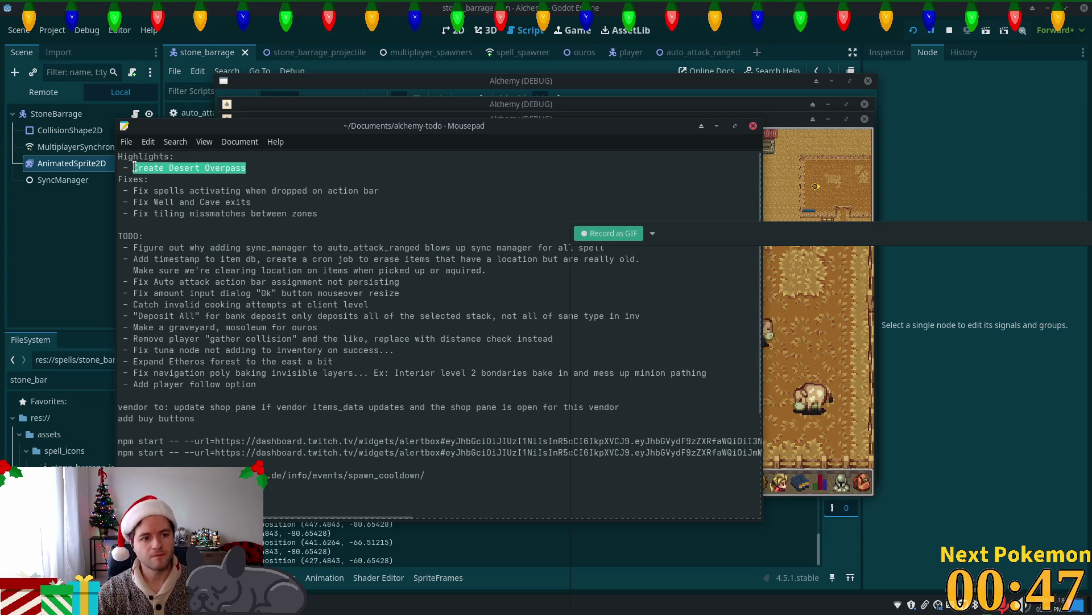
text(Cre)
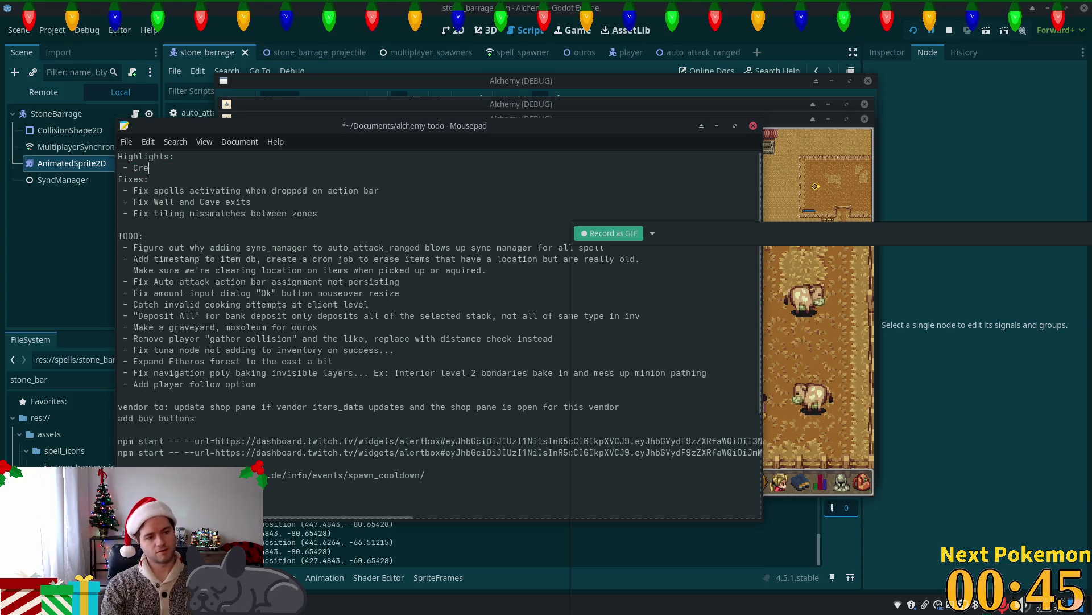
text(atew S)
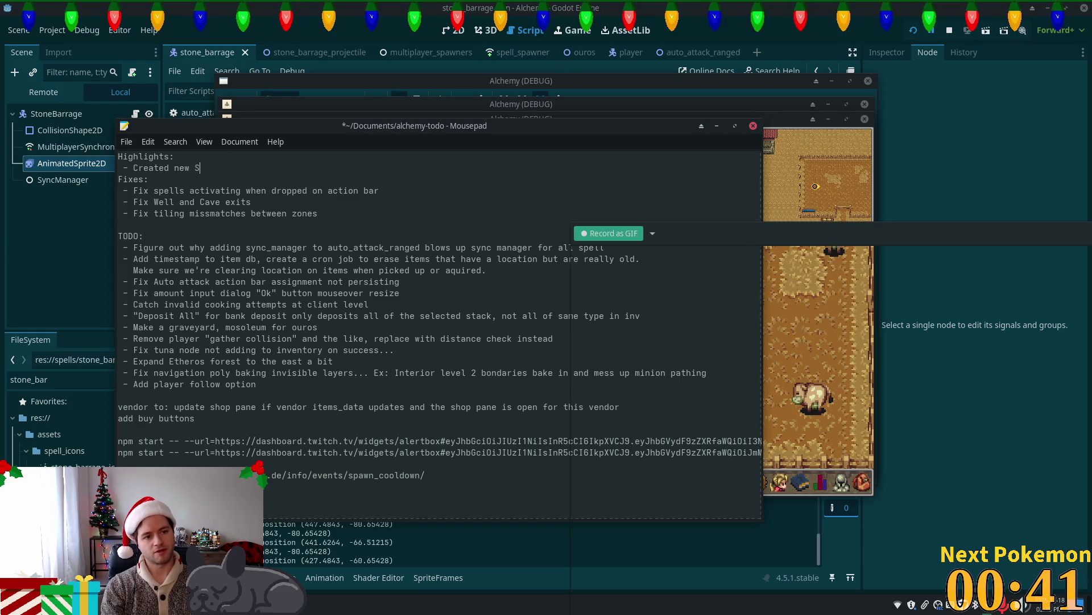
text(tone Bara)
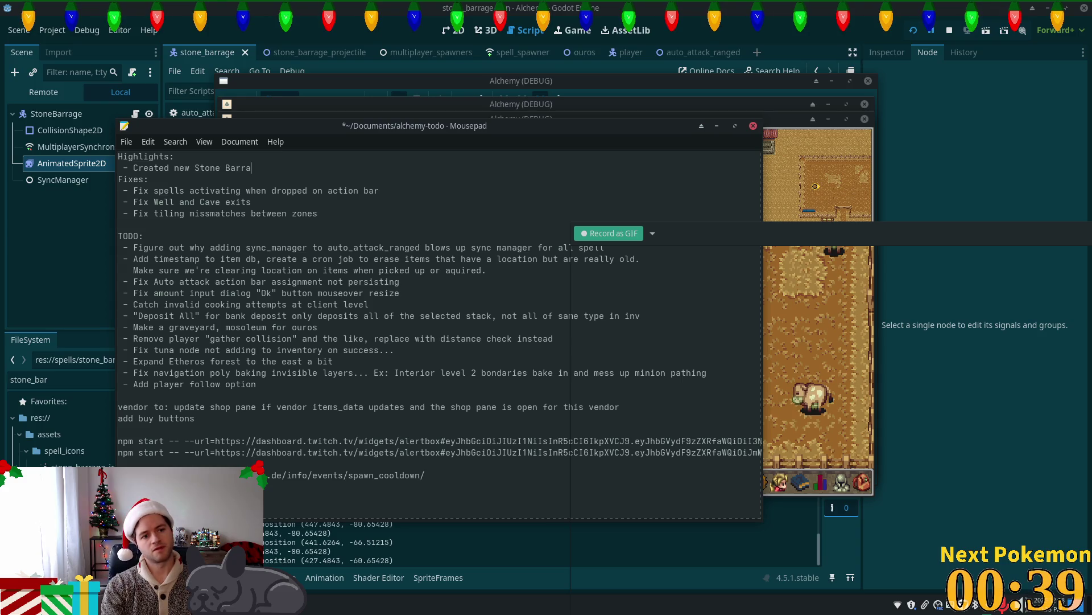
text(ge Spell)
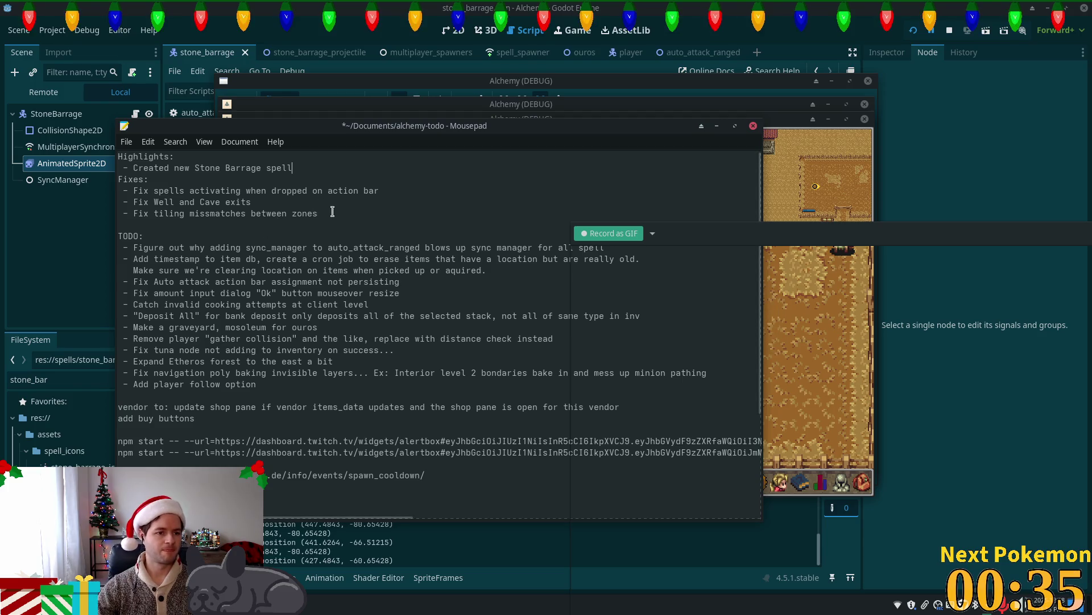
drag(330, 211, 133, 191)
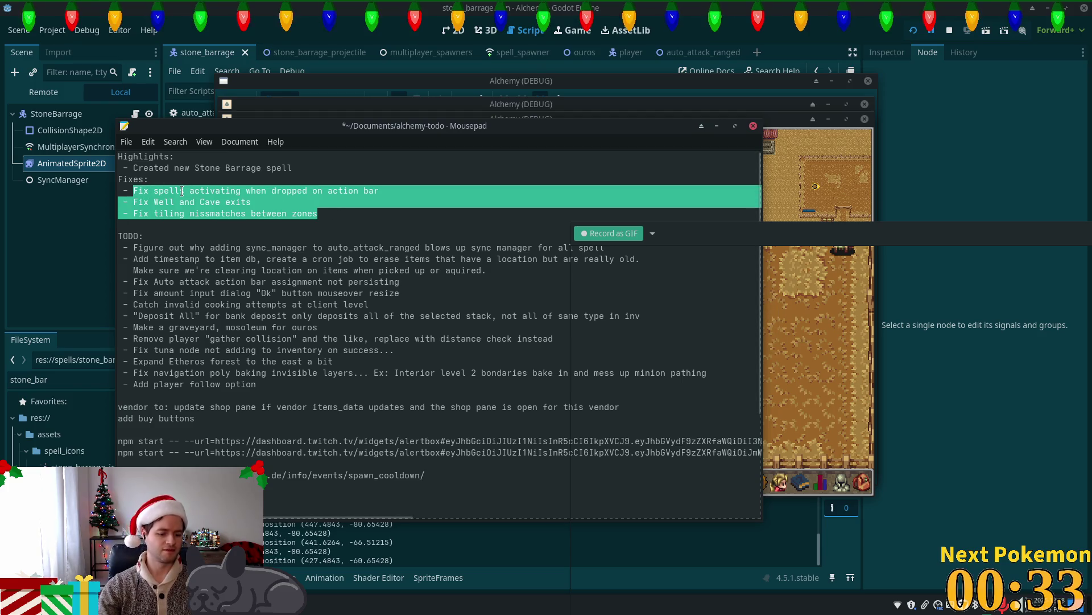
text(N/A)
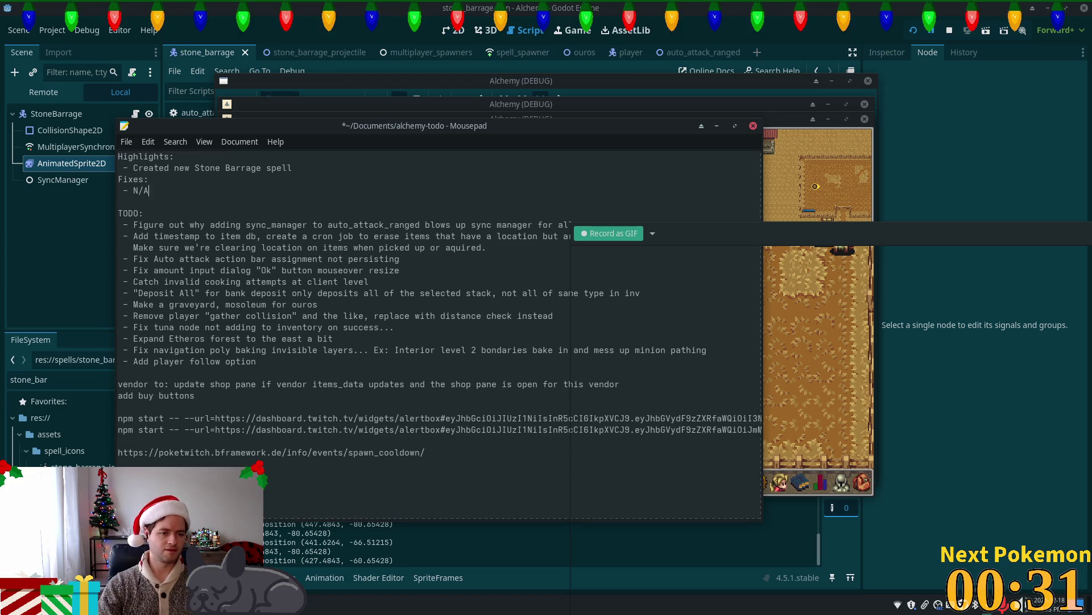
key(shift+Left)
key(shift+Left)
key(shift+Left)
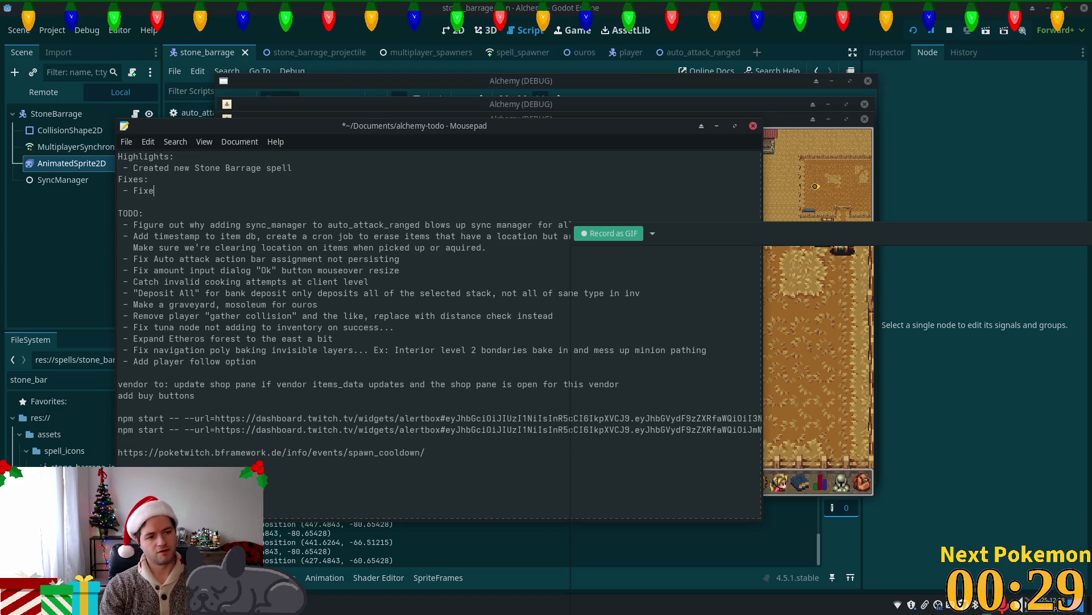
text(d an )
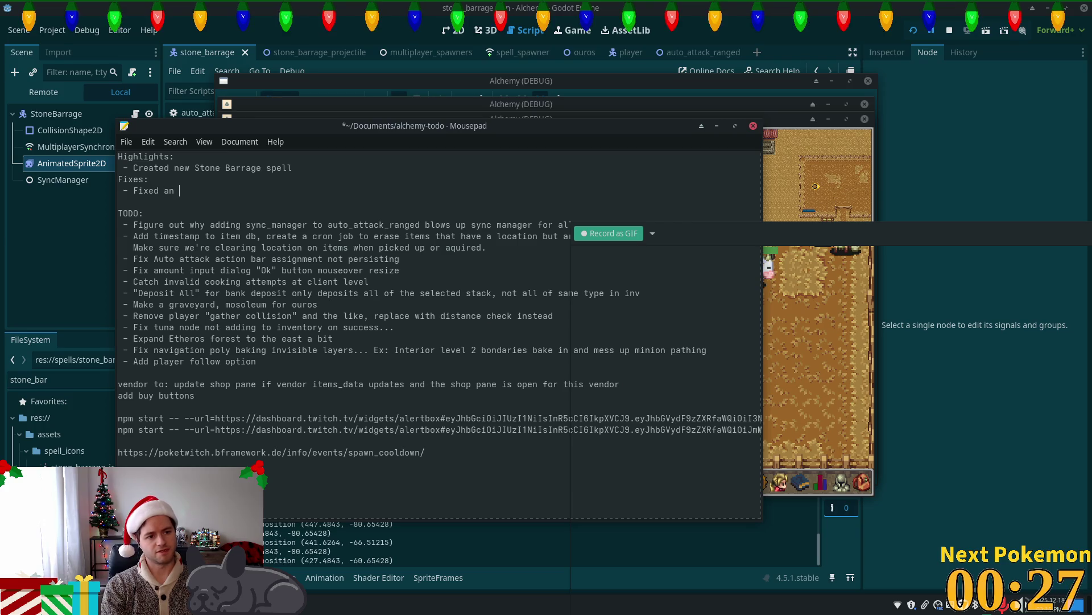
text(issue with spell)
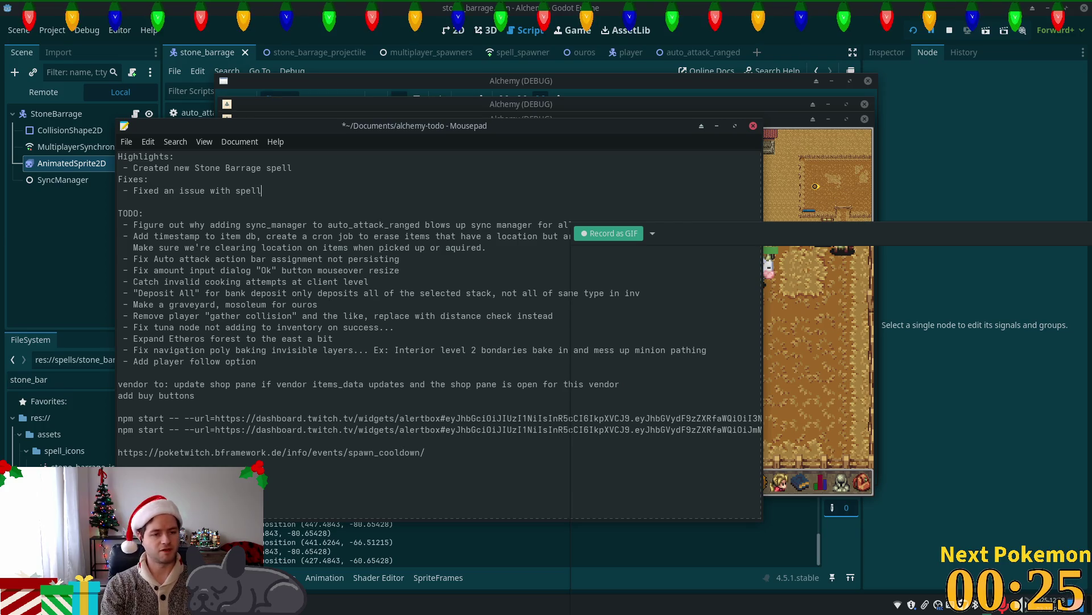
text(s syncing ac)
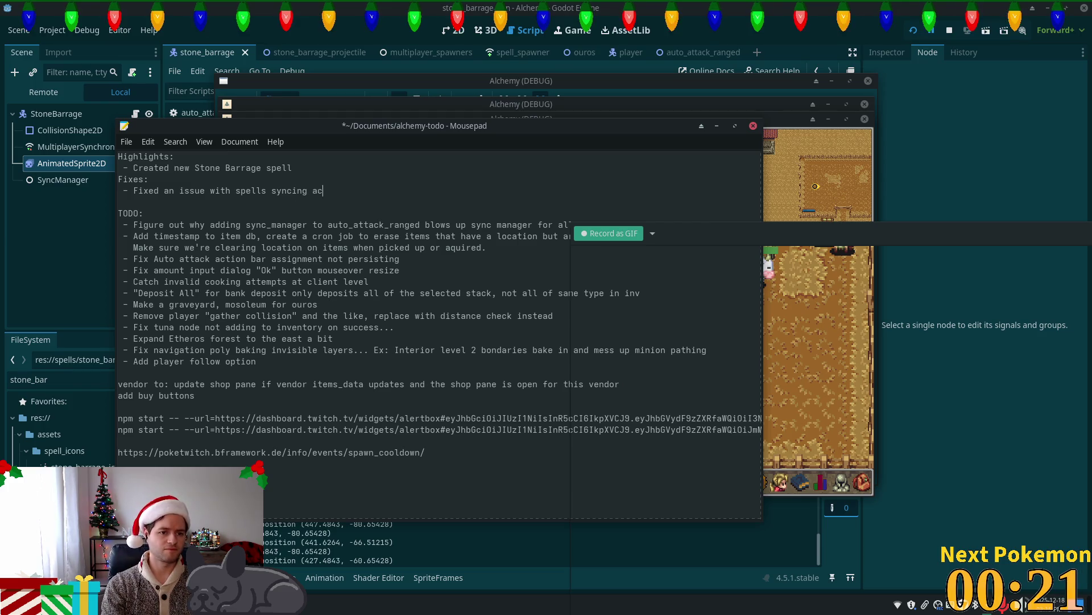
text(cross )
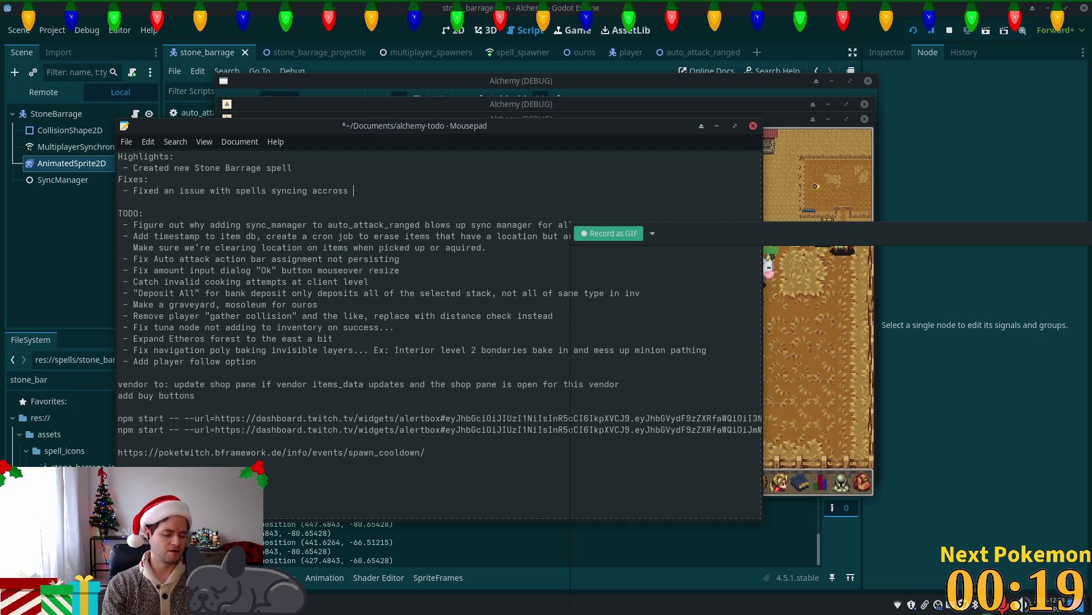
text(scenes)
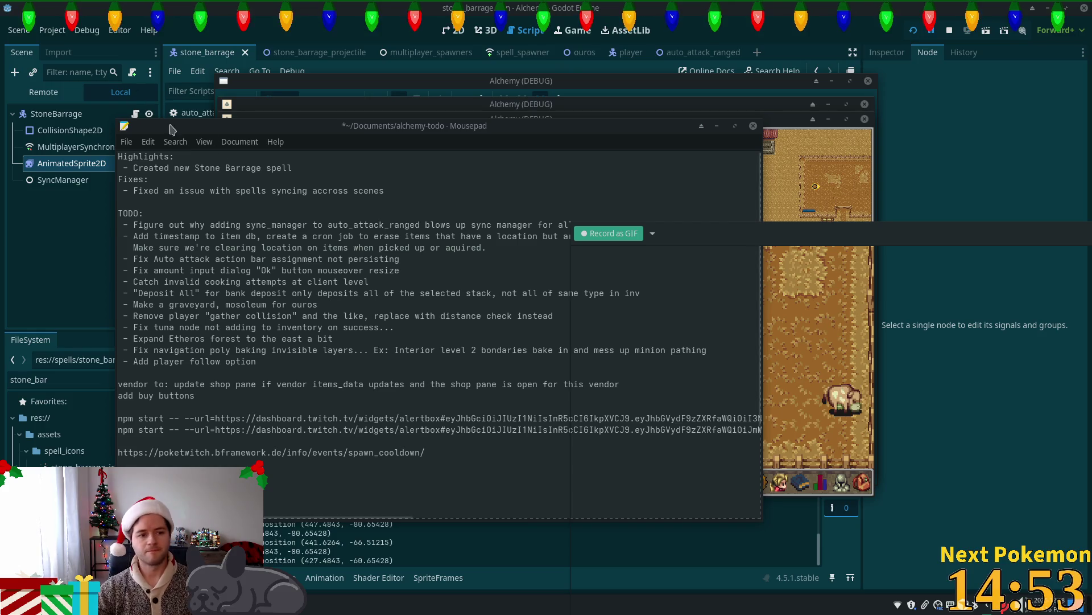
drag(384, 191, 100, 136)
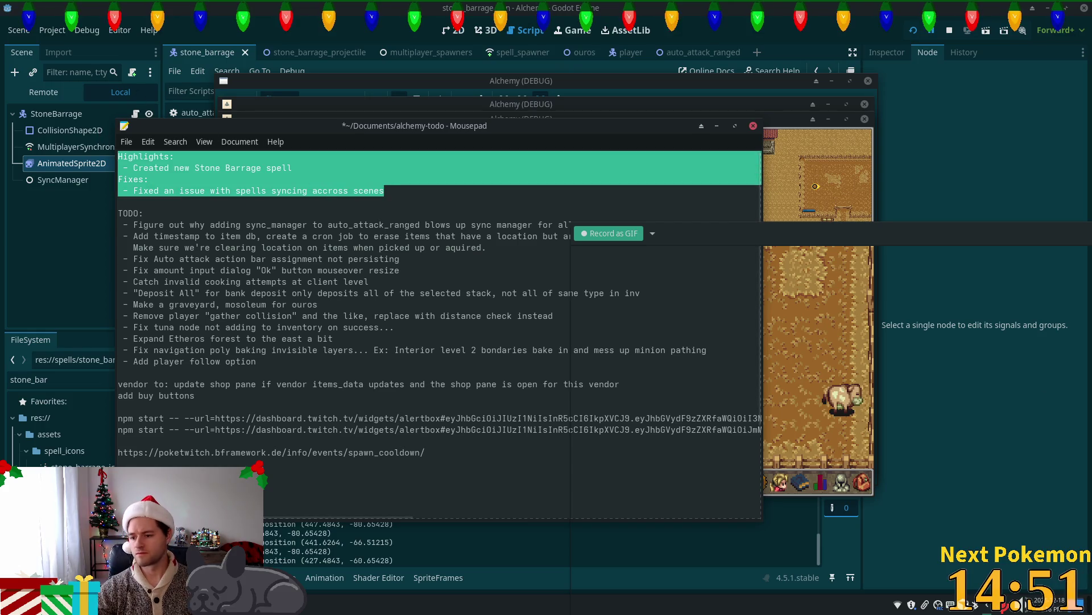
key(Down)
key(Up)
key(Up)
key(Up)
key(End)
key(ctrl+shift+Left)
key(ctrl+shift+Left)
key(ctrl+shift+Left)
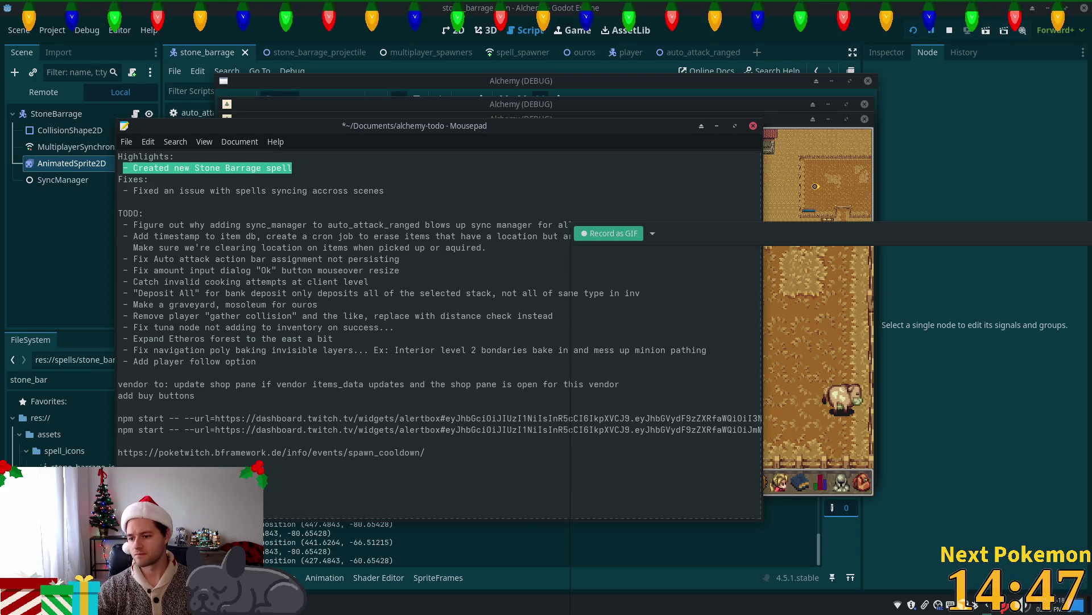
key(ctrl+c)
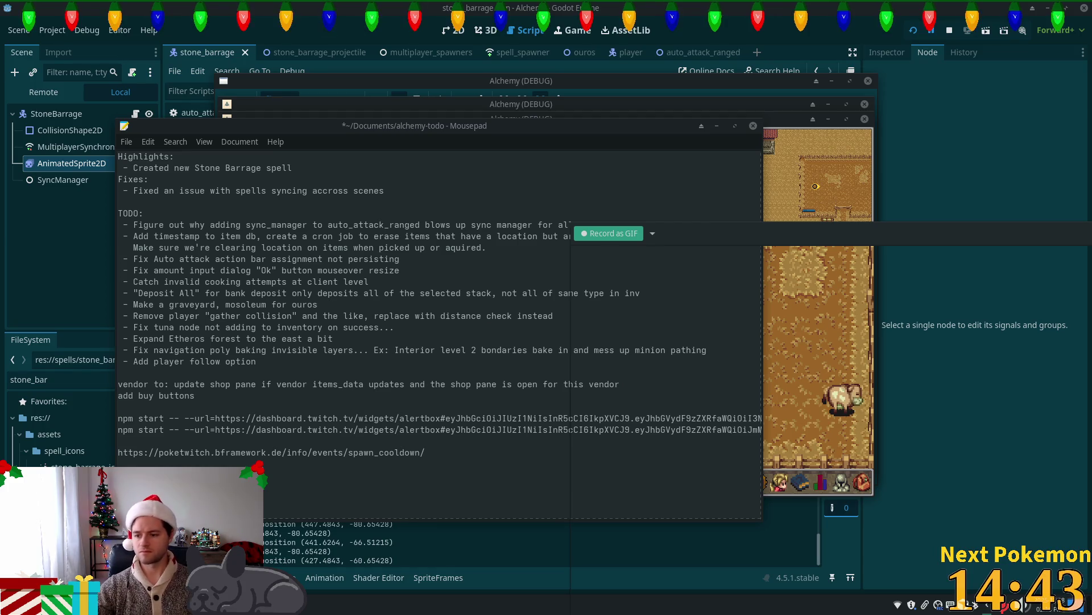
mouse_move(392, 192)
mouse_down()
mouse_move(166, 206)
mouse_move(118, 194)
mouse_up()
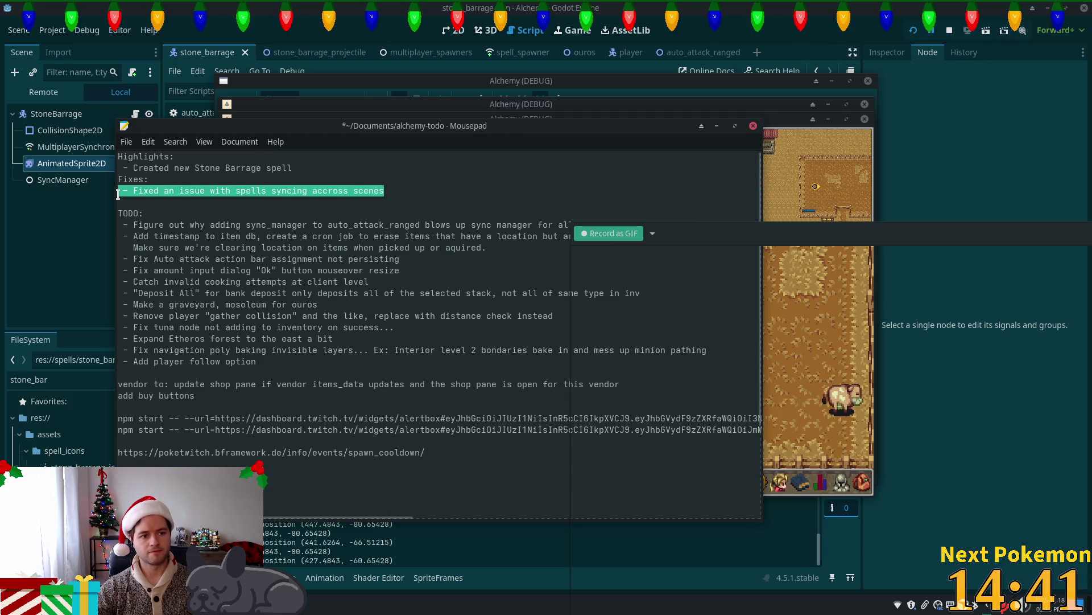
key(Right)
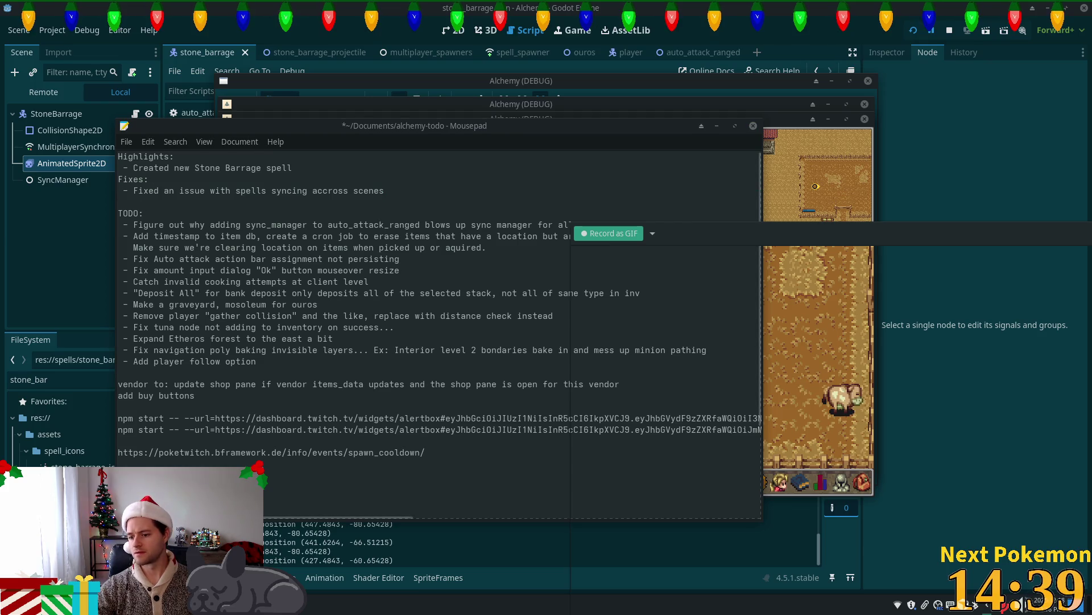